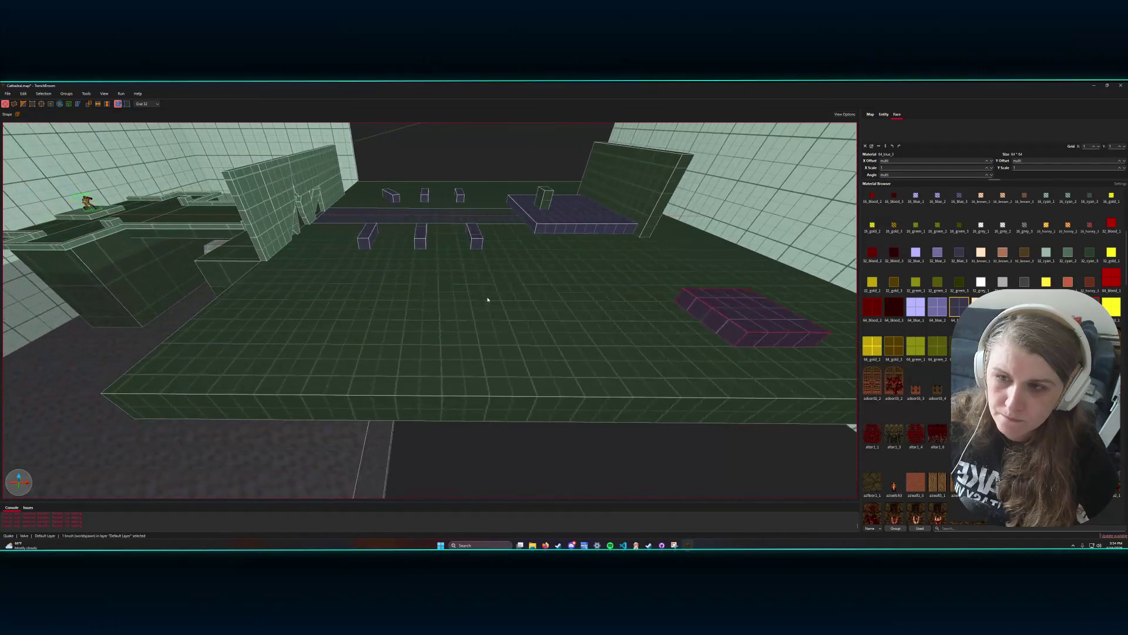
- Fly the 3D view toward the open floor before the far wall and clear the selection
key(a)
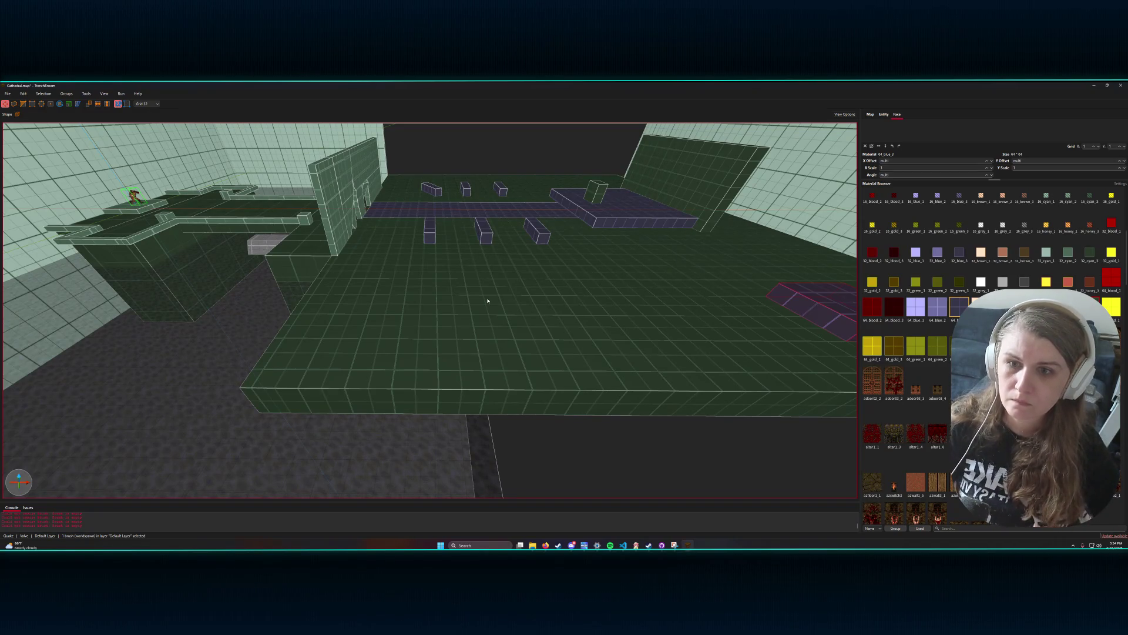
mouse_move(488, 301)
mouse_down()
mouse_move(537, 302)
mouse_move(478, 299)
mouse_move(491, 310)
mouse_move(476, 296)
mouse_up()
click(464, 204)
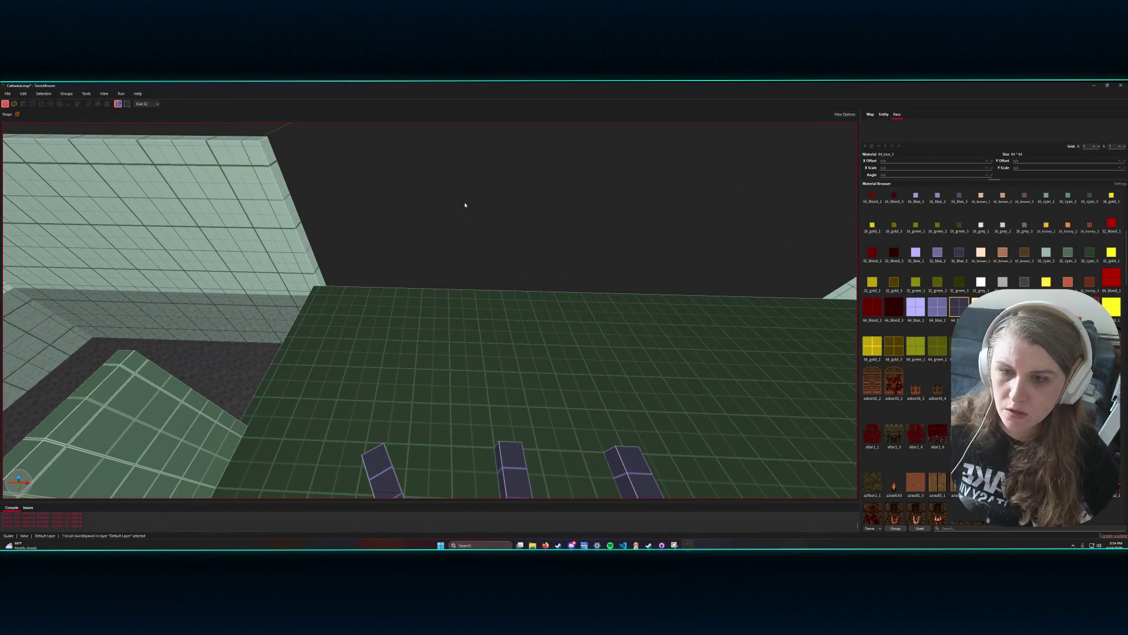
- Draw a 640×160×32 flat slab brush across the floor, then select the nearby small block
drag(358, 303, 678, 335)
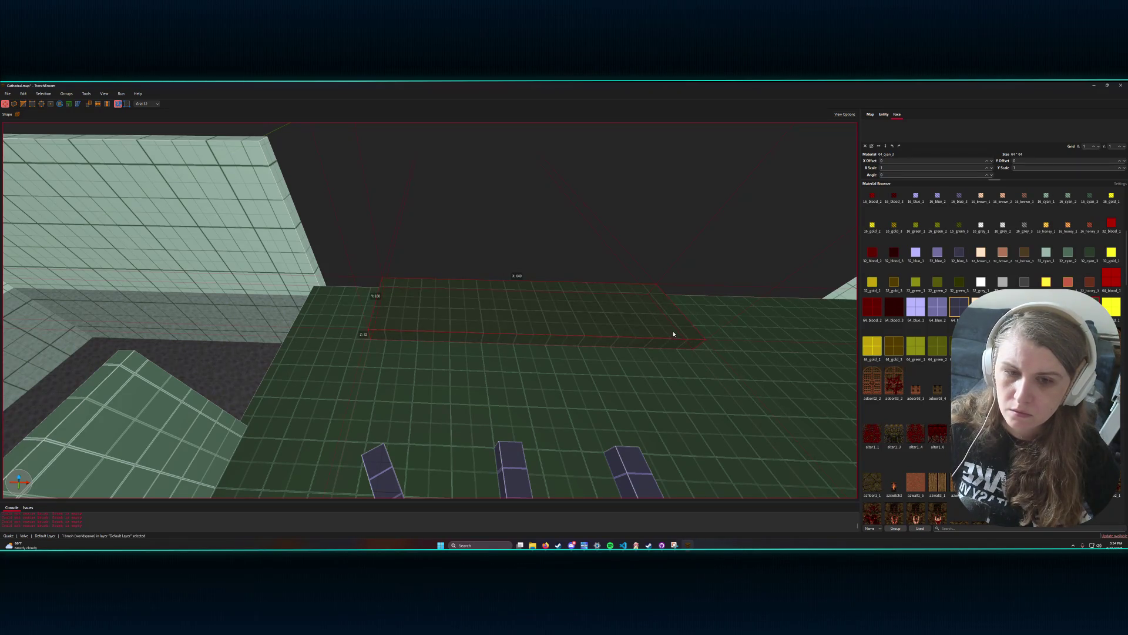
key(shift)
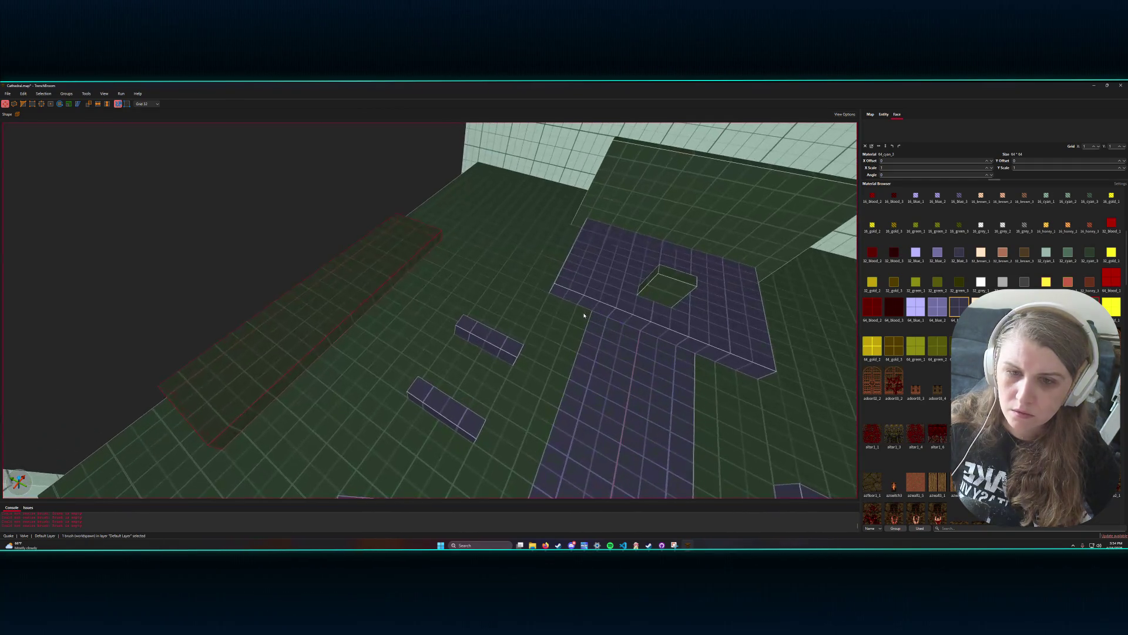
click(481, 302)
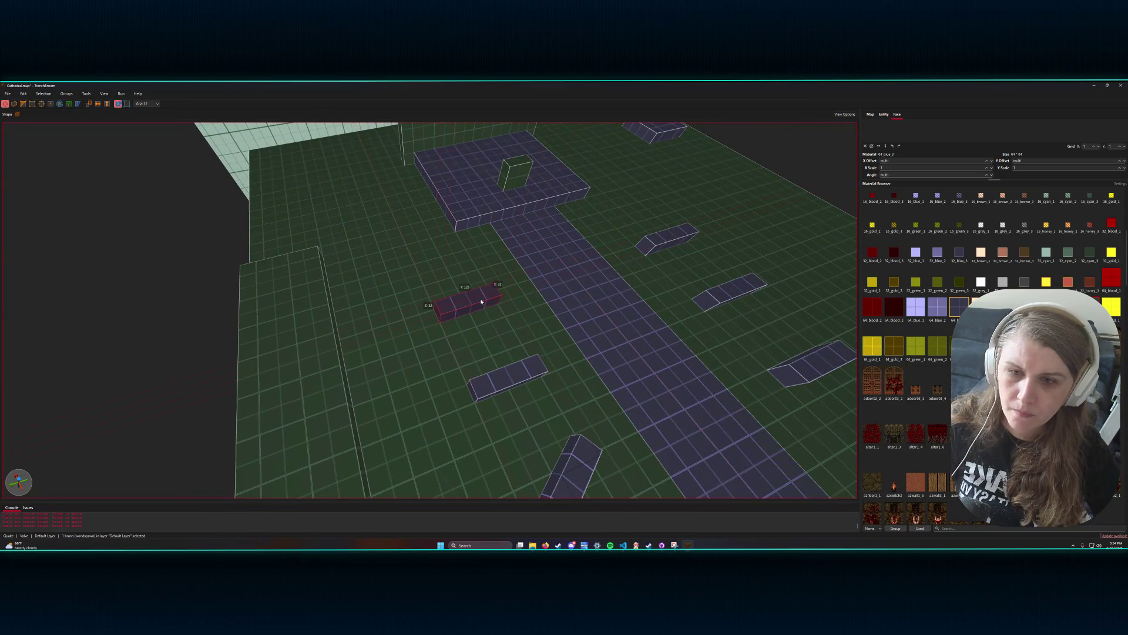
- Apply 32_cyan_2 to the block, the slanted pew and the next pew
click(1051, 252)
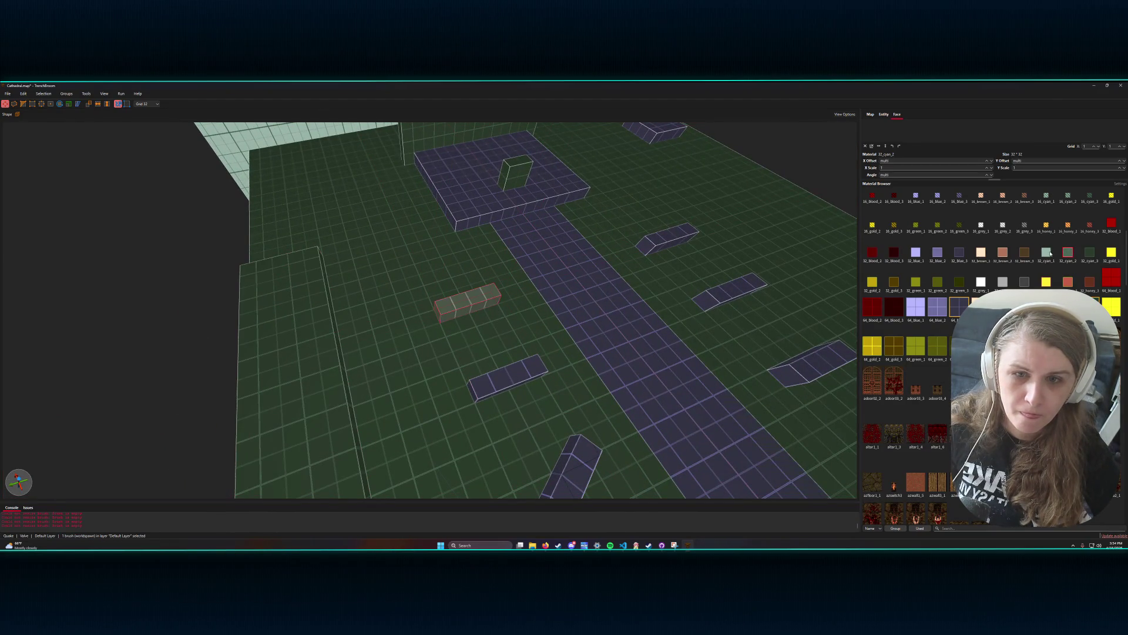
click(667, 239)
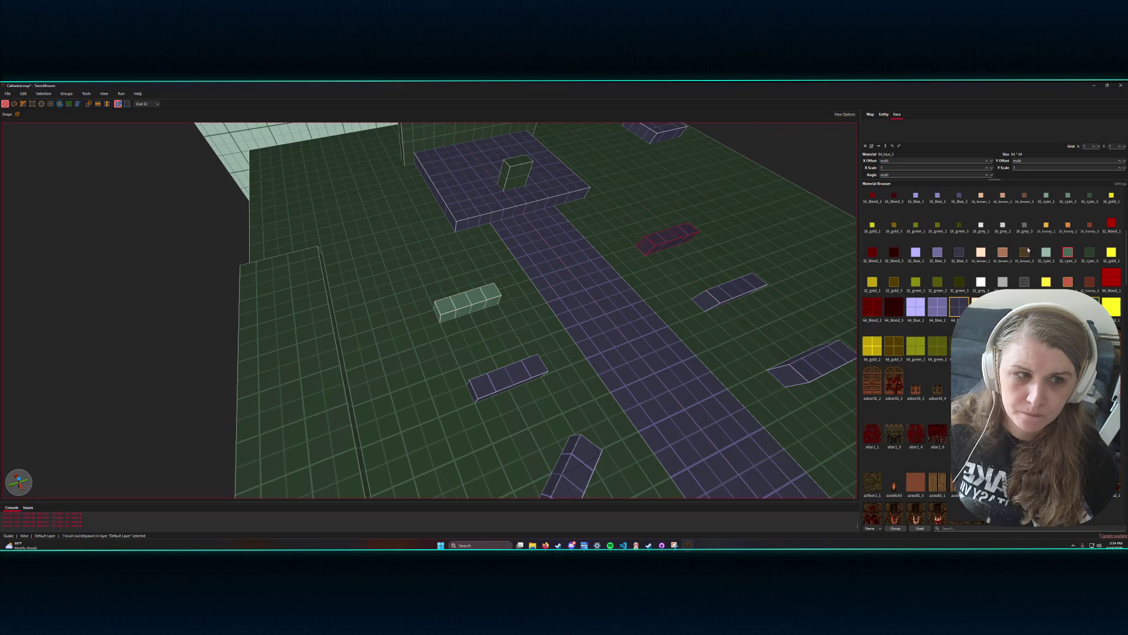
click(1089, 254)
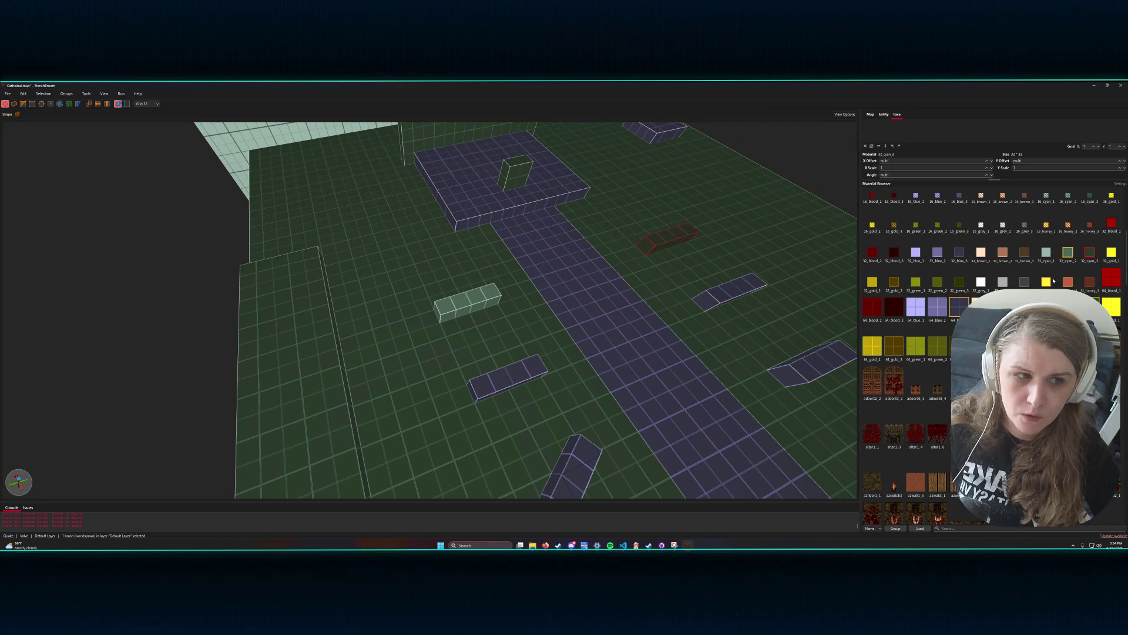
click(1067, 253)
click(720, 295)
click(1068, 257)
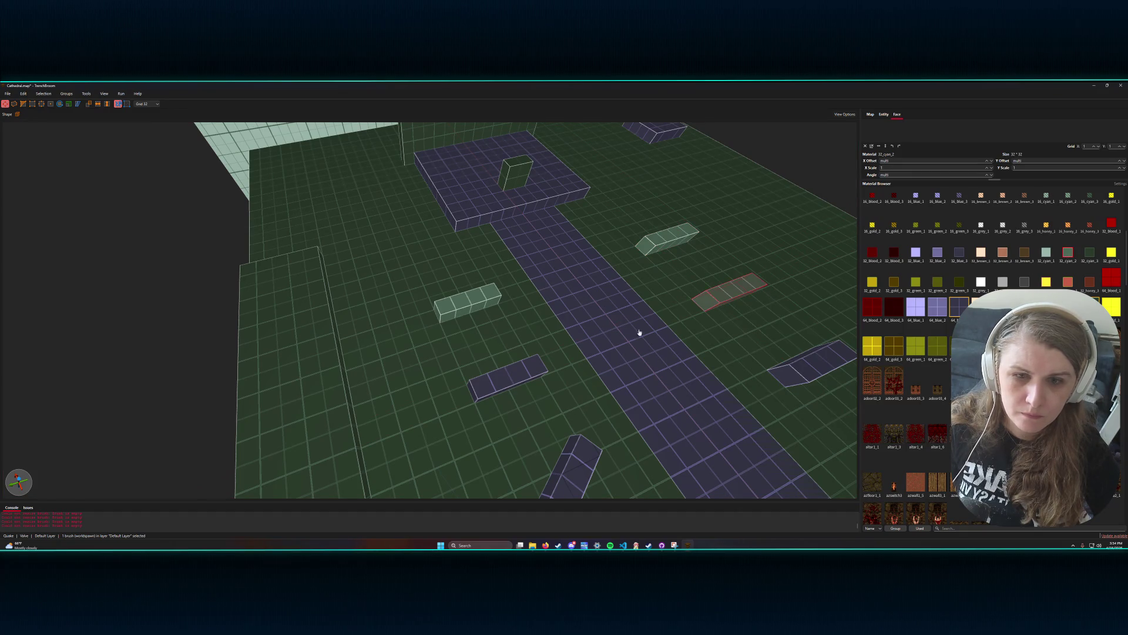
- Retexture three more pews together with 32_cyan_2, then select the small altar block
click(523, 374)
ctrl+click(576, 470)
ctrl+click(785, 377)
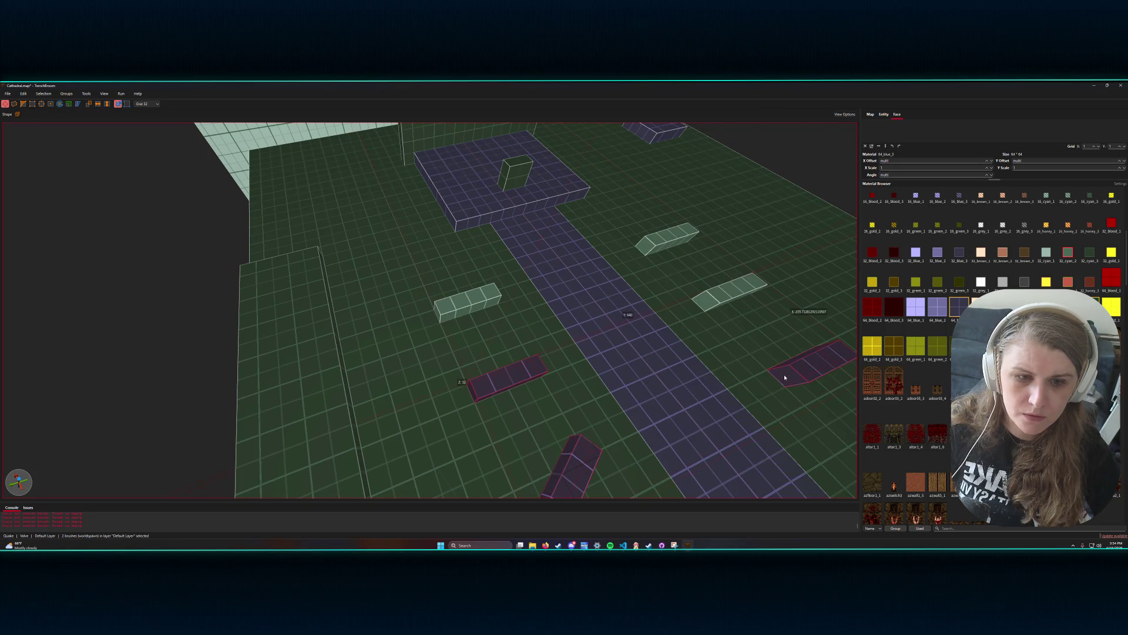
click(1068, 253)
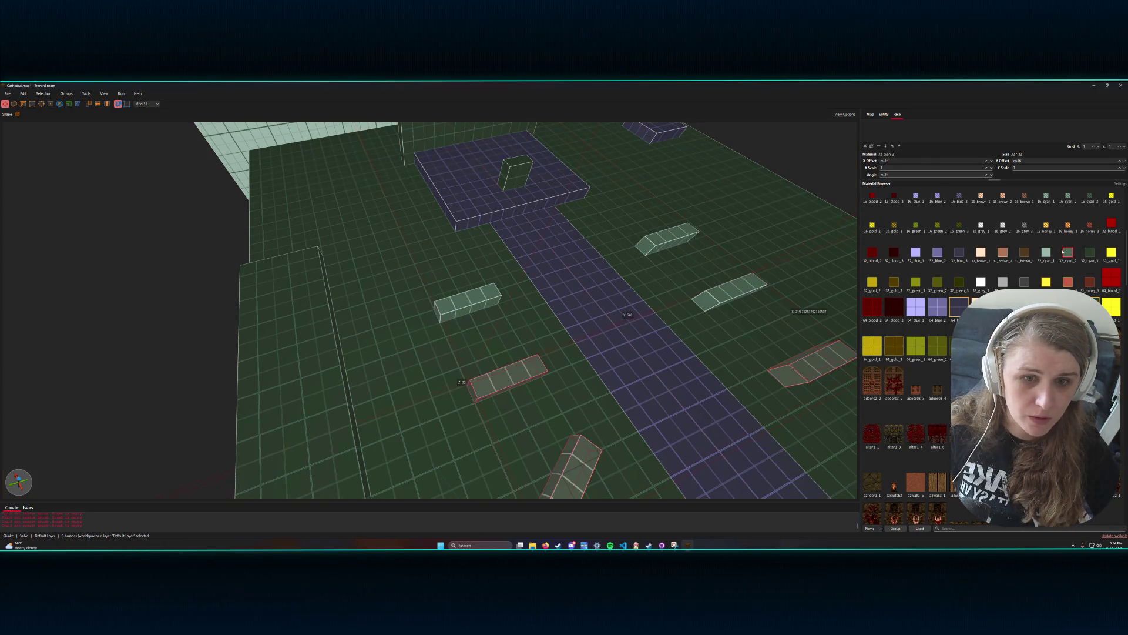
click(524, 172)
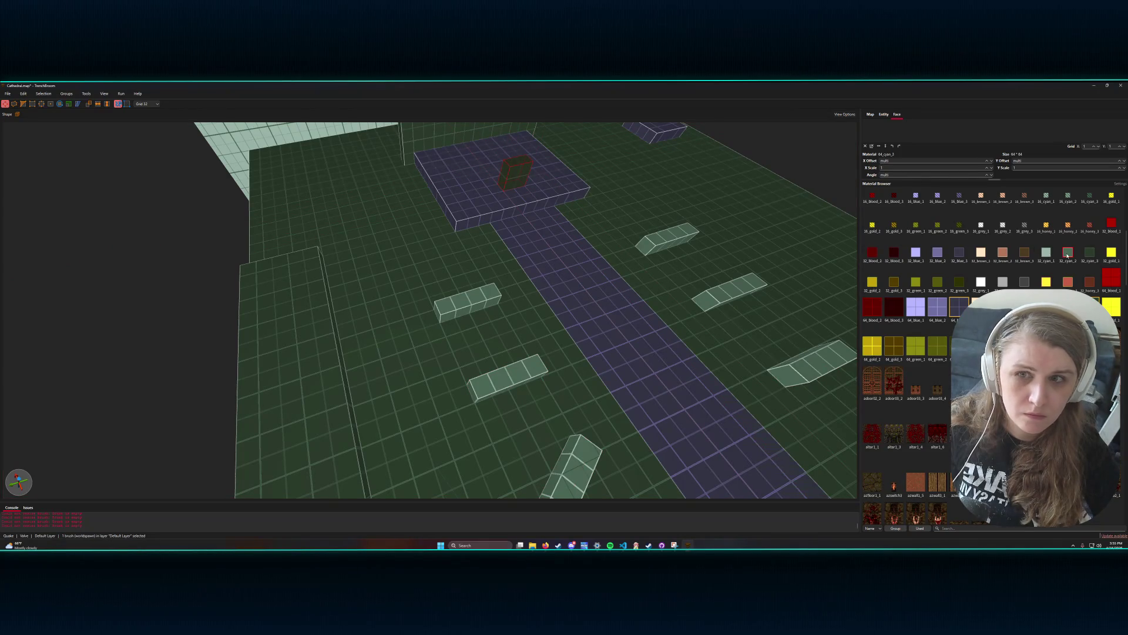
- Give the dark altar back panel 32_cyan_1, then select the altar platform and everything
scroll(534, 241, down, 2)
scroll(534, 241, down, 3)
click(469, 278)
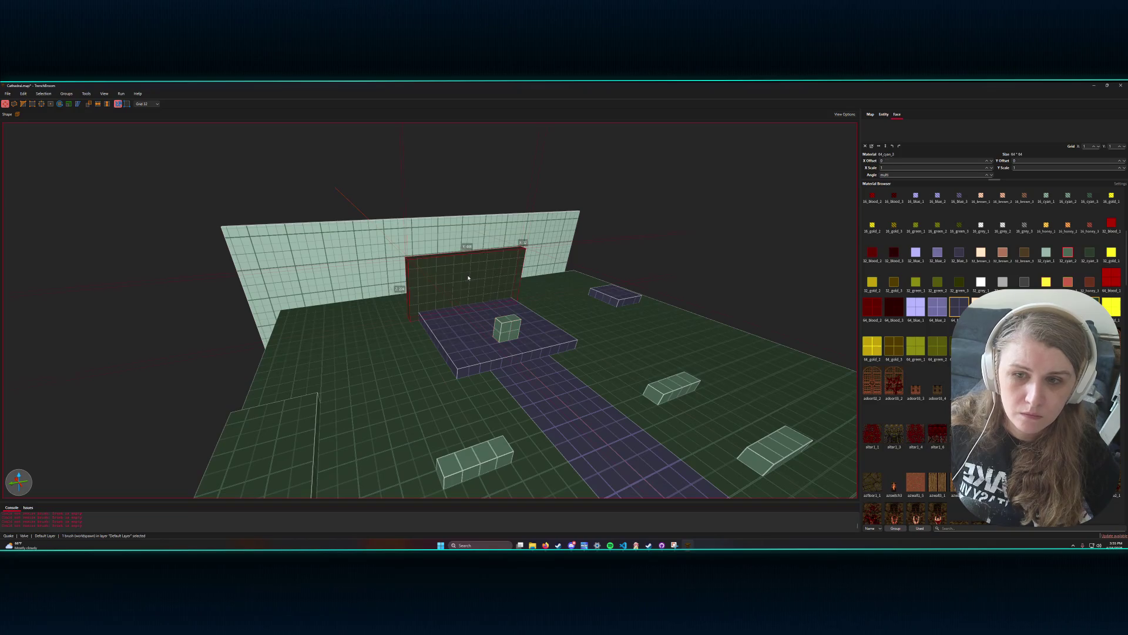
click(1040, 259)
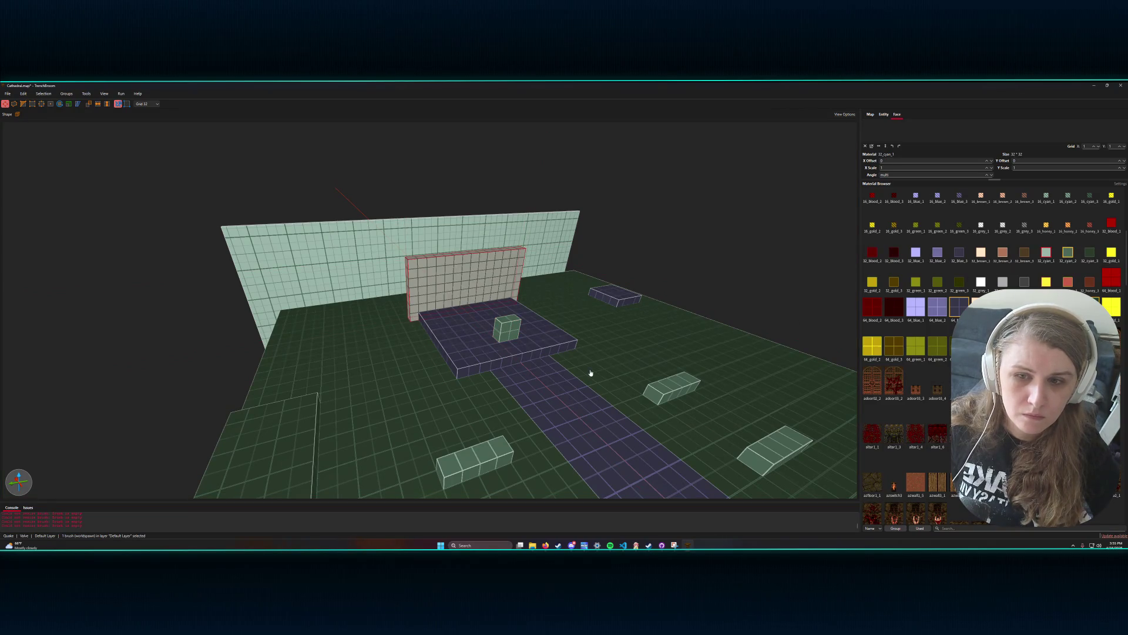
click(461, 347)
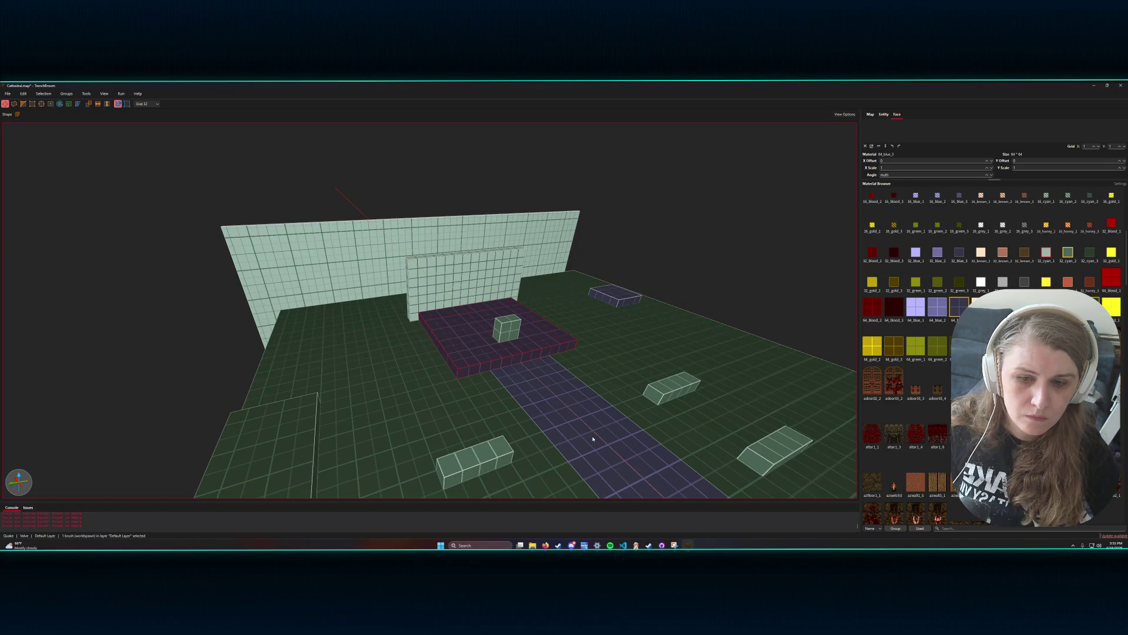
key(ctrl+a)
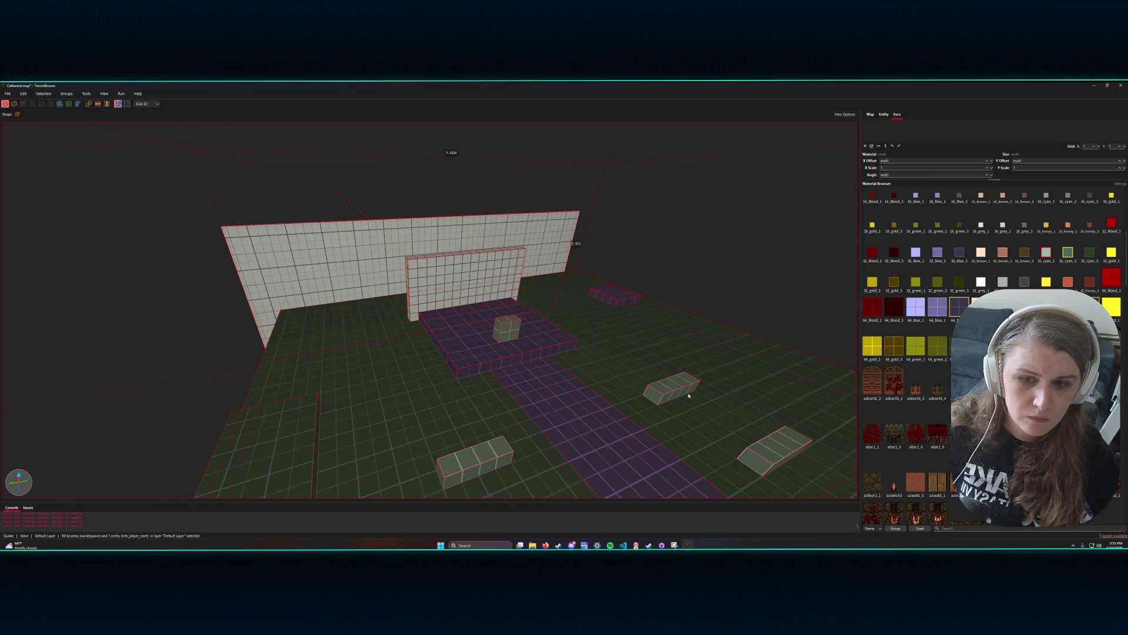
key(Escape)
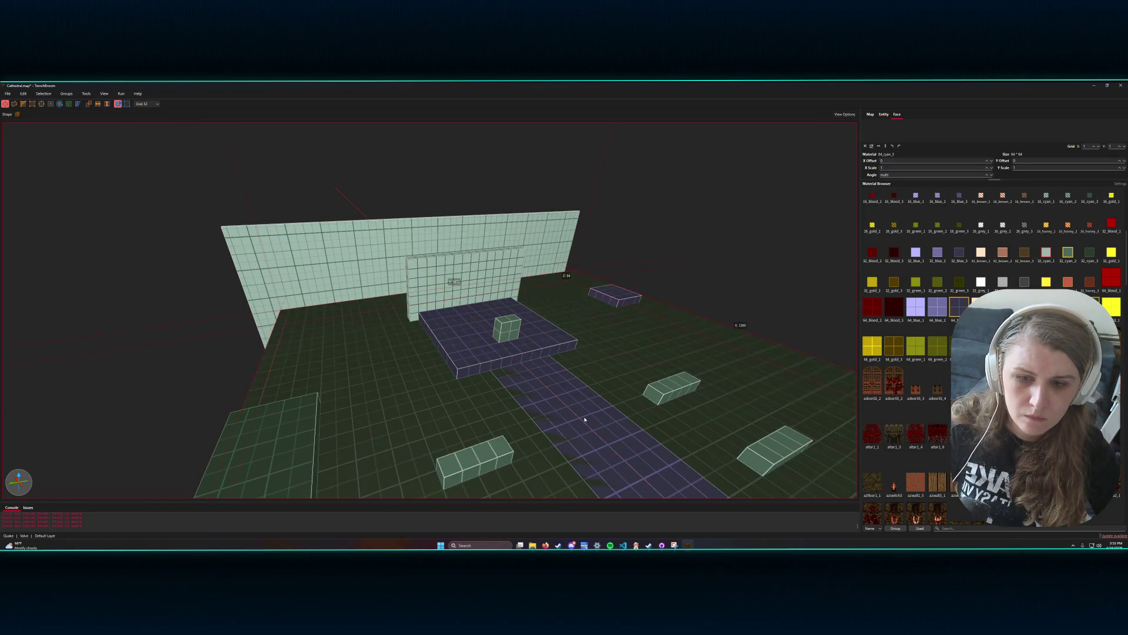
key(ctrl+a)
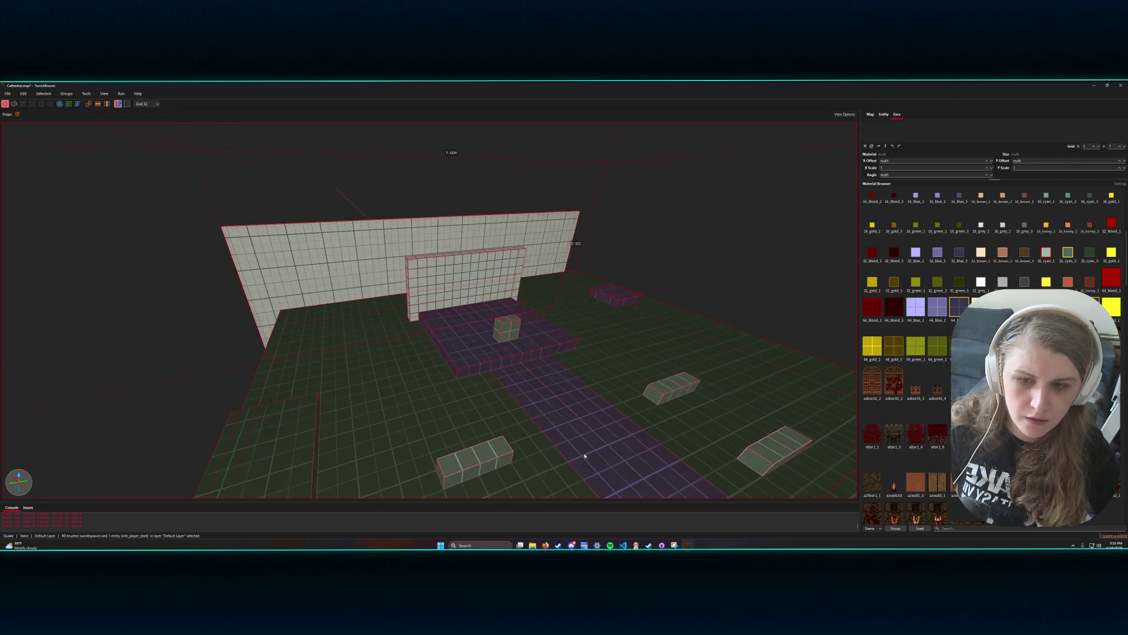
key(Escape)
key(ctrl+a)
click(504, 334)
scroll(374, 305, up, 5)
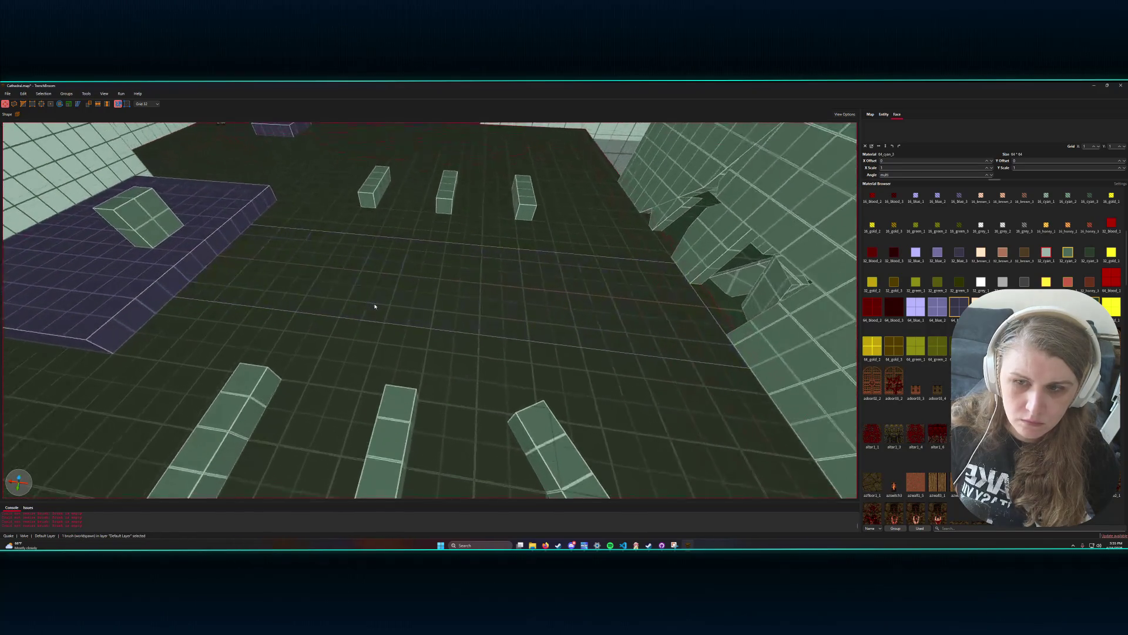
right_click(381, 298)
key(Escape)
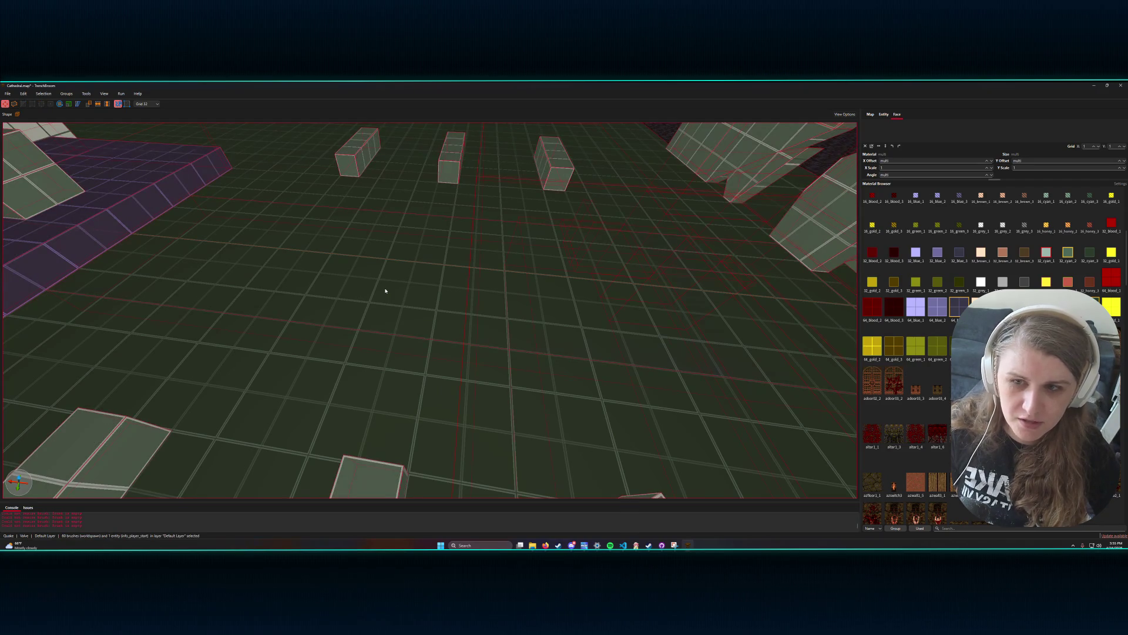
key(ctrl+a)
click(377, 290)
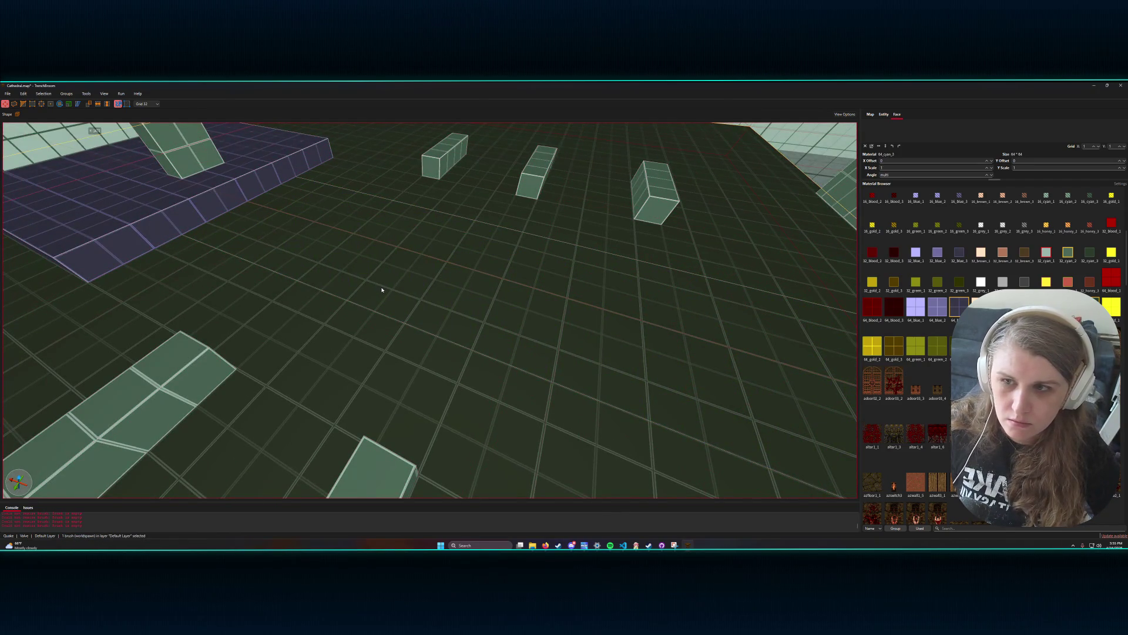
scroll(383, 283, down, 5)
scroll(376, 291, up, 10)
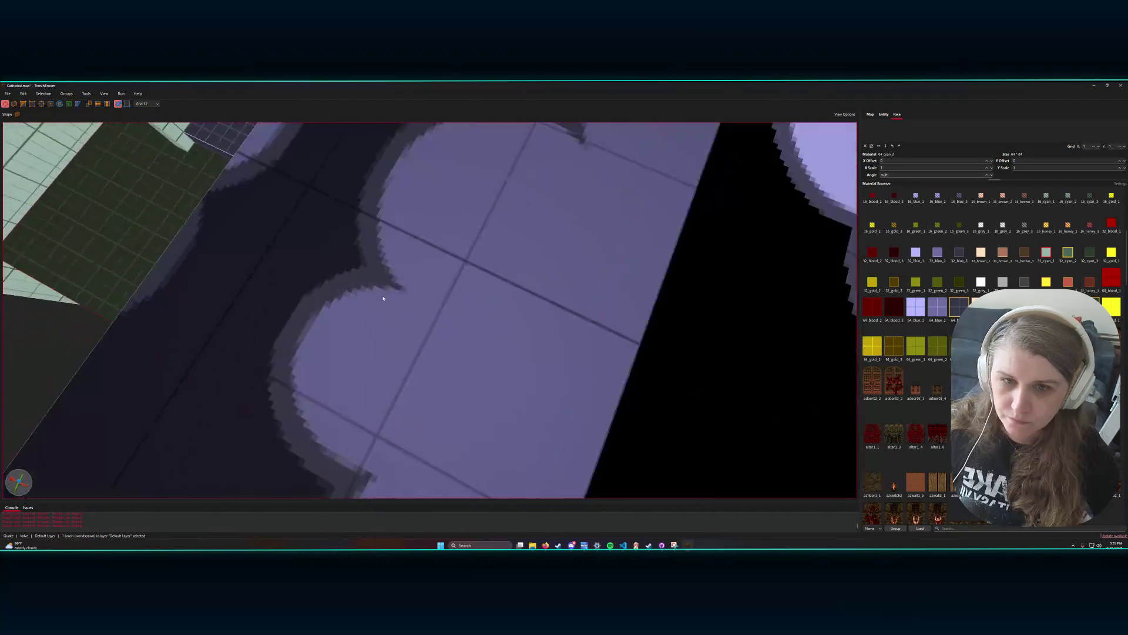
scroll(372, 300, down, 5)
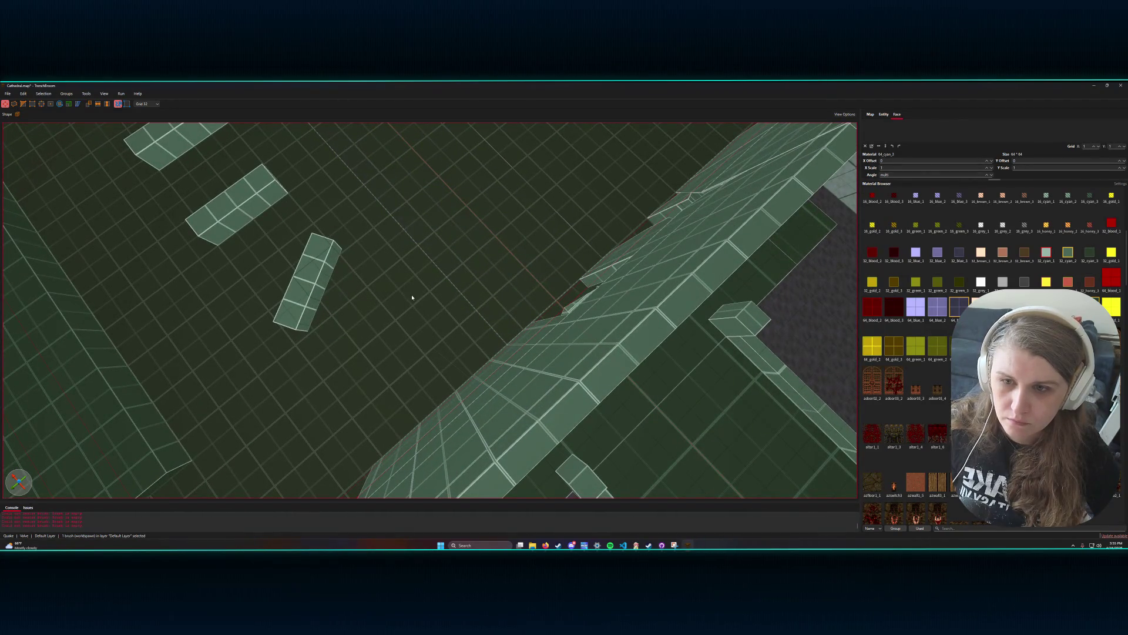
scroll(405, 307, down, 5)
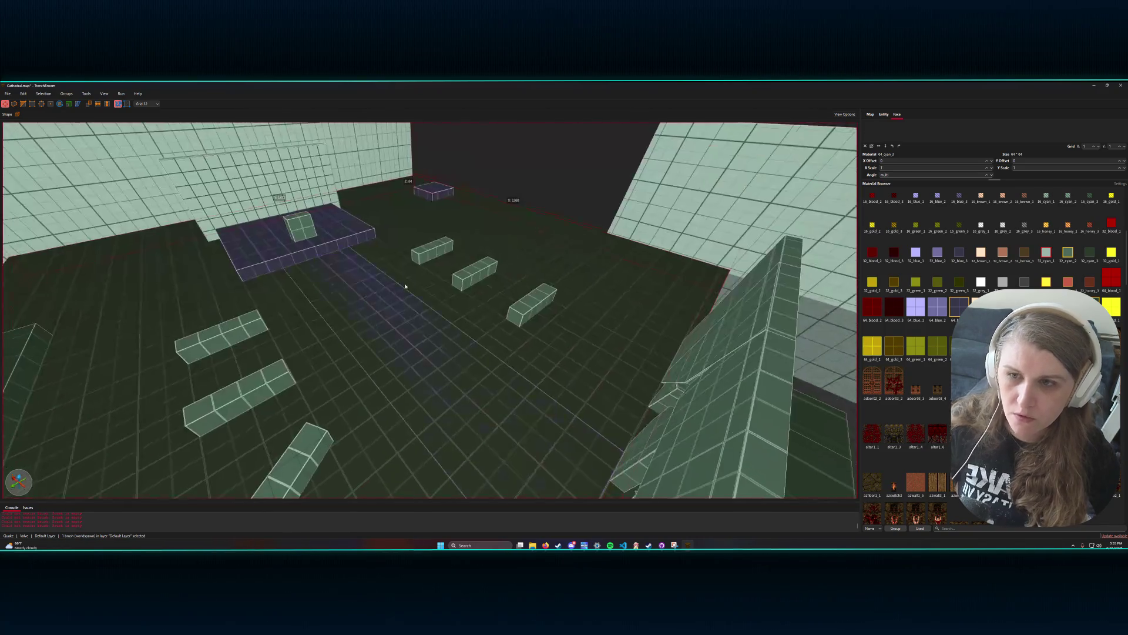
scroll(359, 296, up, 4)
scroll(358, 398, down, 3)
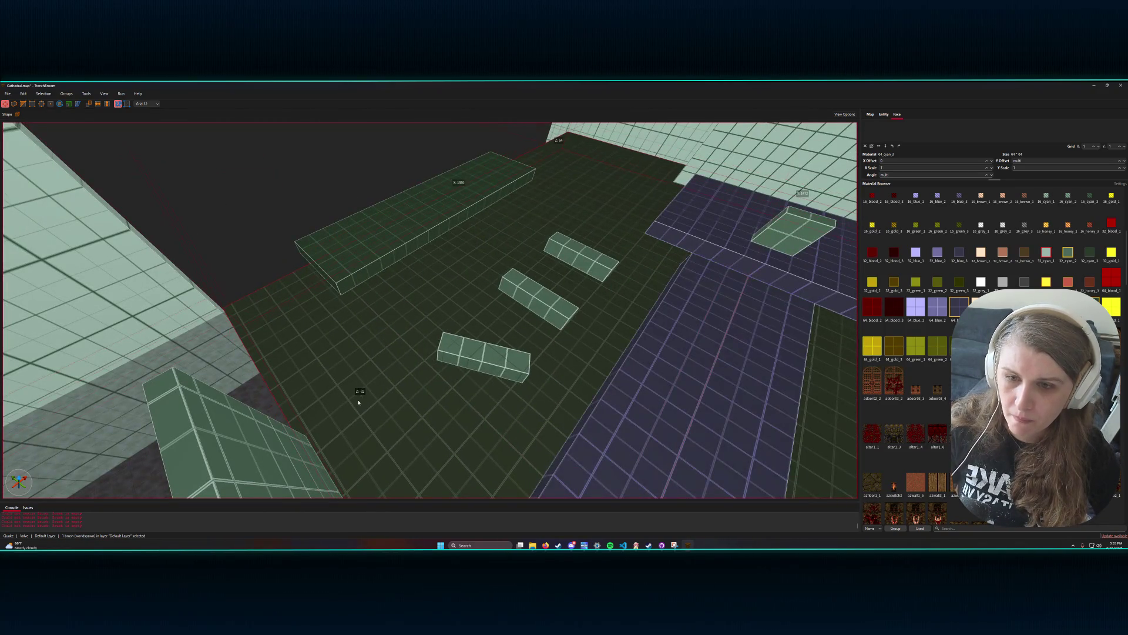
scroll(579, 390, up, 3)
click(561, 387)
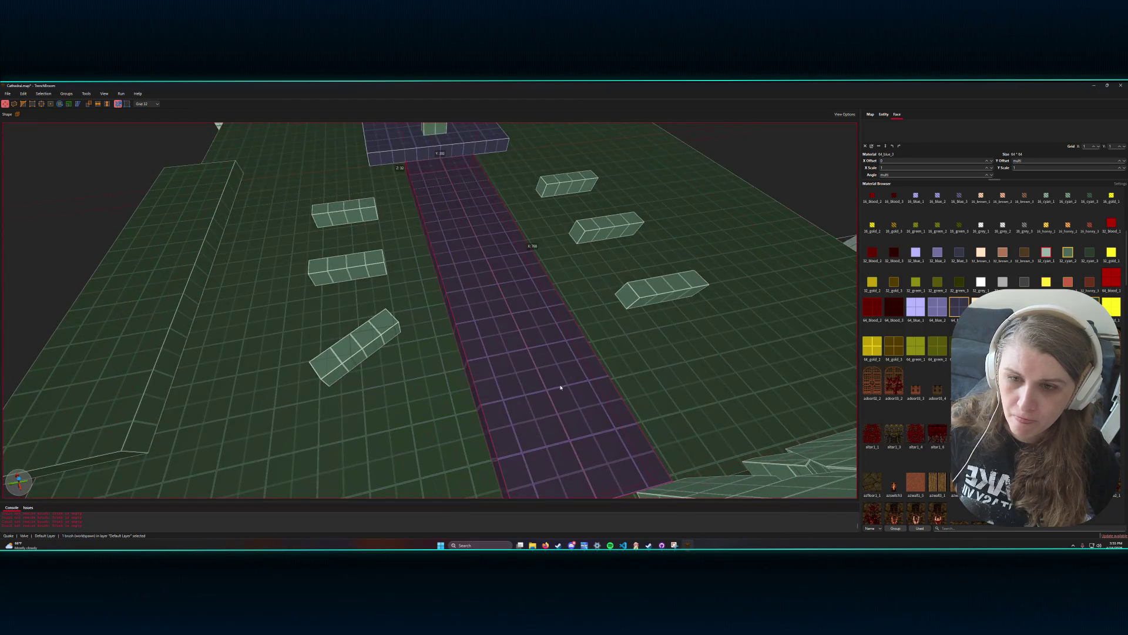
click(157, 104)
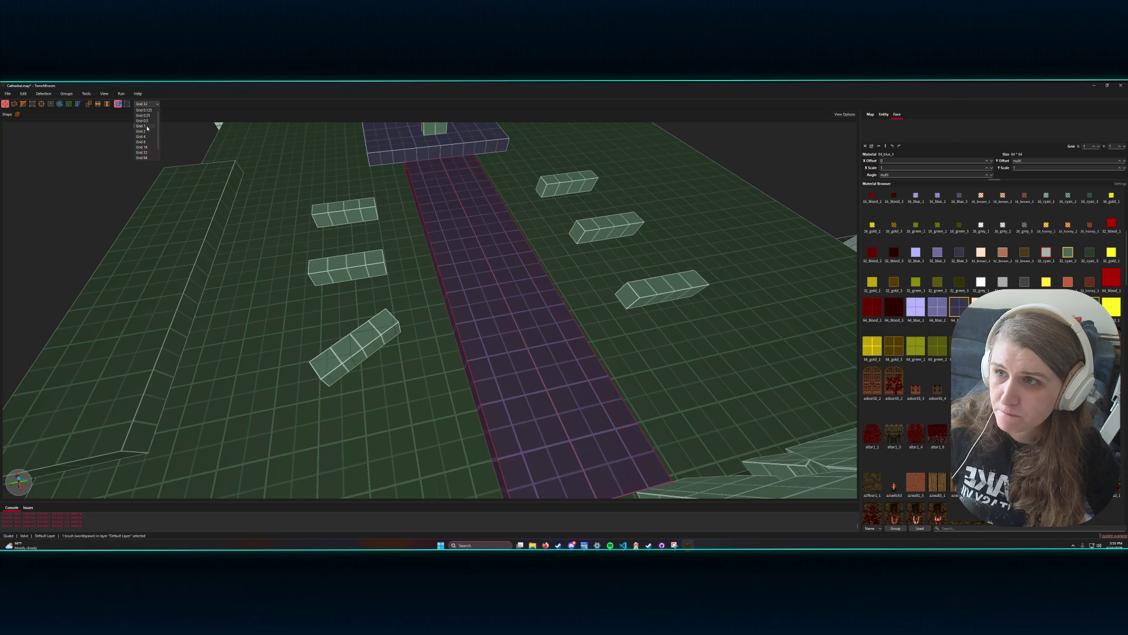
click(146, 131)
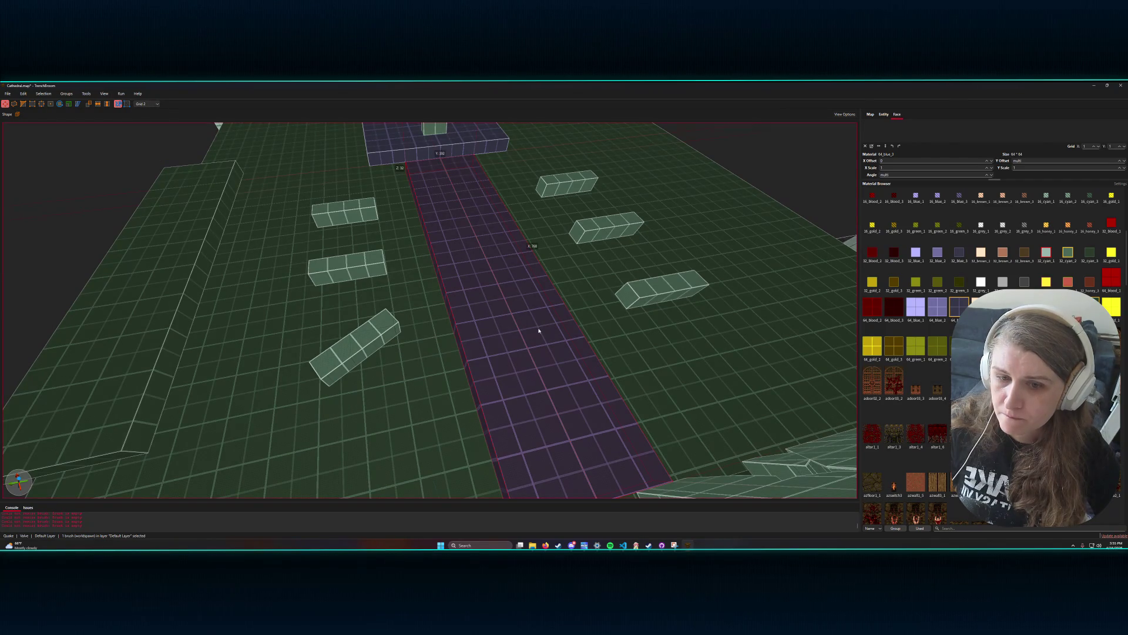
drag(534, 333, 529, 340)
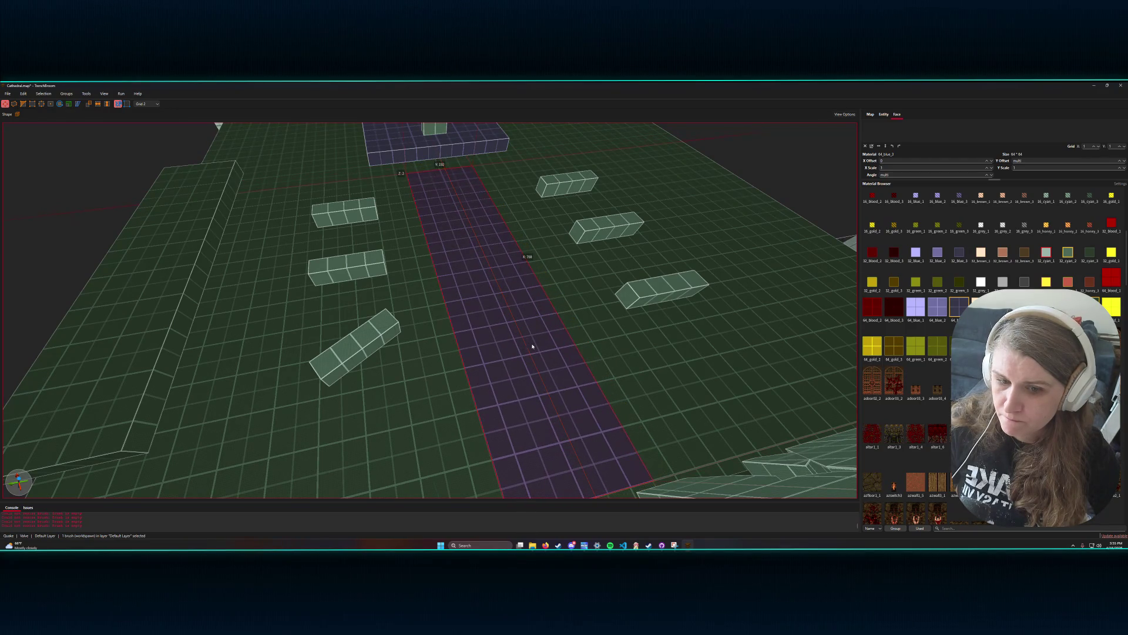
scroll(530, 346, down, 3)
scroll(581, 346, up, 10)
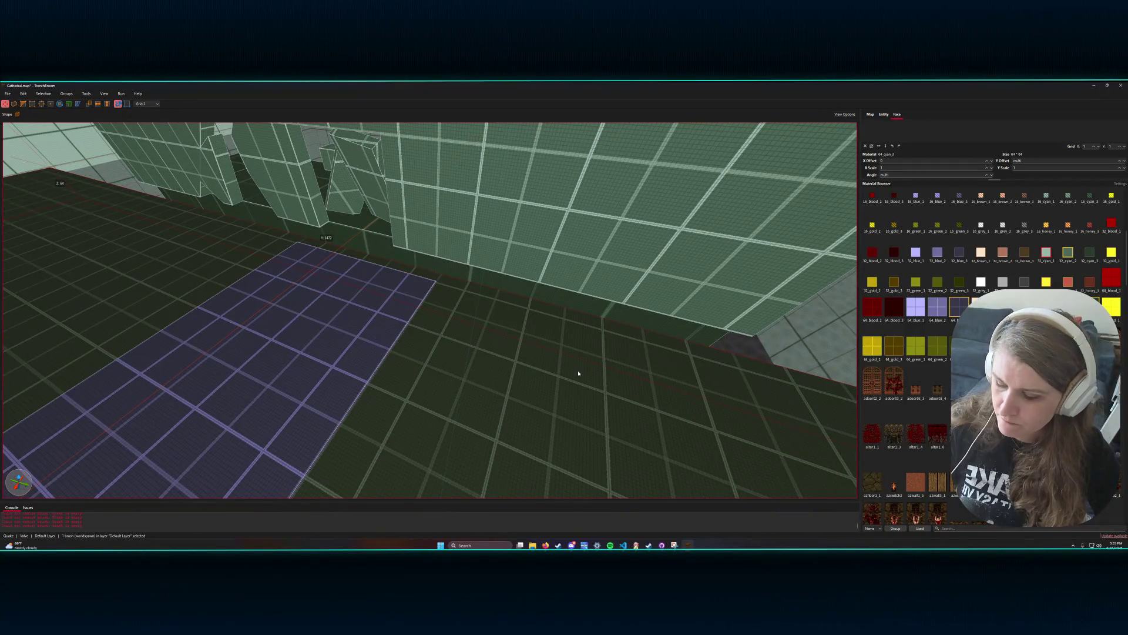
click(580, 365)
scroll(580, 365, up, 2)
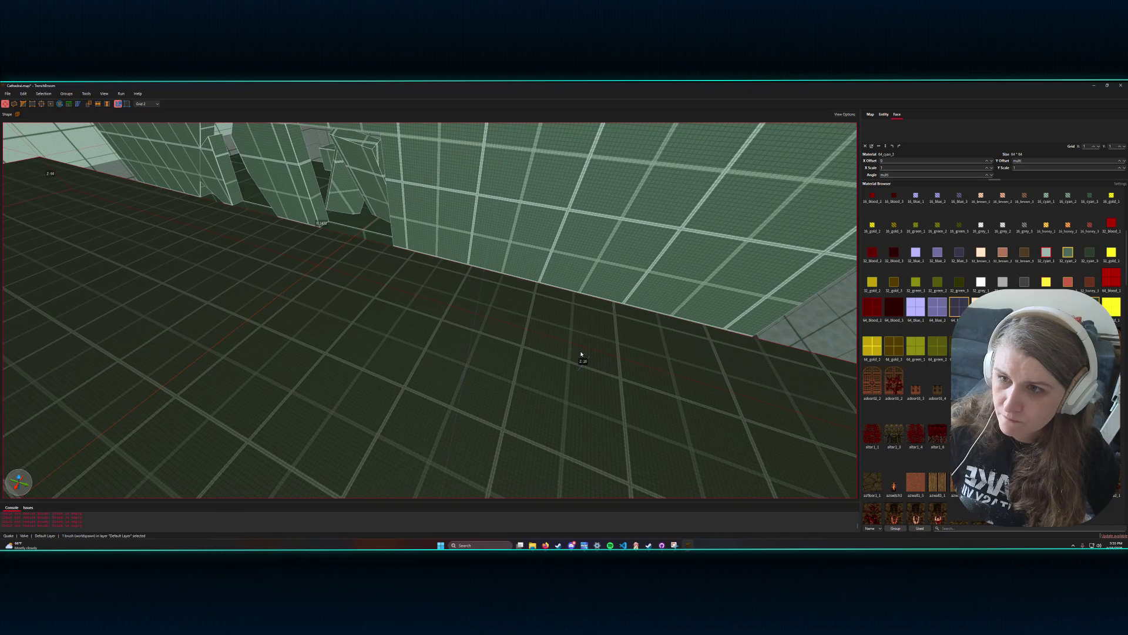
scroll(581, 353, up, 10)
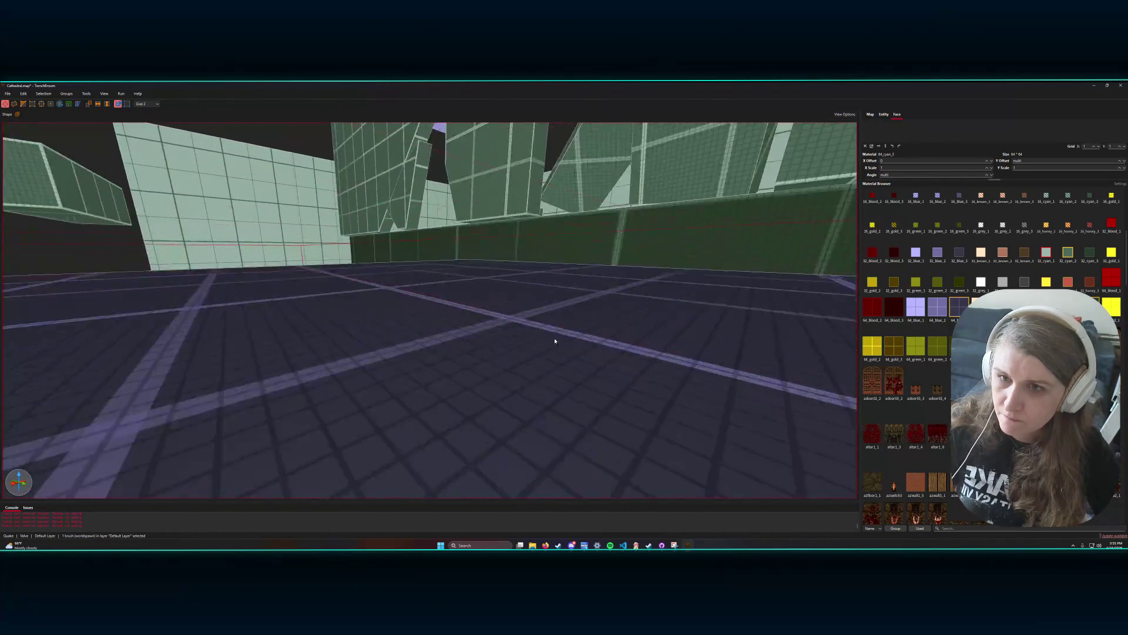
scroll(544, 312, up, 10)
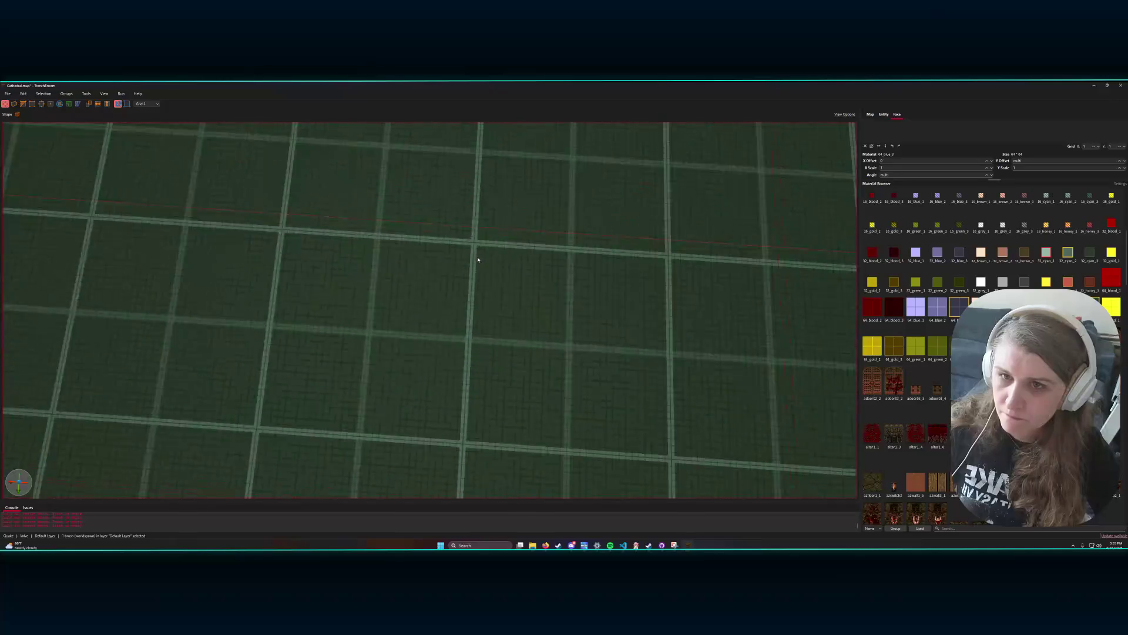
click(456, 288)
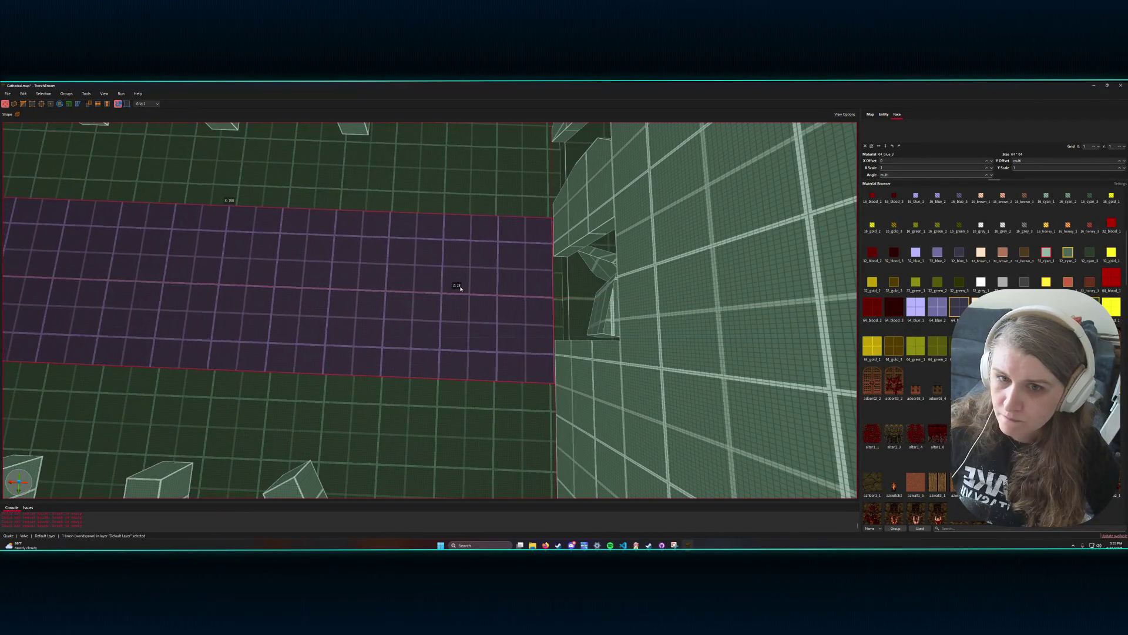
drag(457, 291, 550, 259)
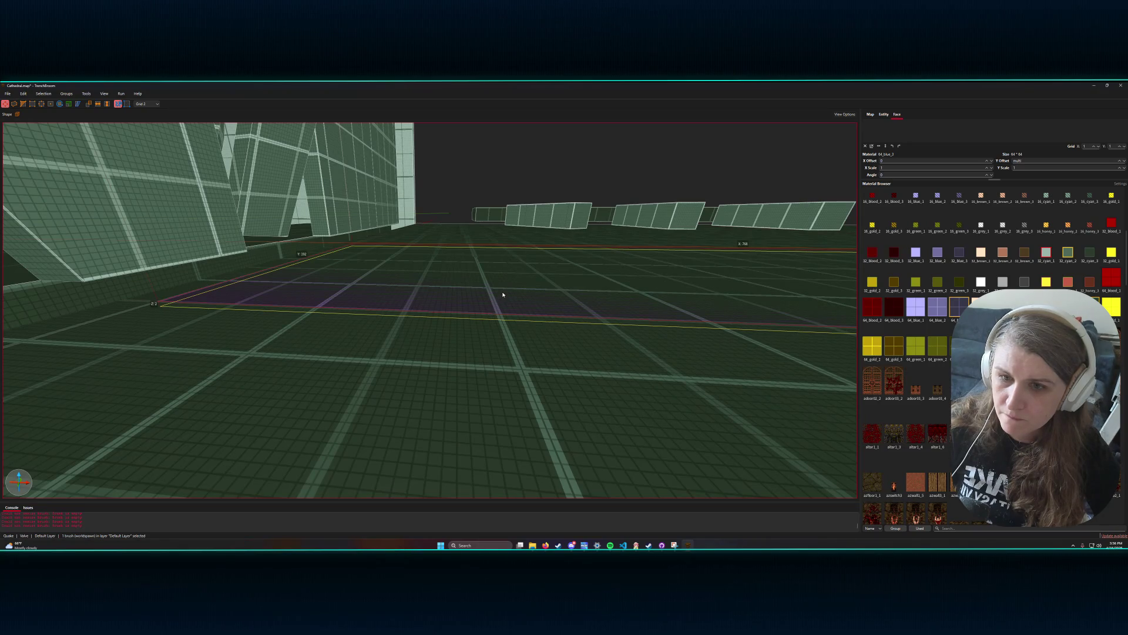
scroll(503, 295, up, 3)
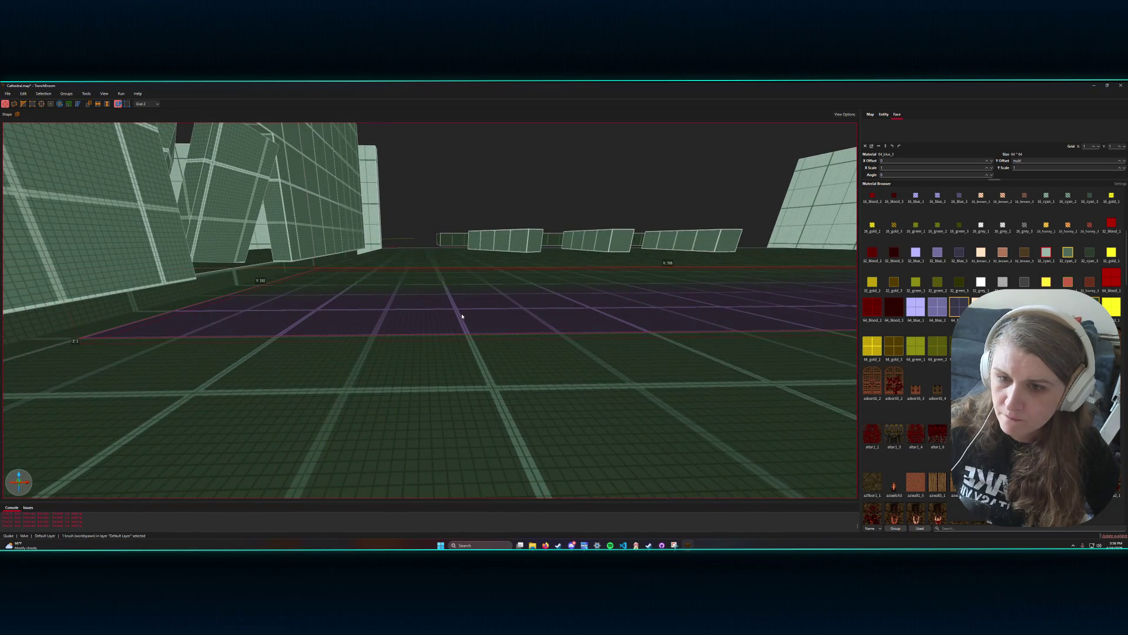
scroll(464, 312, up, 5)
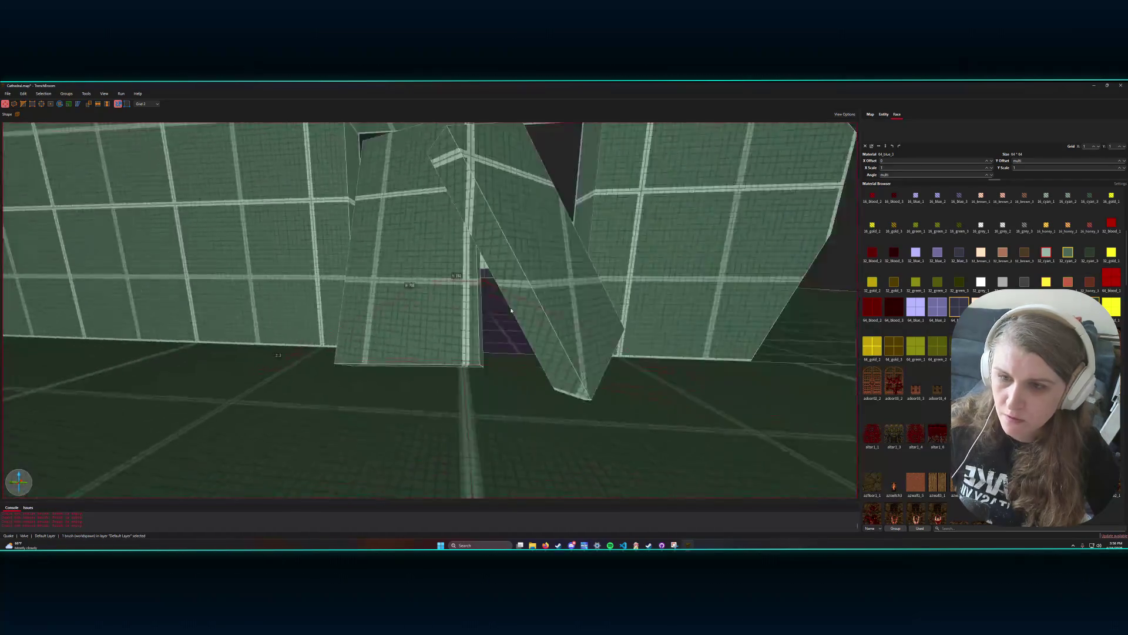
scroll(511, 310, down, 8)
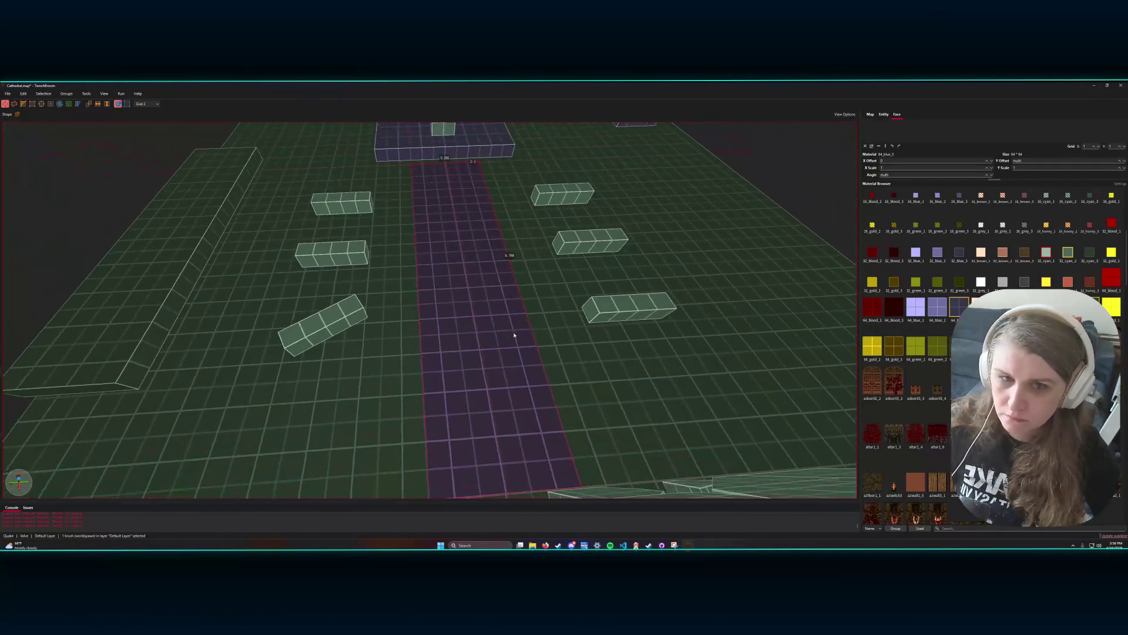
- Paint the central walkway red, settling on the darker 32_blood_3 texture
key(d)
click(1112, 224)
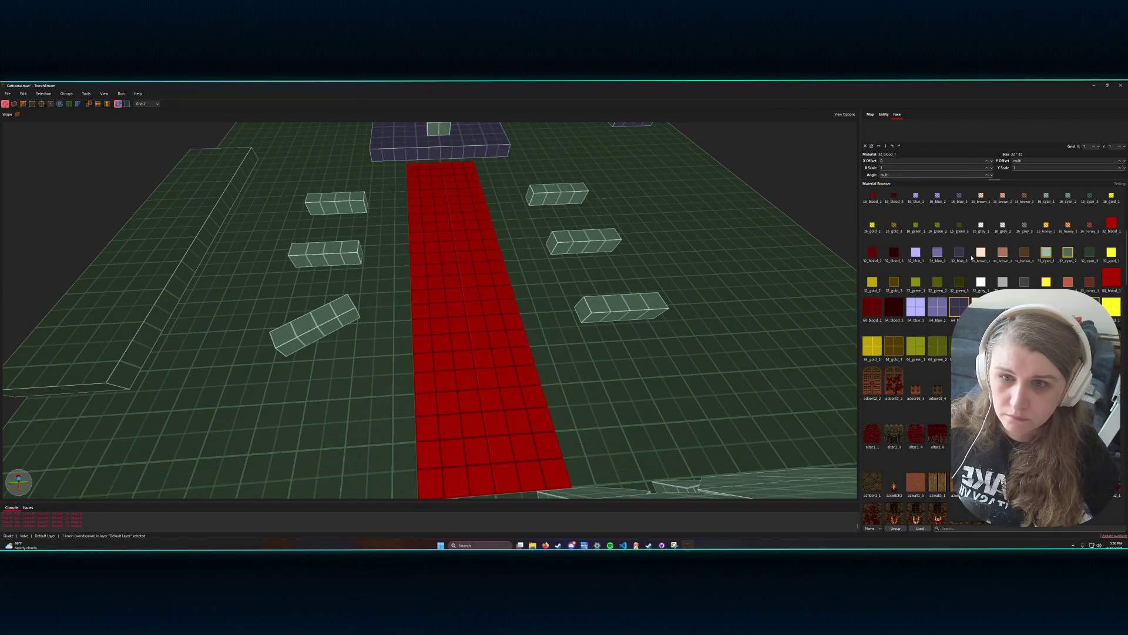
click(893, 252)
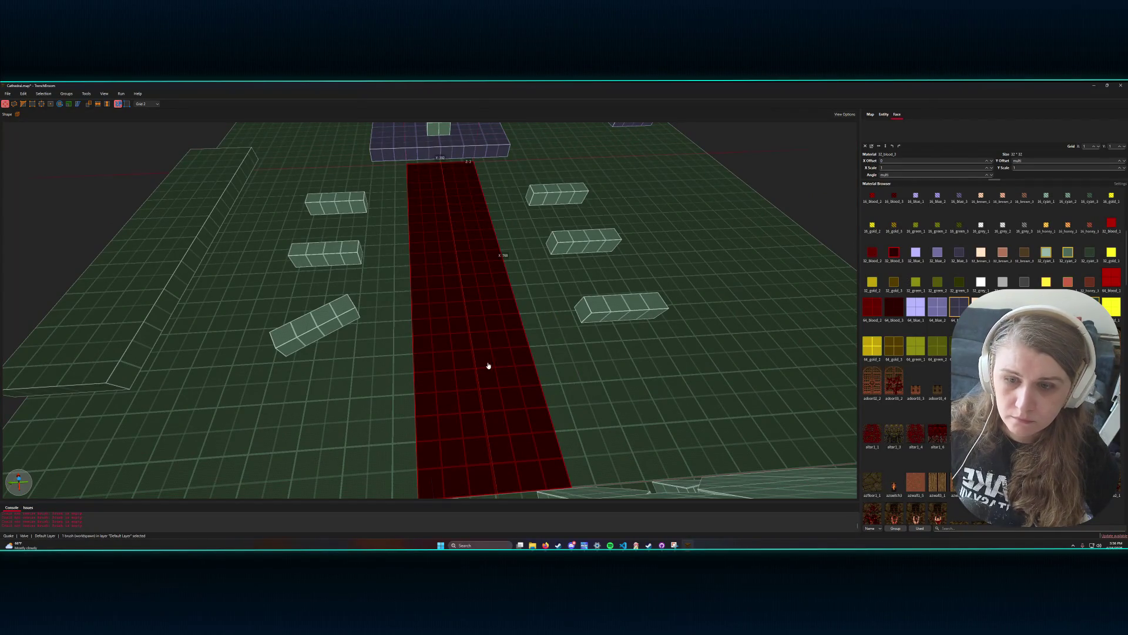
- Retexture the purple altar platform with 32_cyan_2
key(s)
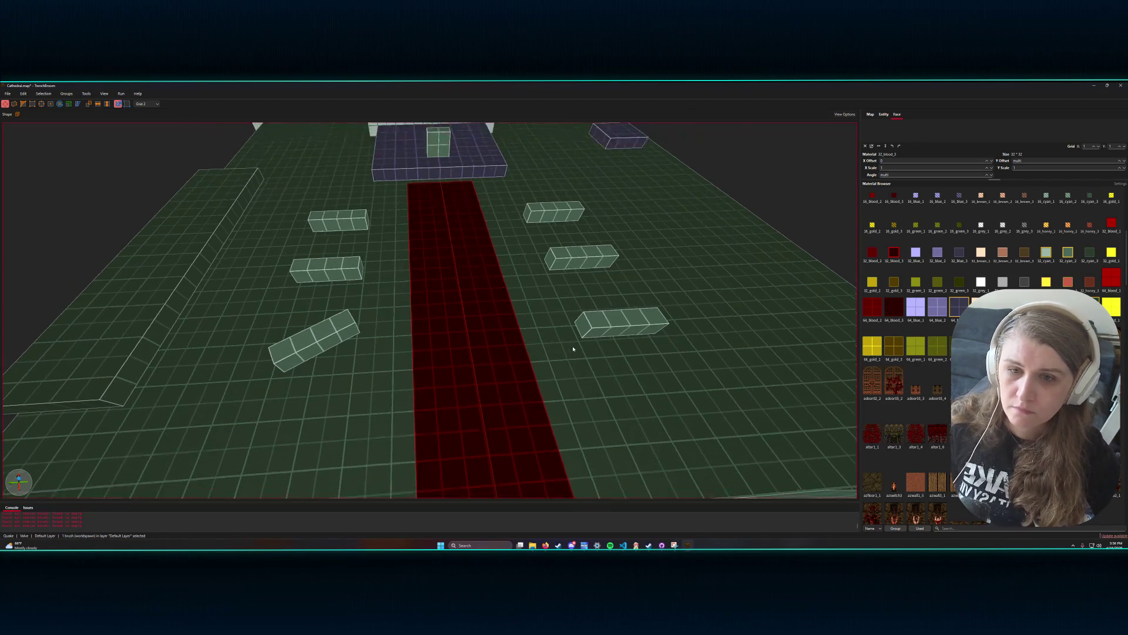
click(493, 279)
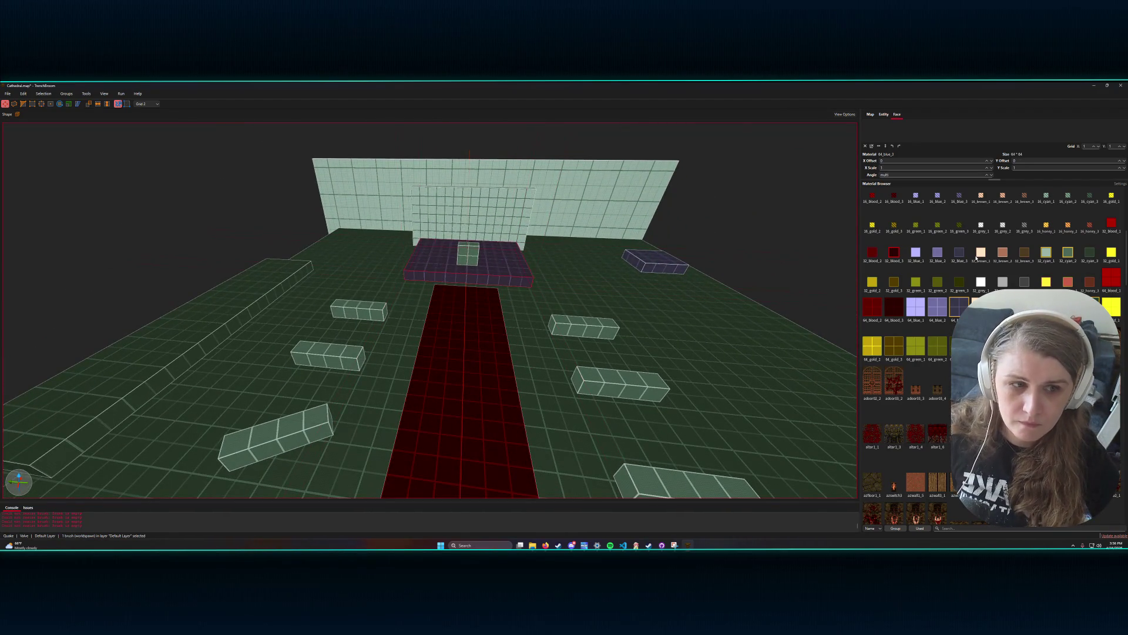
click(1067, 253)
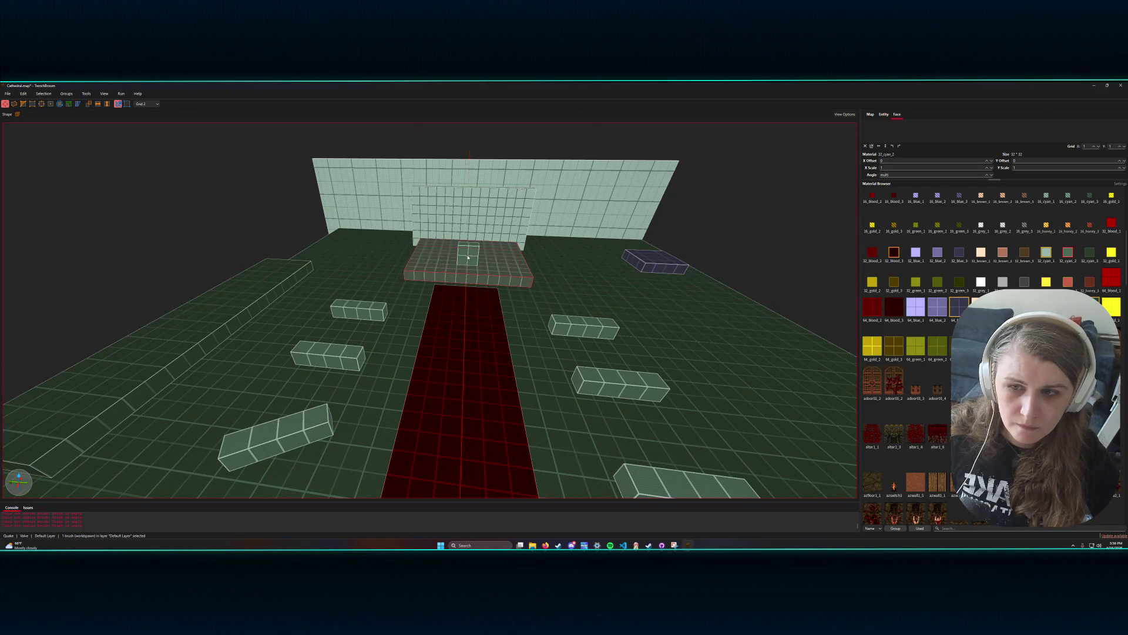
- Slide the flat floor slab to a new spot along the nave's side wall
scroll(468, 258, down, 3)
mouse_move(468, 258)
mouse_down()
mouse_move(536, 330)
mouse_move(486, 345)
mouse_move(476, 334)
mouse_move(421, 337)
mouse_up()
scroll(476, 334, down, 2)
click(421, 337)
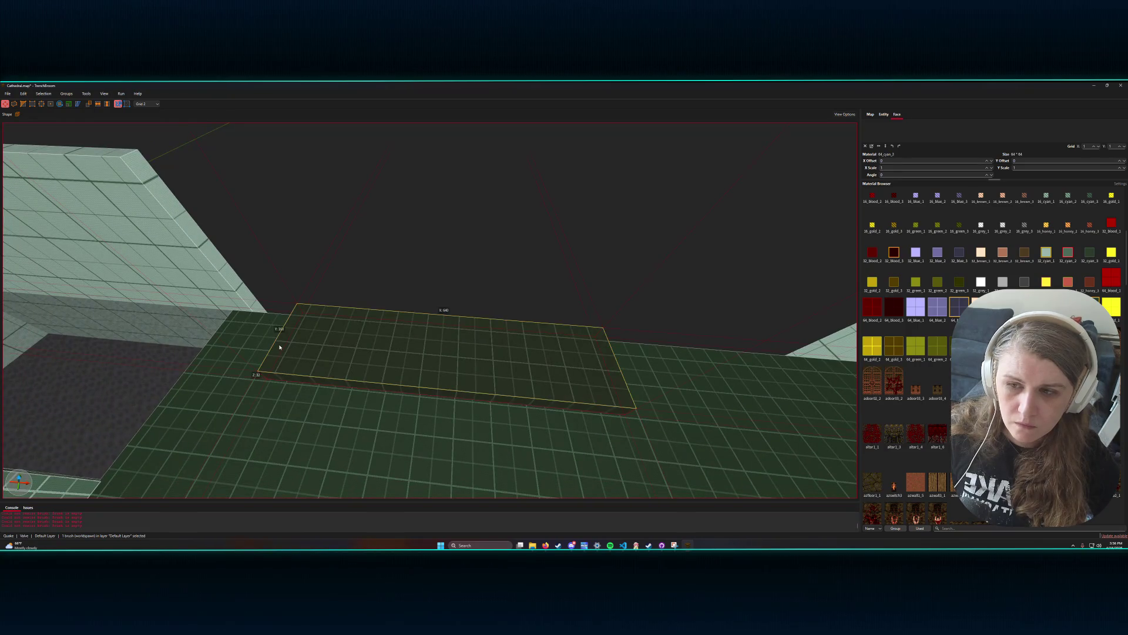
mouse_move(283, 347)
mouse_down()
mouse_move(468, 360)
mouse_move(603, 386)
mouse_move(642, 379)
mouse_up()
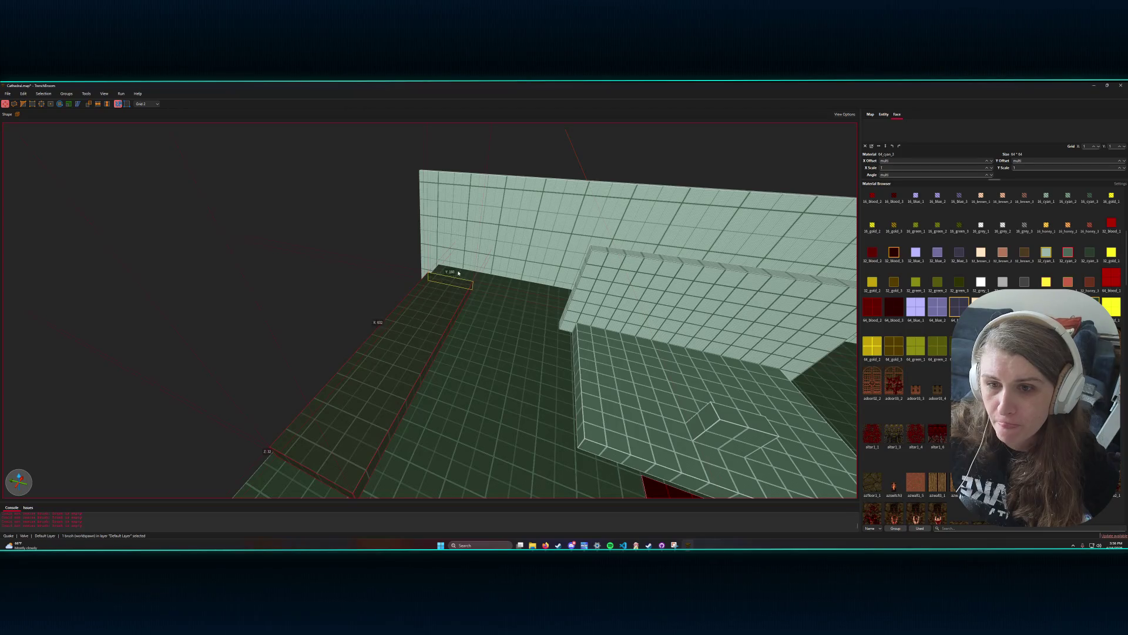
- View the room from above the carpet and select the big floor brush
drag(457, 308, 554, 331)
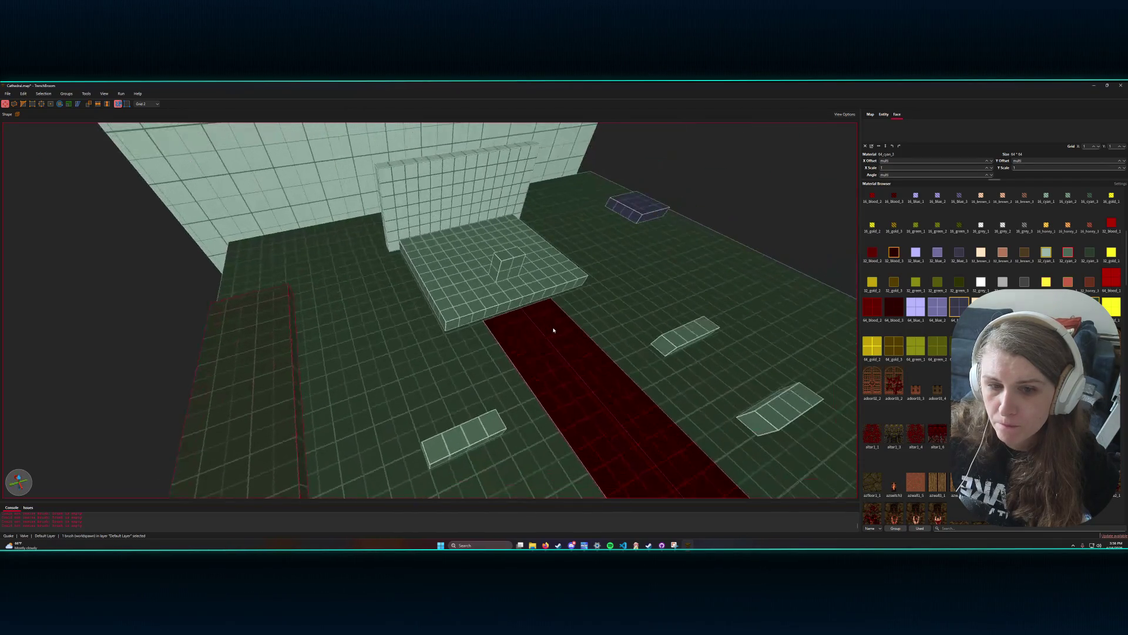
click(509, 272)
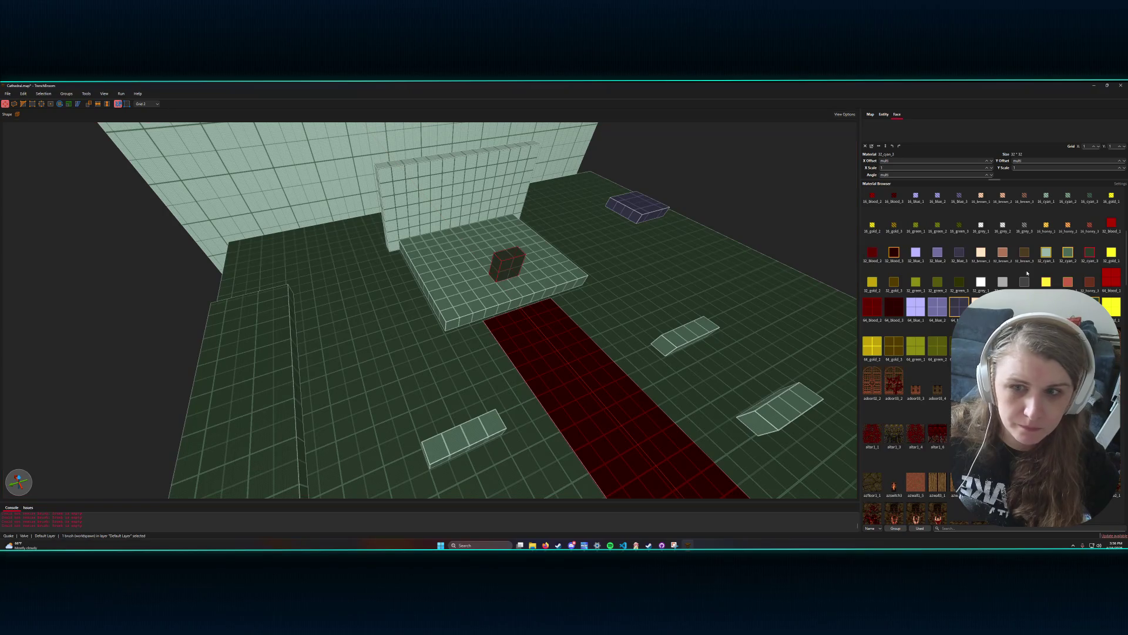
click(502, 382)
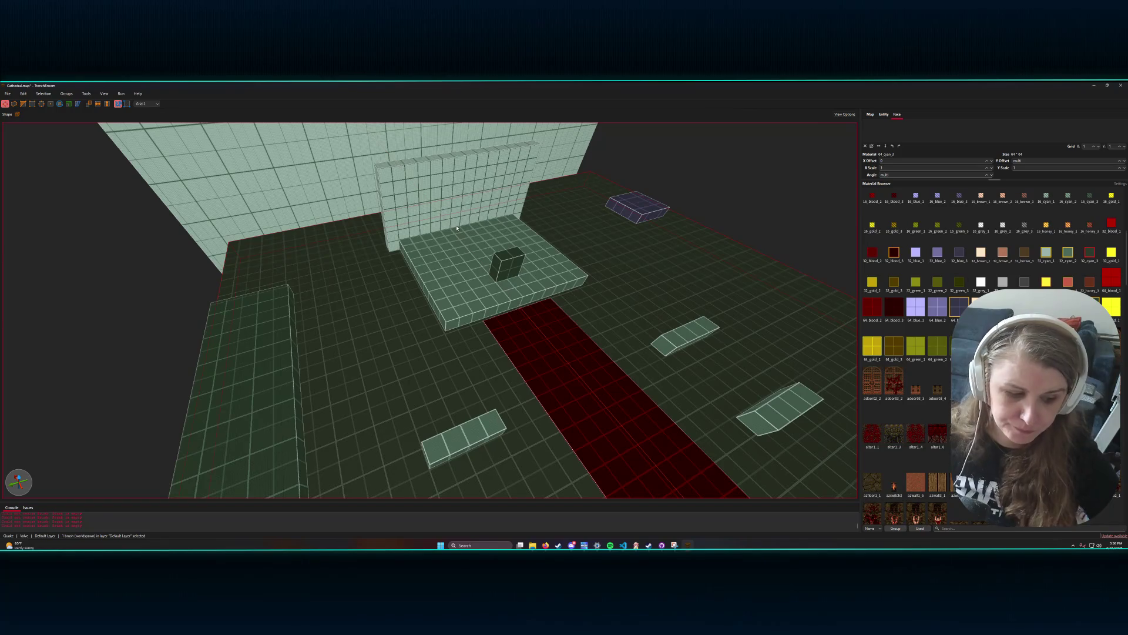
scroll(457, 228, down, 3)
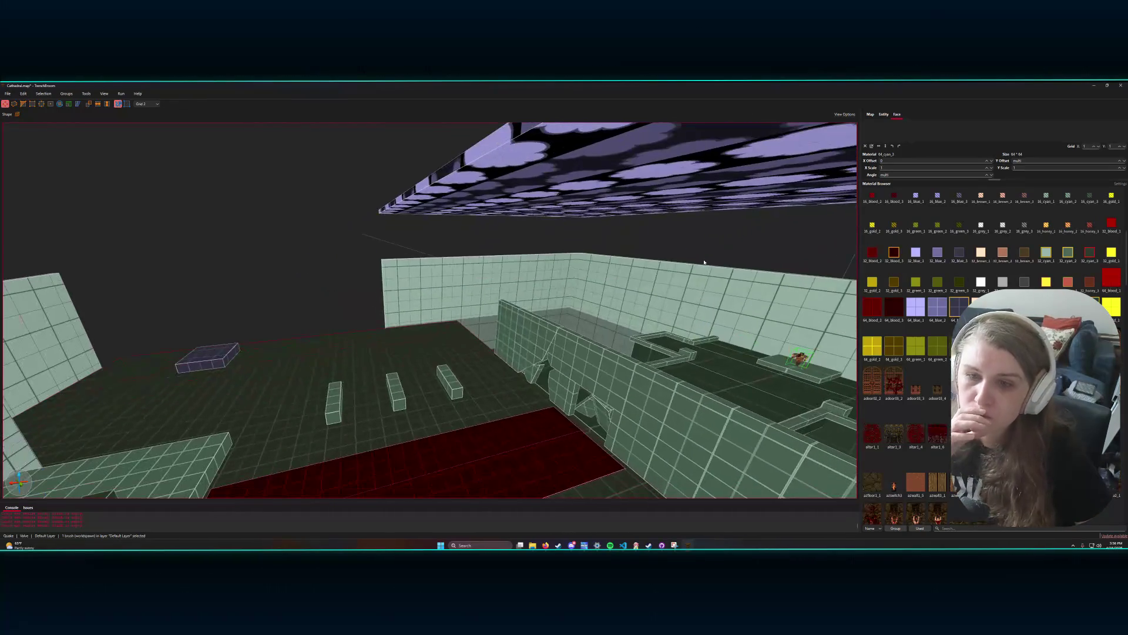
scroll(701, 292, down, 3)
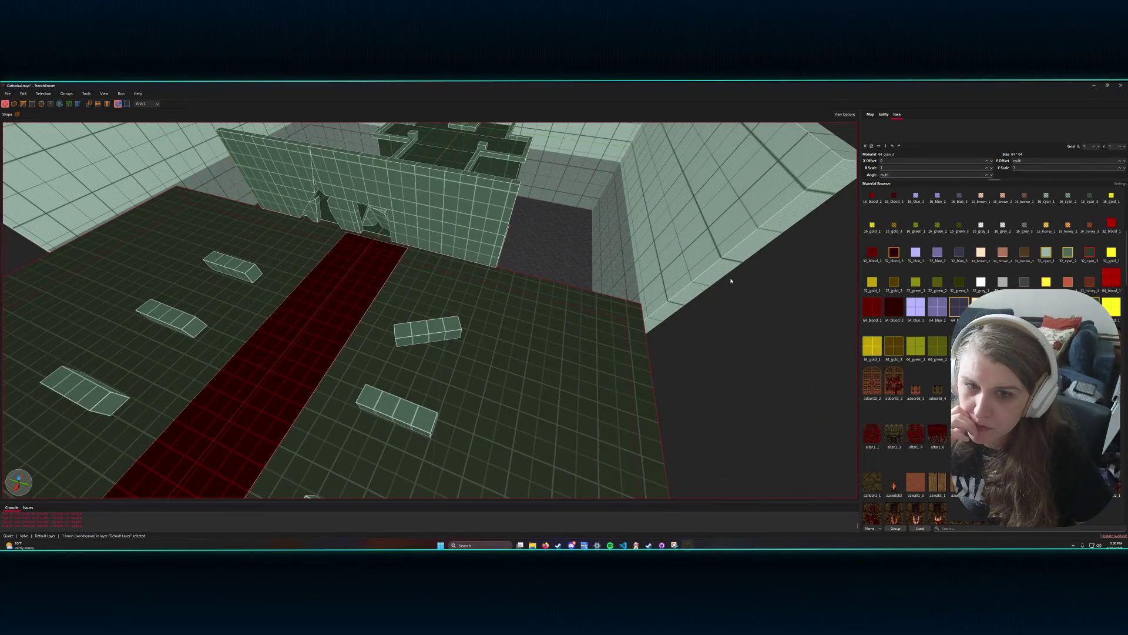
drag(731, 281, 691, 278)
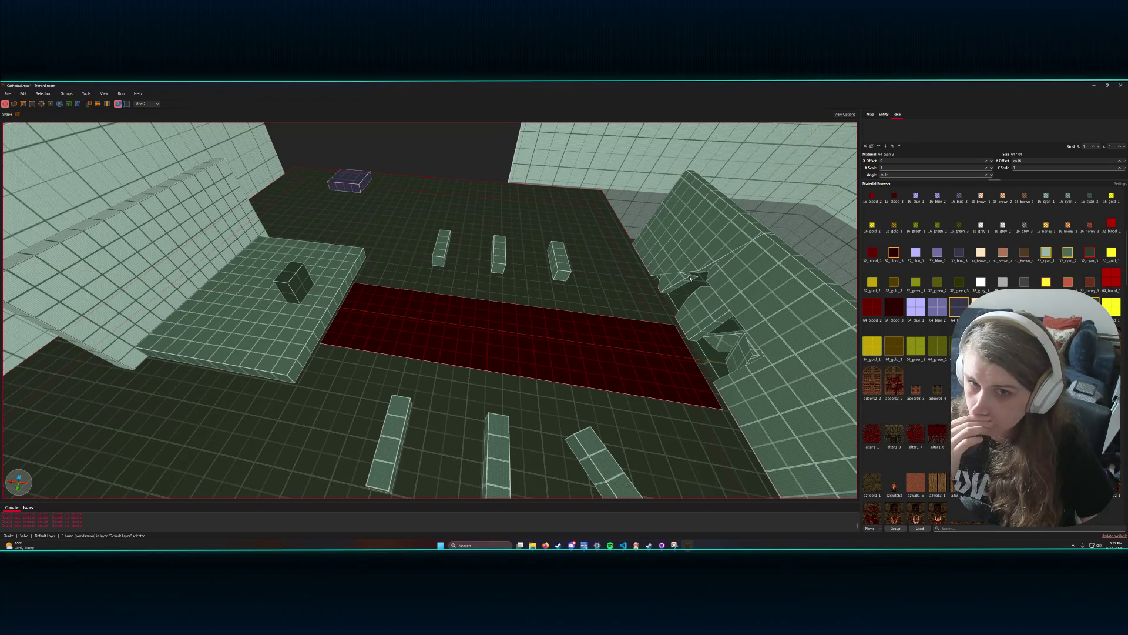
mouse_move(691, 278)
mouse_down()
mouse_move(630, 270)
mouse_move(632, 278)
mouse_up()
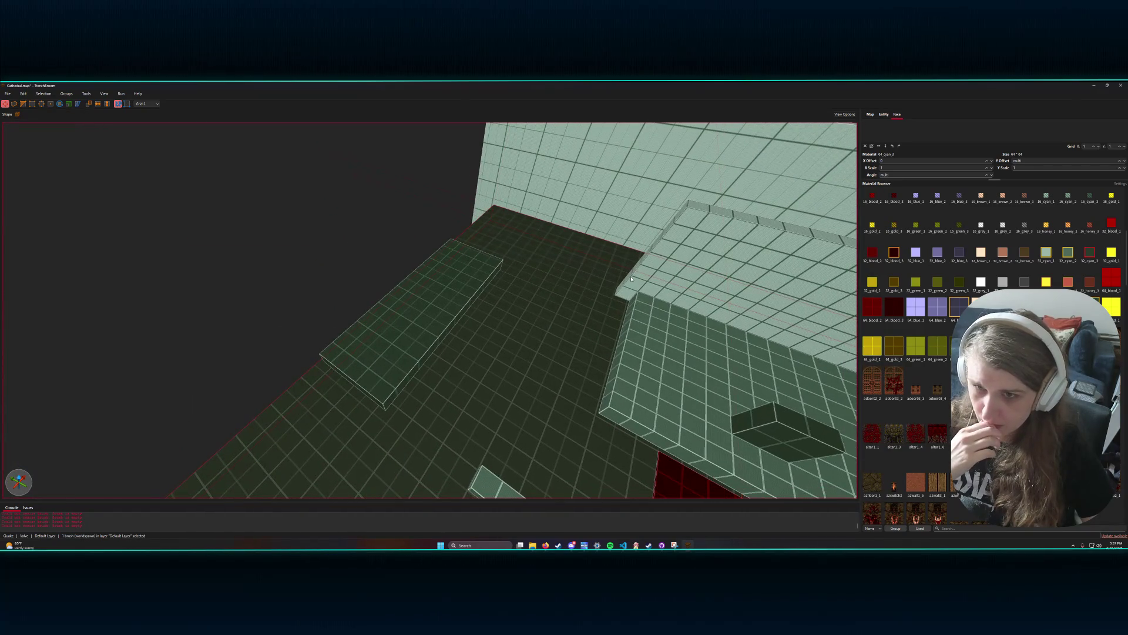
mouse_move(144, 353)
mouse_down()
mouse_move(237, 329)
mouse_move(426, 244)
mouse_up()
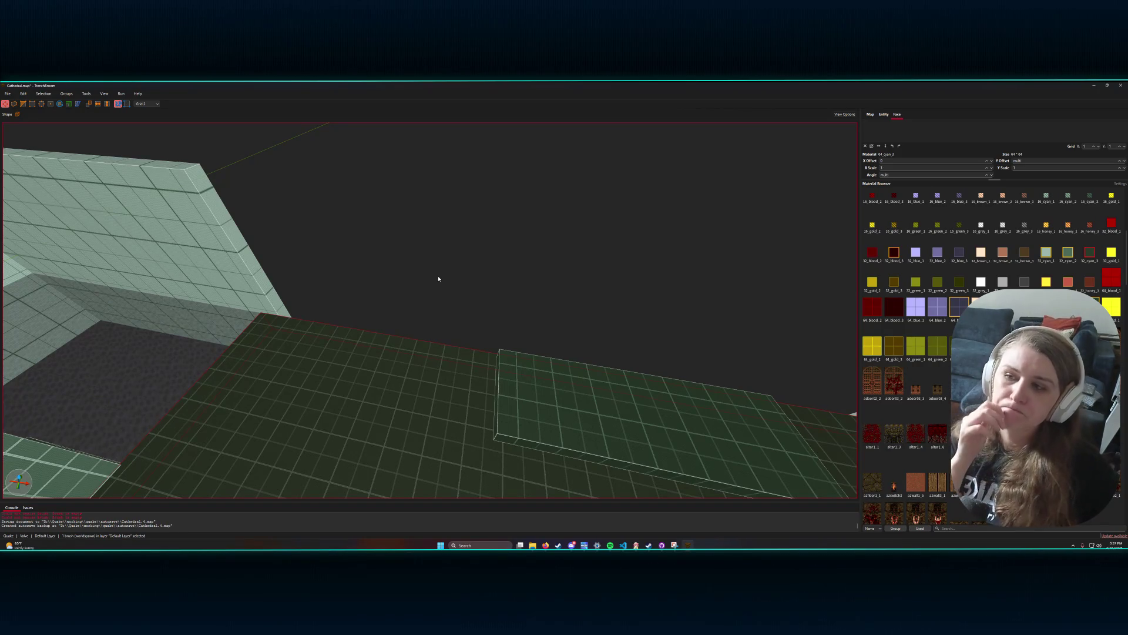
drag(418, 272, 458, 269)
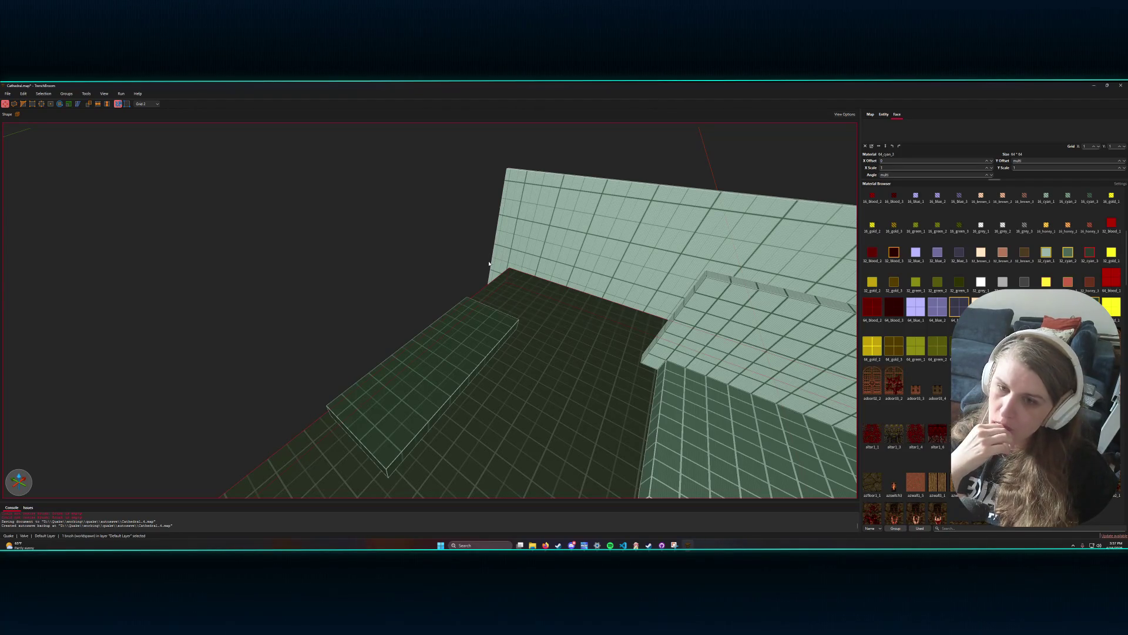
scroll(485, 310, down, 3)
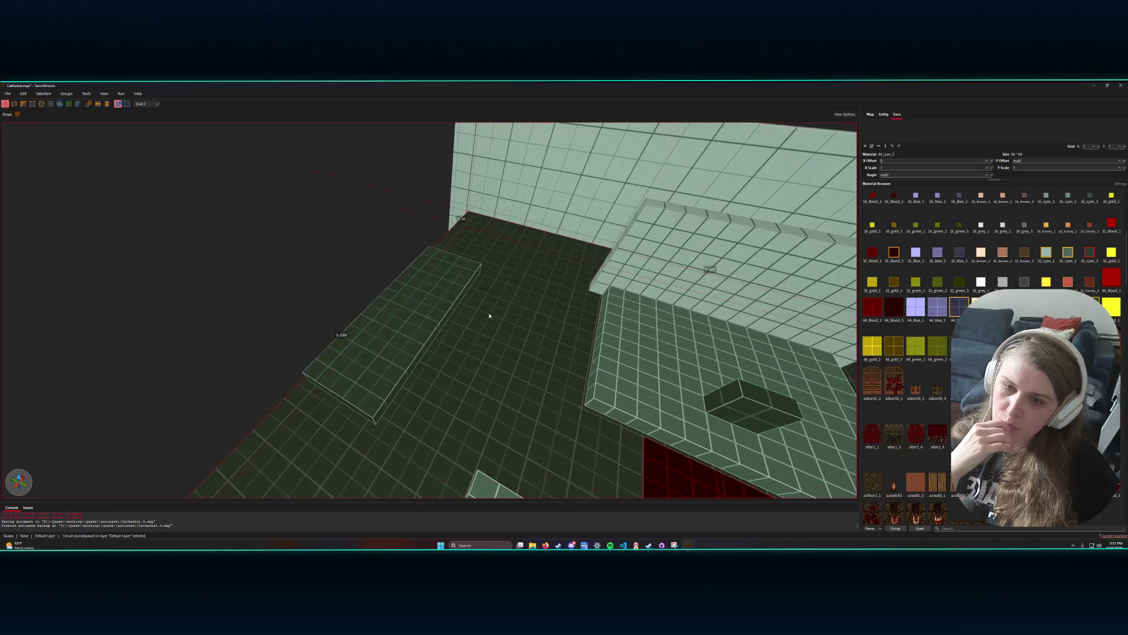
scroll(489, 316, down, 3)
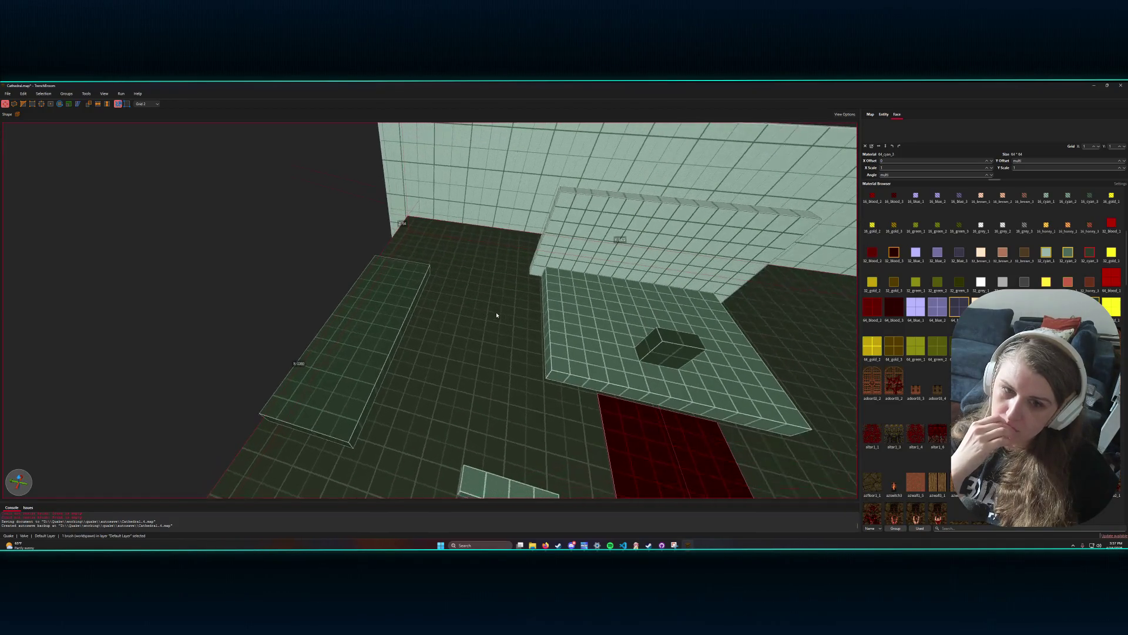
scroll(497, 316, down, 1)
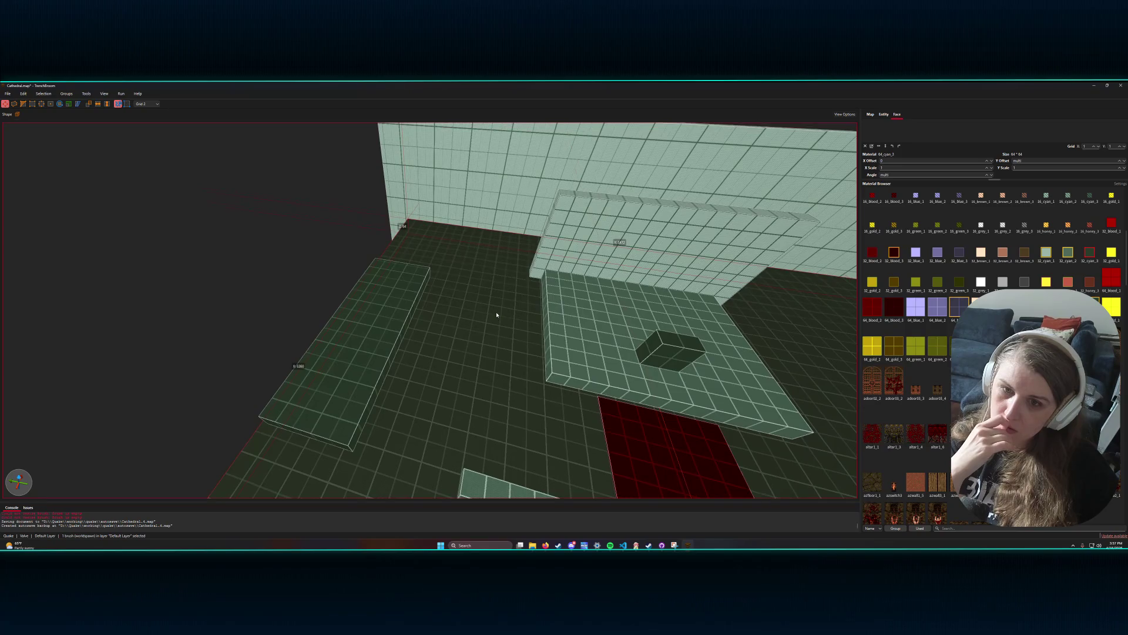
scroll(496, 315, down, 5)
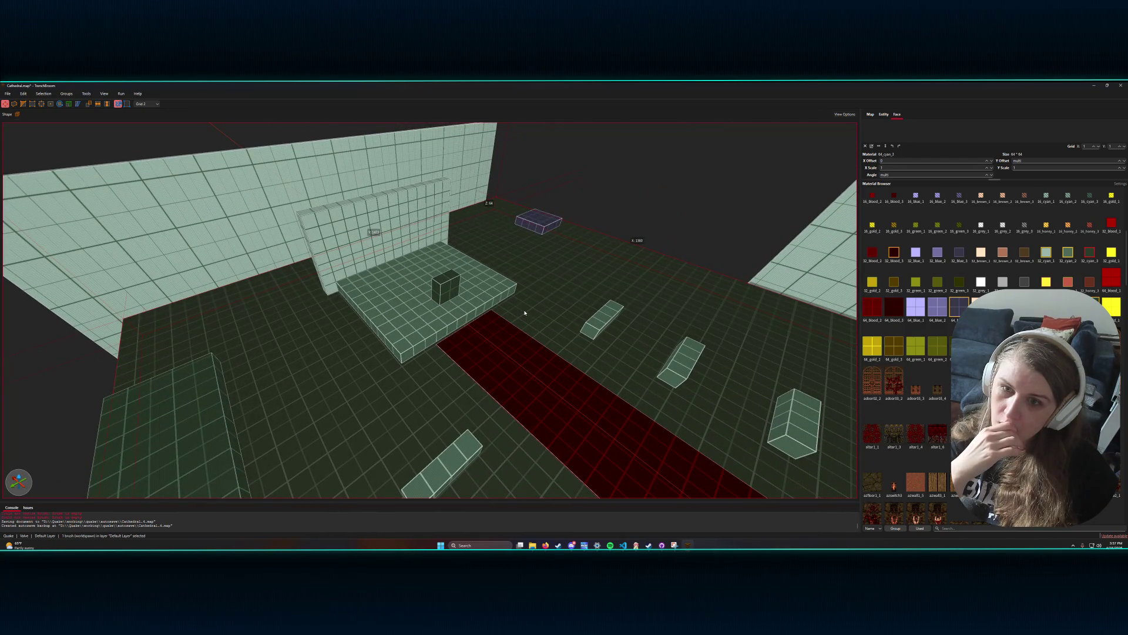
scroll(525, 313, down, 5)
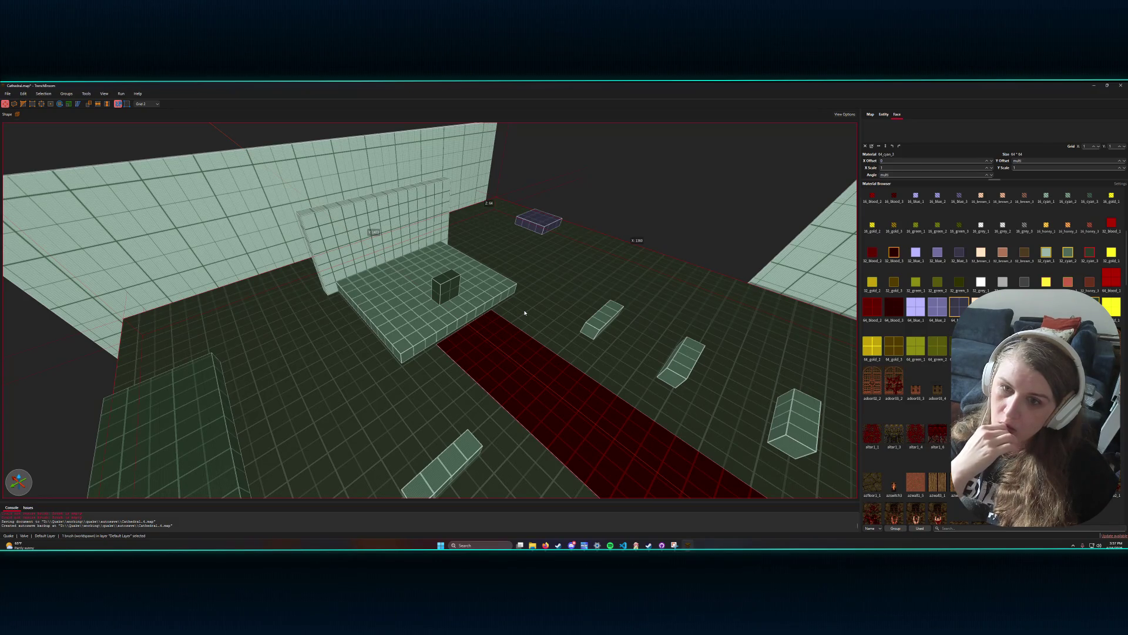
scroll(578, 311, up, 5)
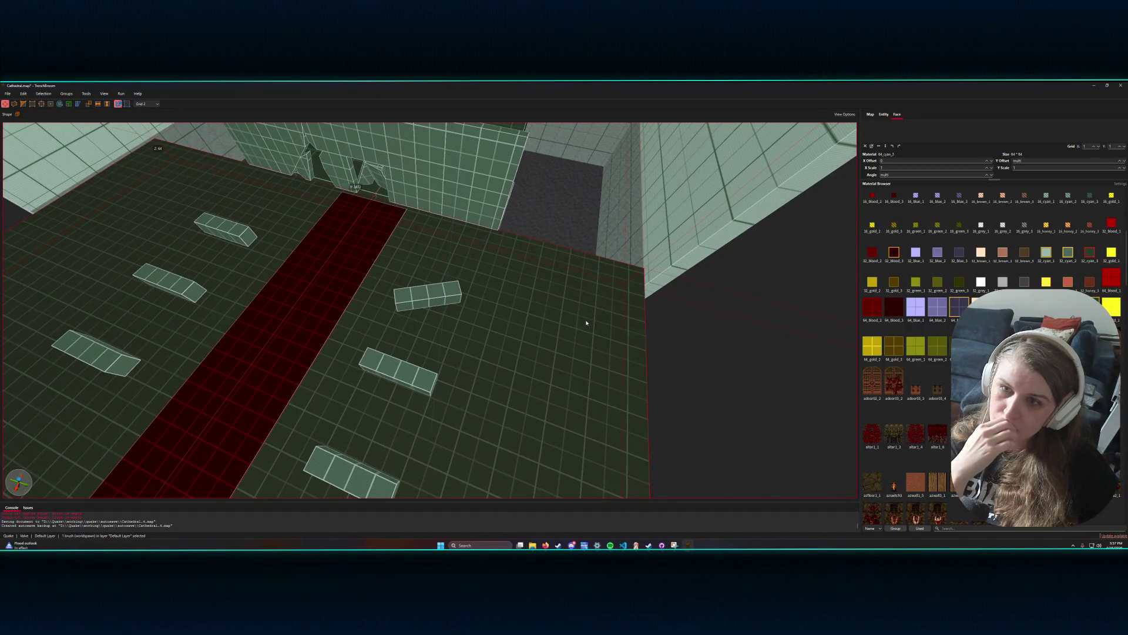
scroll(586, 323, down, 5)
scroll(584, 318, up, 4)
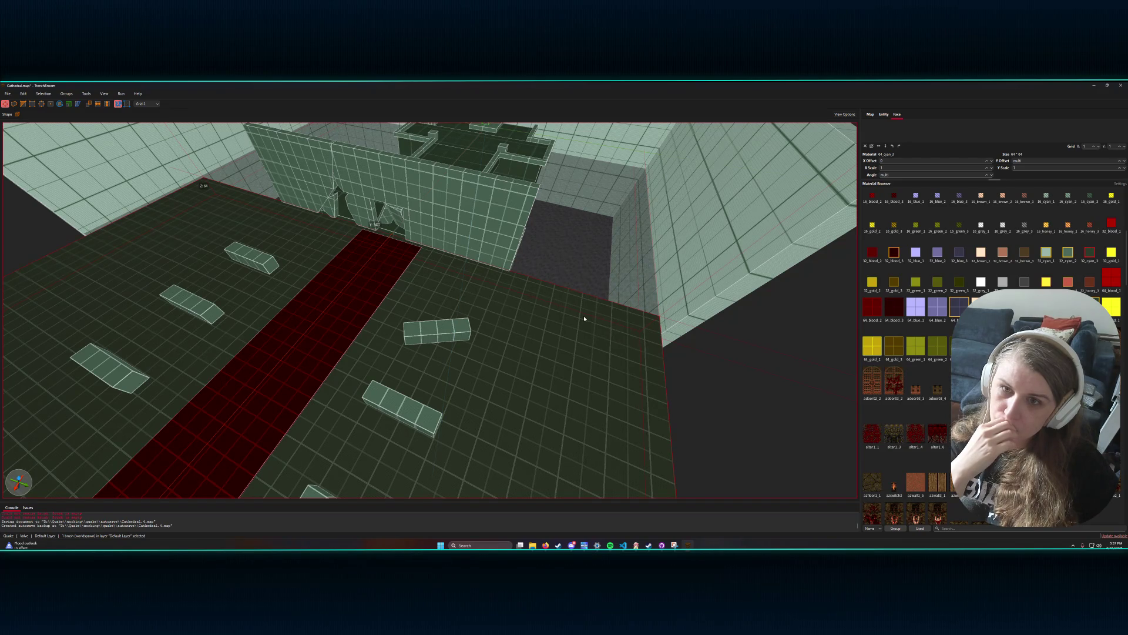
scroll(584, 319, down, 5)
scroll(586, 317, up, 4)
drag(586, 317, 575, 320)
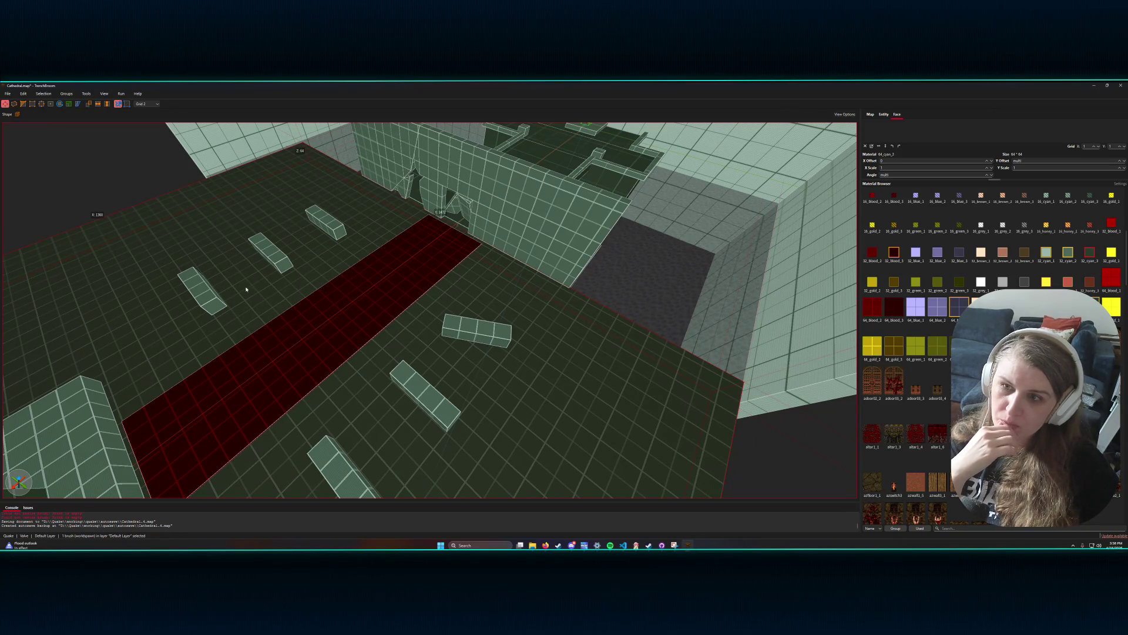
mouse_move(439, 485)
mouse_down()
mouse_move(457, 484)
mouse_move(529, 352)
mouse_move(559, 323)
mouse_move(341, 403)
mouse_up()
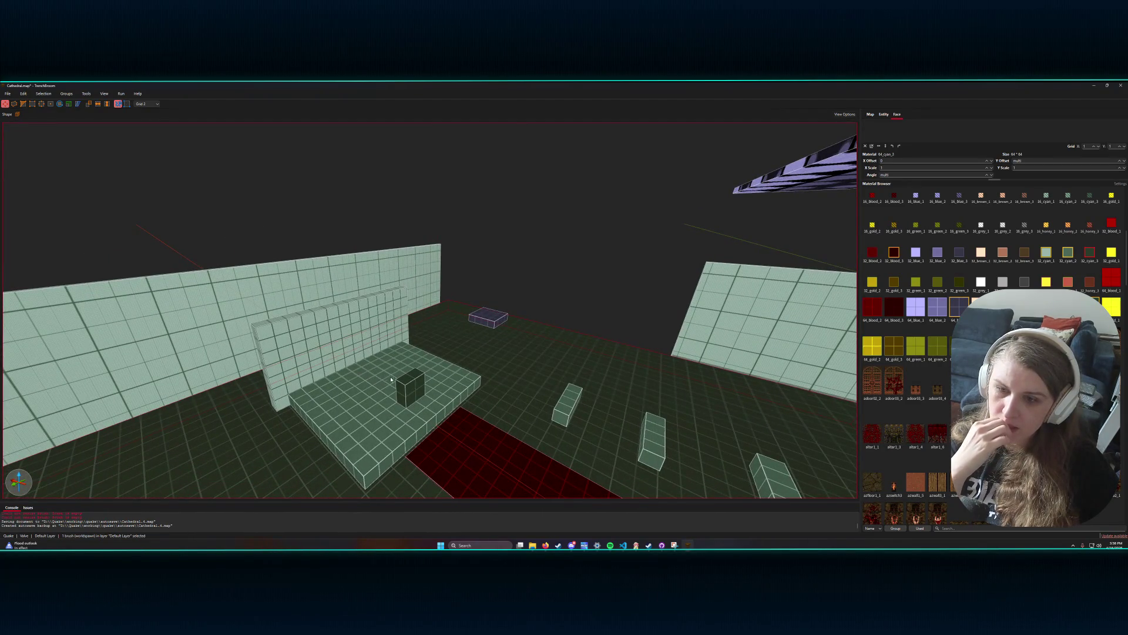
drag(504, 373, 488, 374)
key(d)
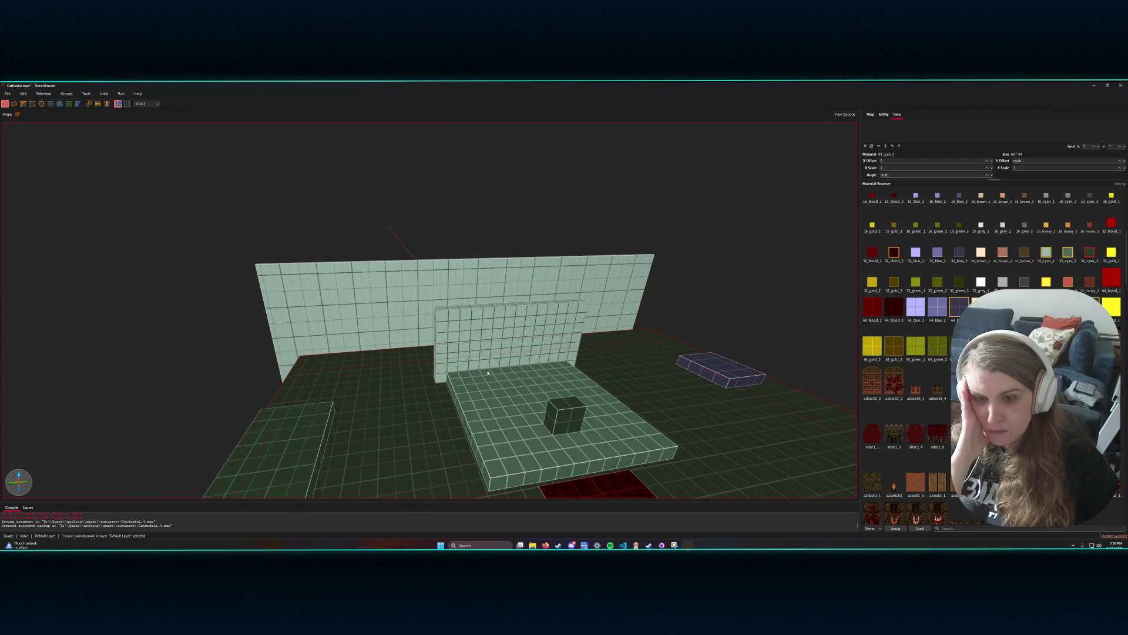
mouse_move(535, 384)
mouse_down()
mouse_move(499, 391)
mouse_move(494, 408)
mouse_move(504, 403)
mouse_move(406, 390)
mouse_move(418, 388)
mouse_up()
scroll(504, 403, down, 2)
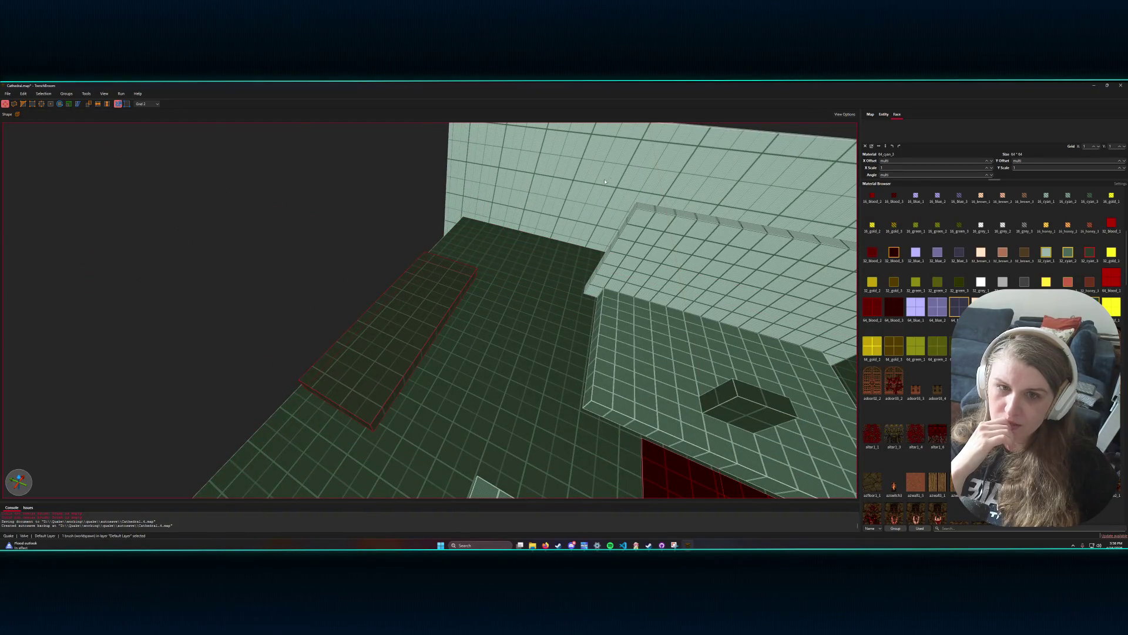
scroll(667, 197, down, 2)
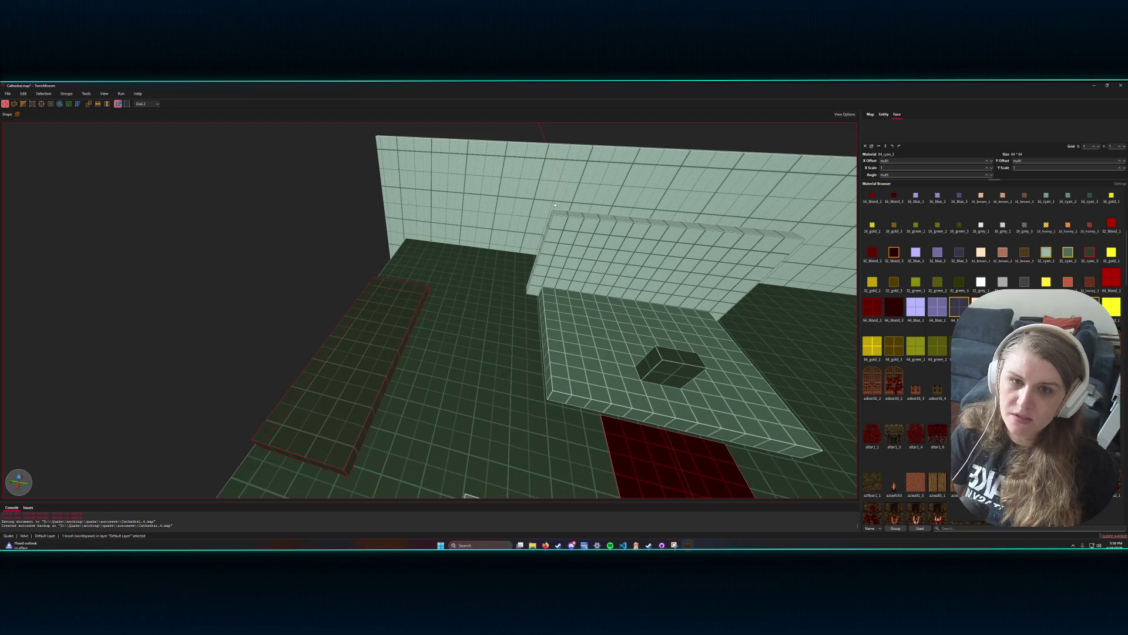
scroll(673, 203, down, 3)
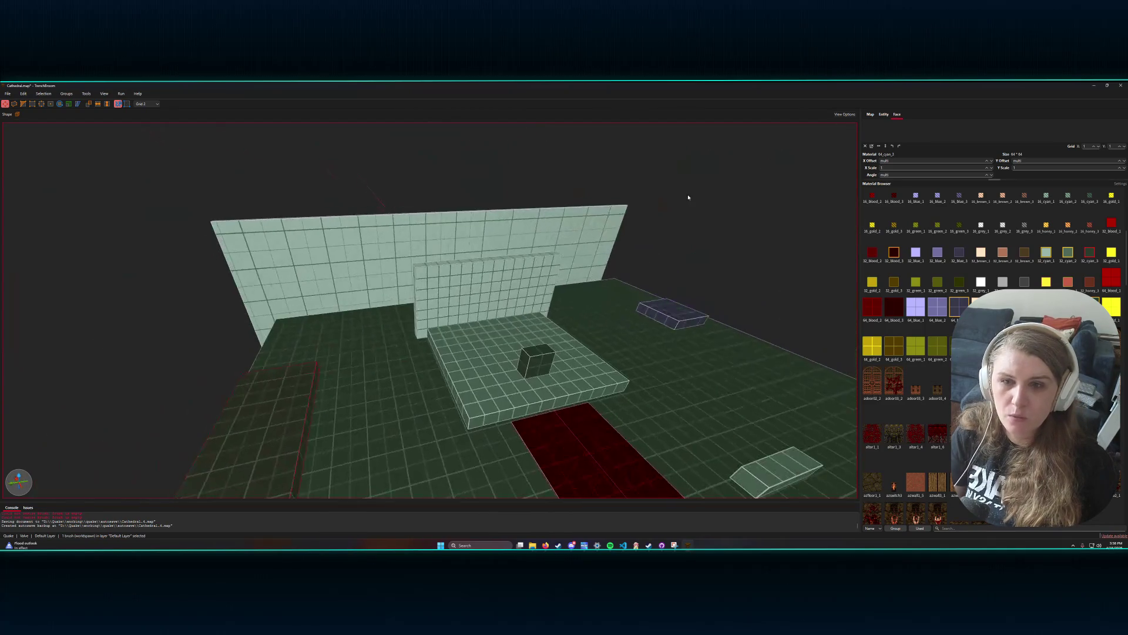
scroll(689, 197, up, 1)
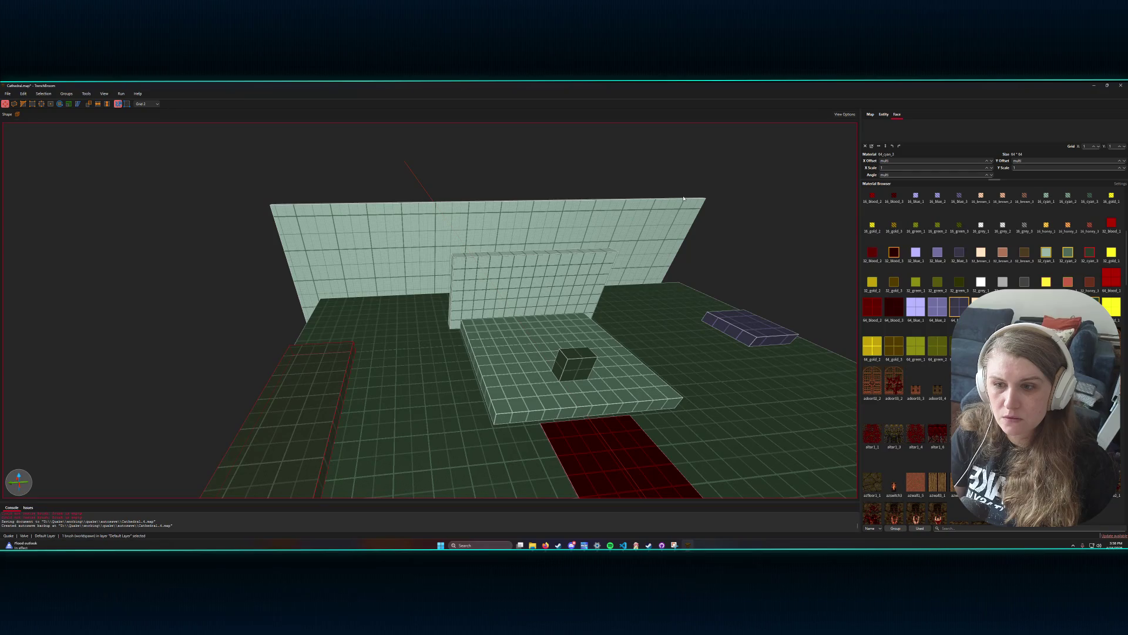
scroll(684, 199, up, 3)
drag(684, 198, 652, 204)
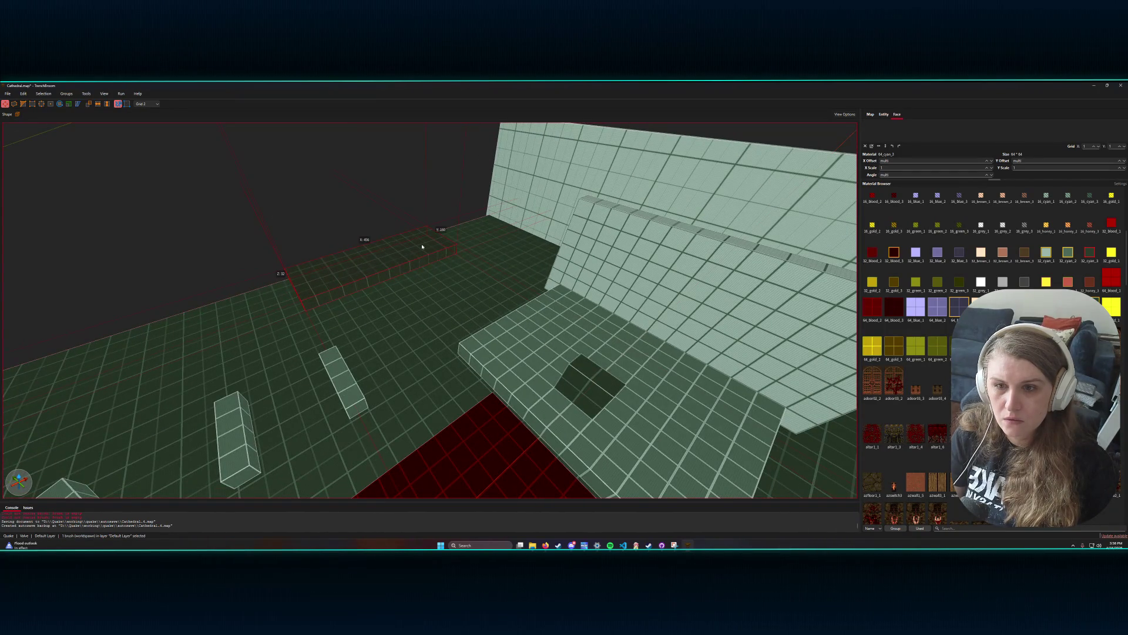
- Shorten the floor brush length from 456 to 200 and set the grid to 4
drag(448, 244, 298, 289)
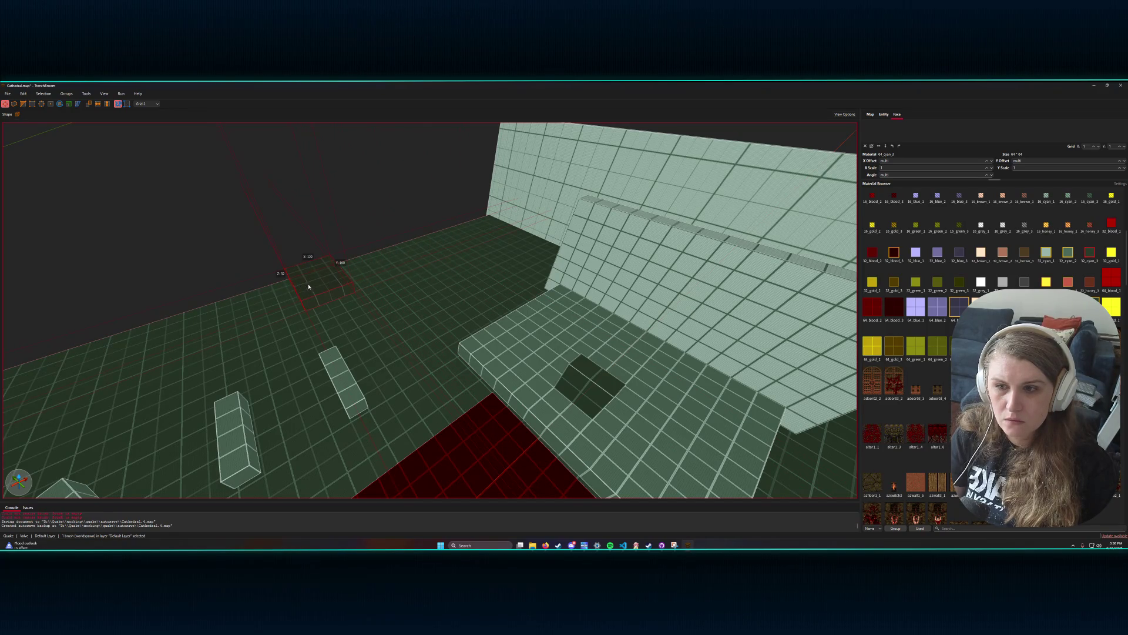
click(146, 104)
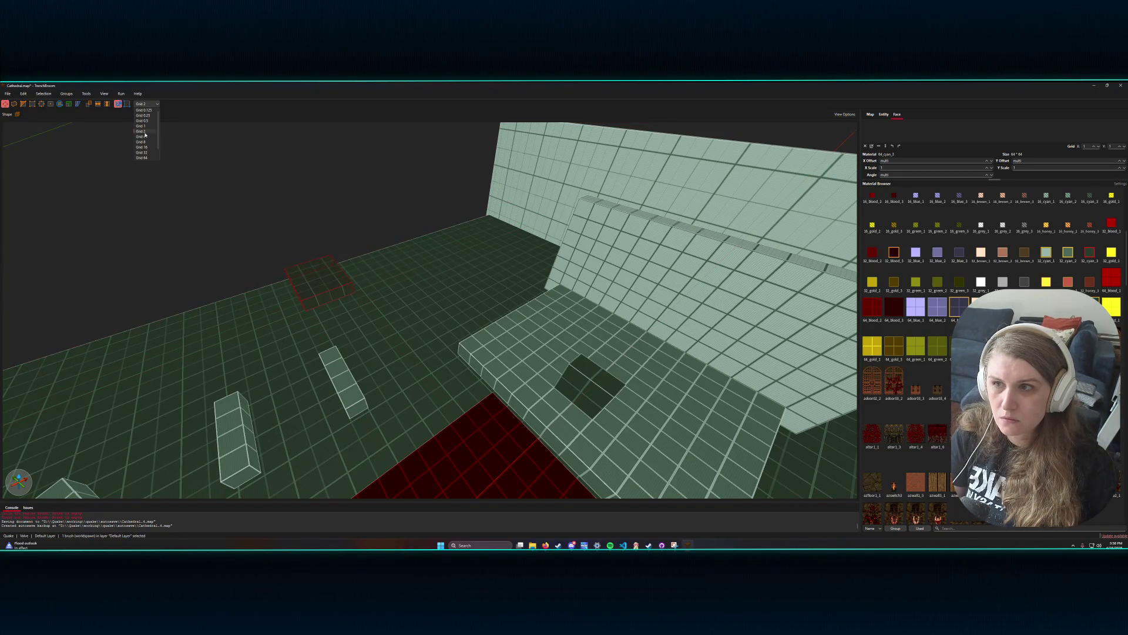
click(145, 133)
click(147, 104)
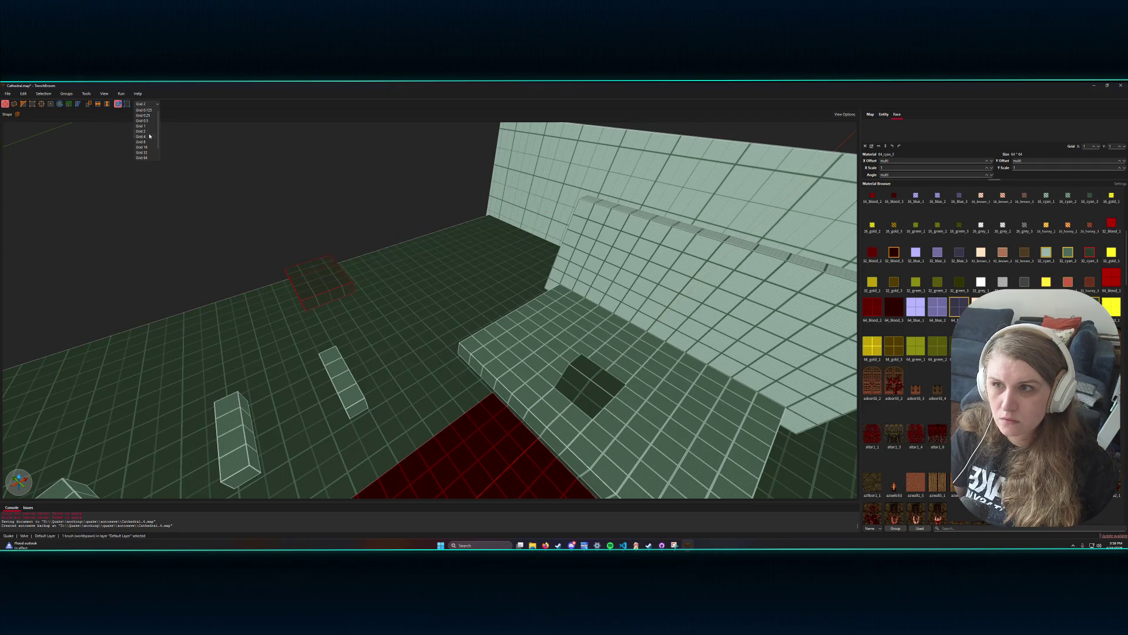
click(150, 135)
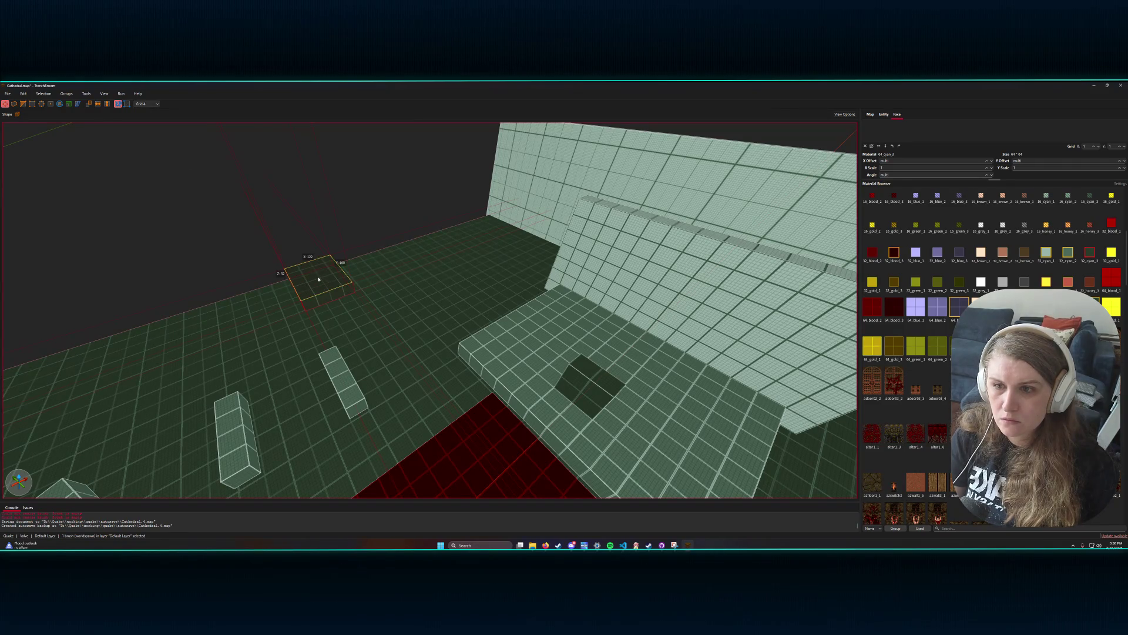
key(Escape)
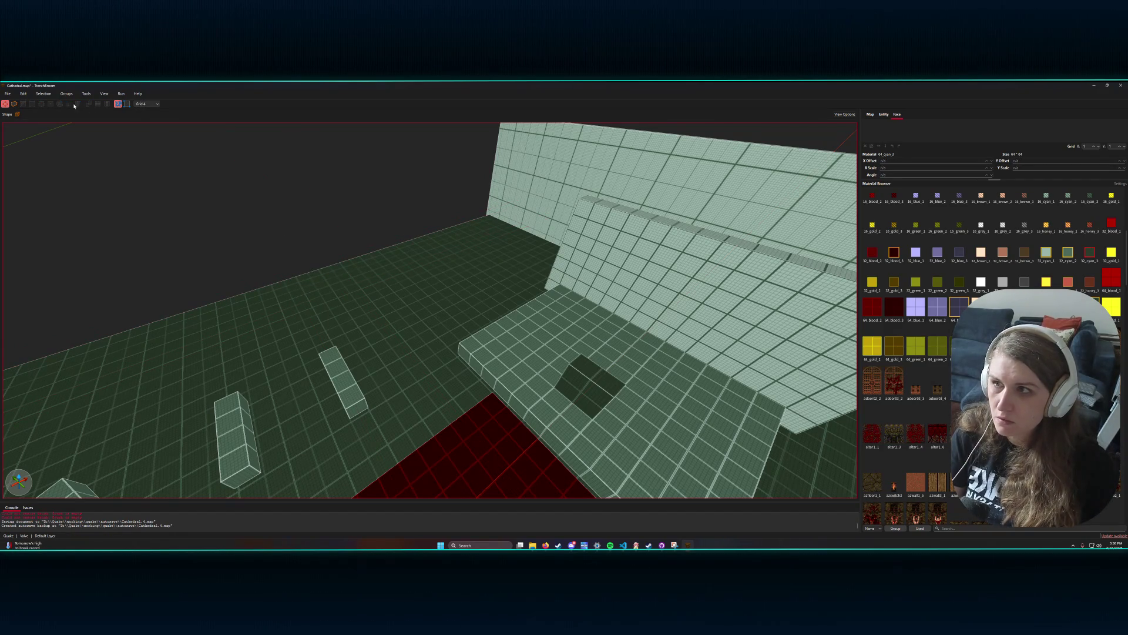
- Undo the cut to restore the brush and switch to an 8-unit grid
click(23, 94)
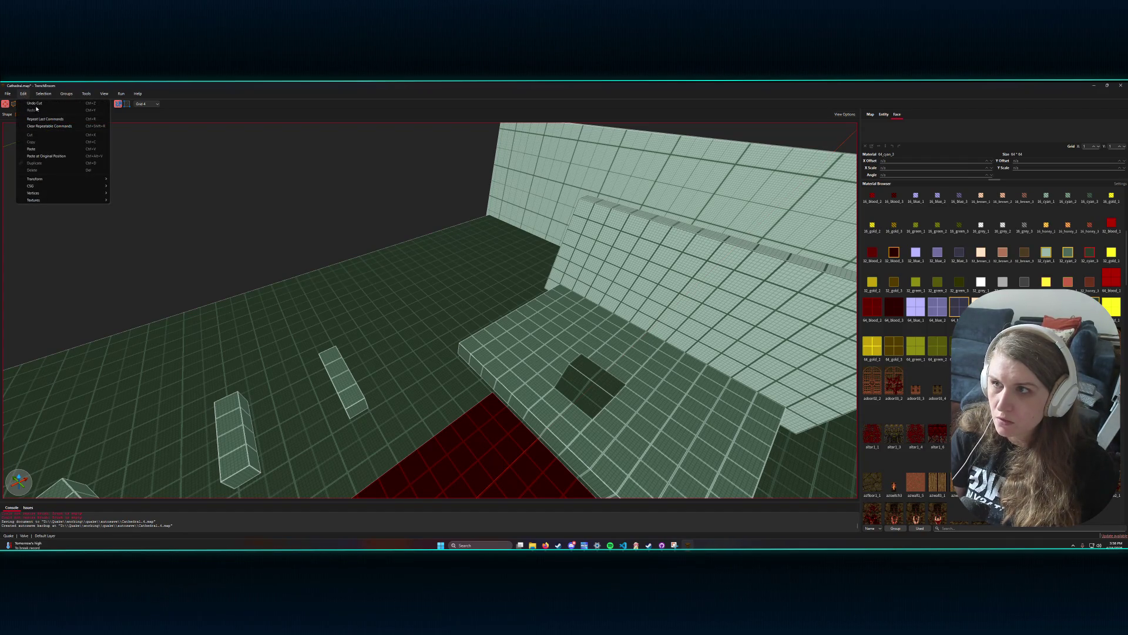
click(35, 103)
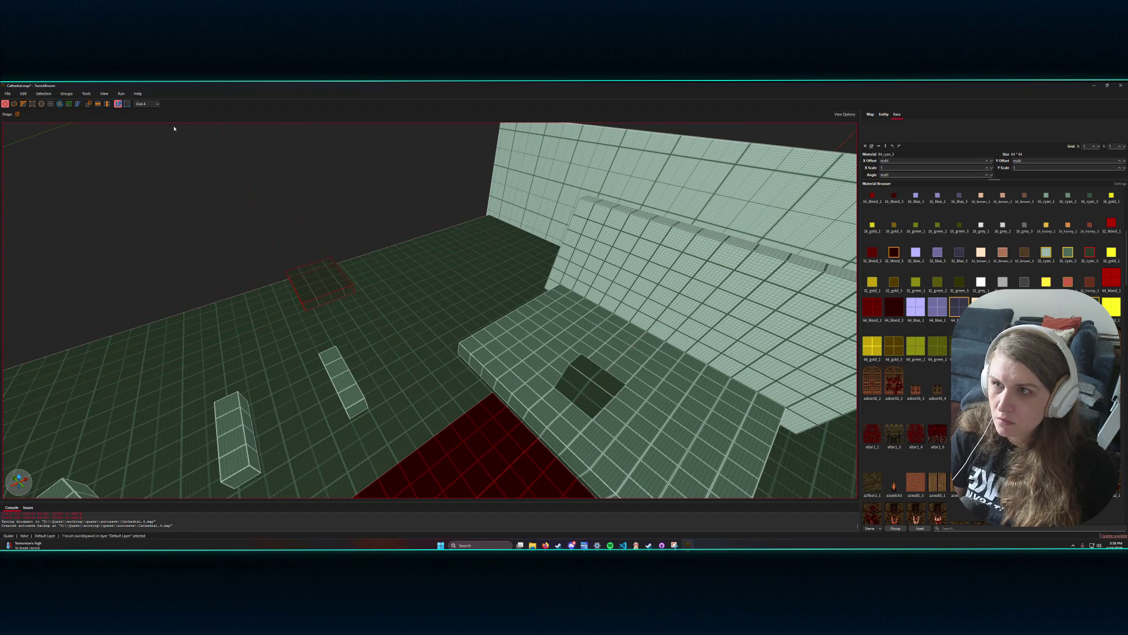
click(146, 103)
click(146, 146)
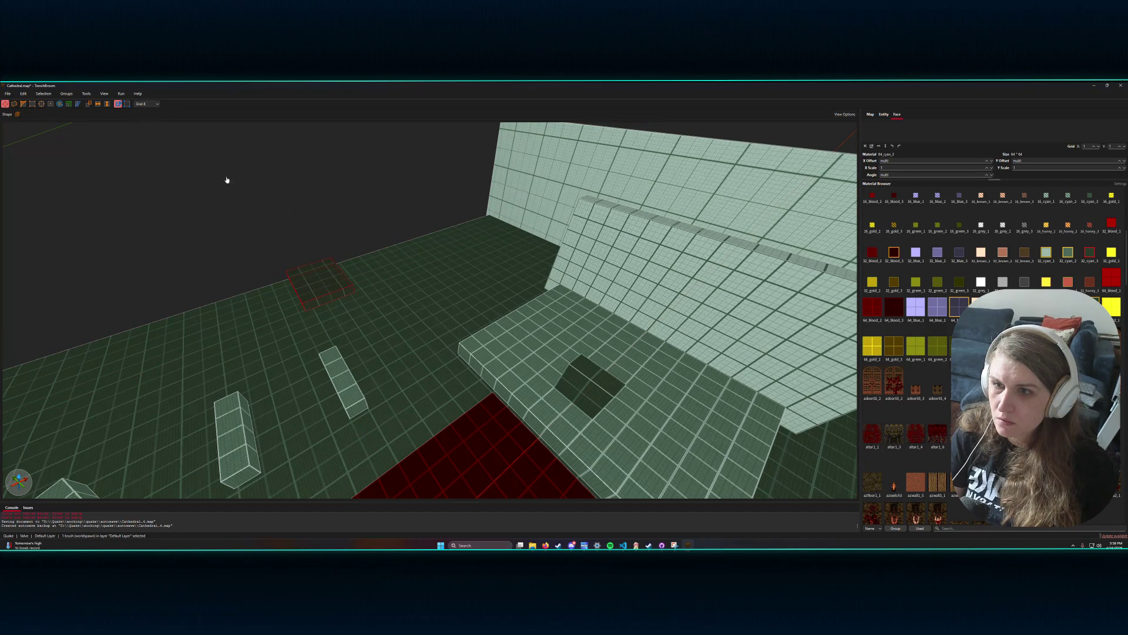
- Lower the small floor brush one grid step, then select the flat floor brush
key(ctrl+a)
click(322, 289)
drag(322, 289, 324, 296)
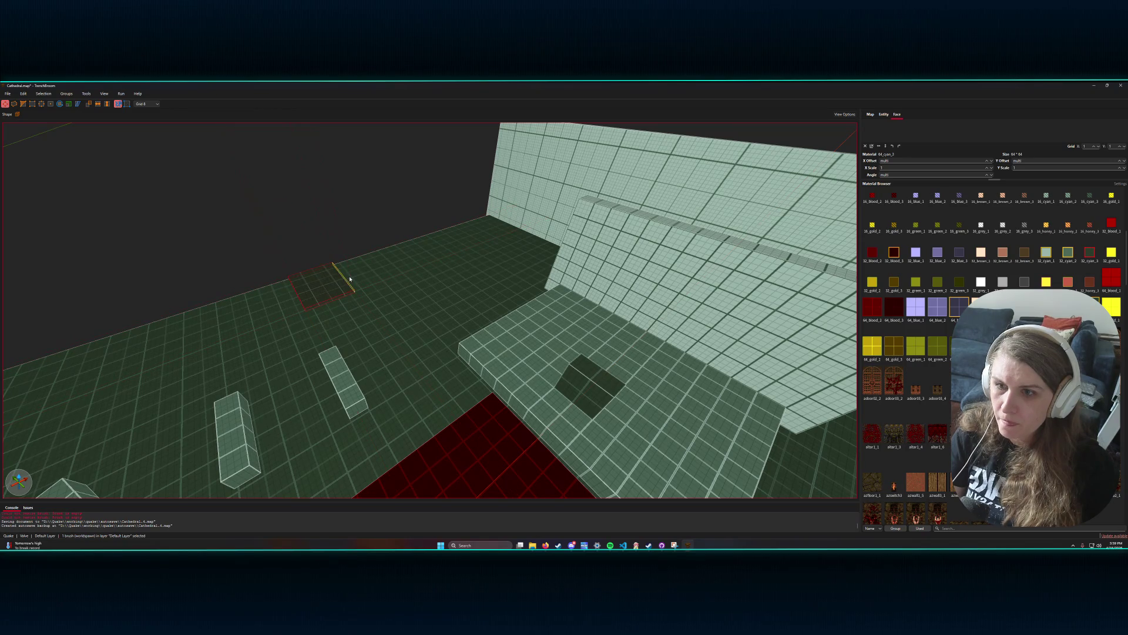
key(Escape)
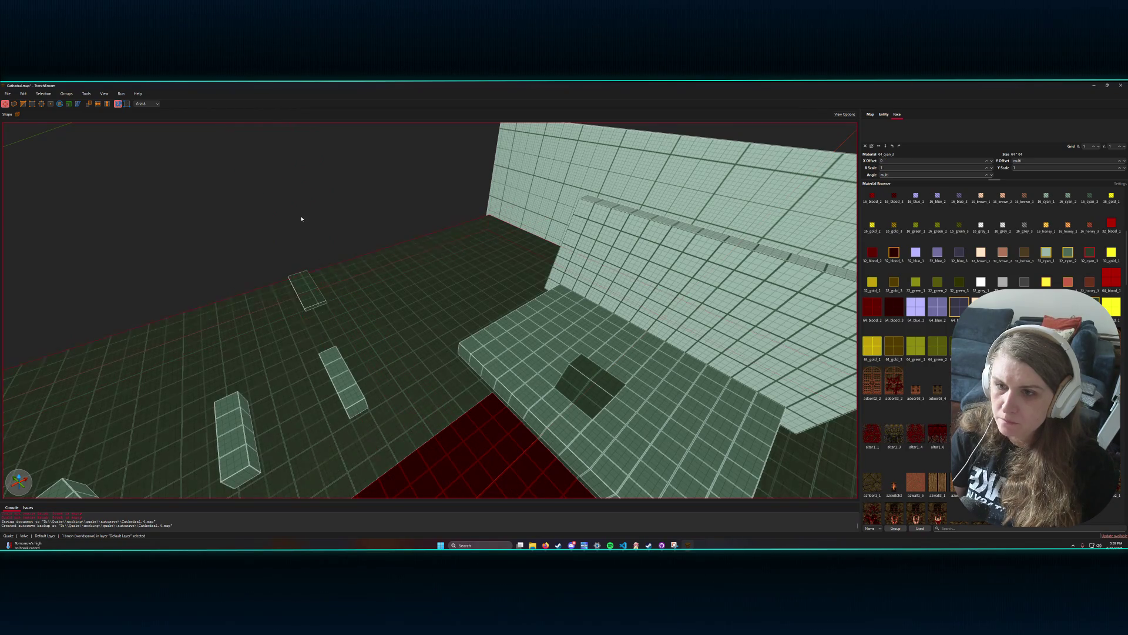
click(314, 342)
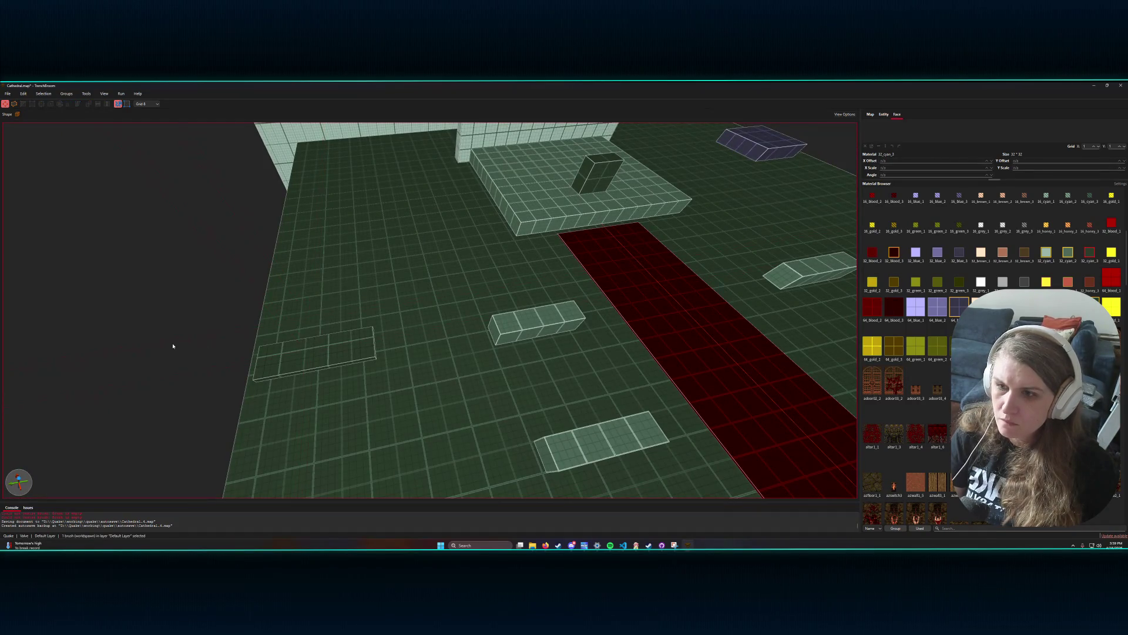
- Move the flat floor brush further back toward the tall wall
click(328, 353)
drag(328, 353, 335, 270)
scroll(333, 262, down, 3)
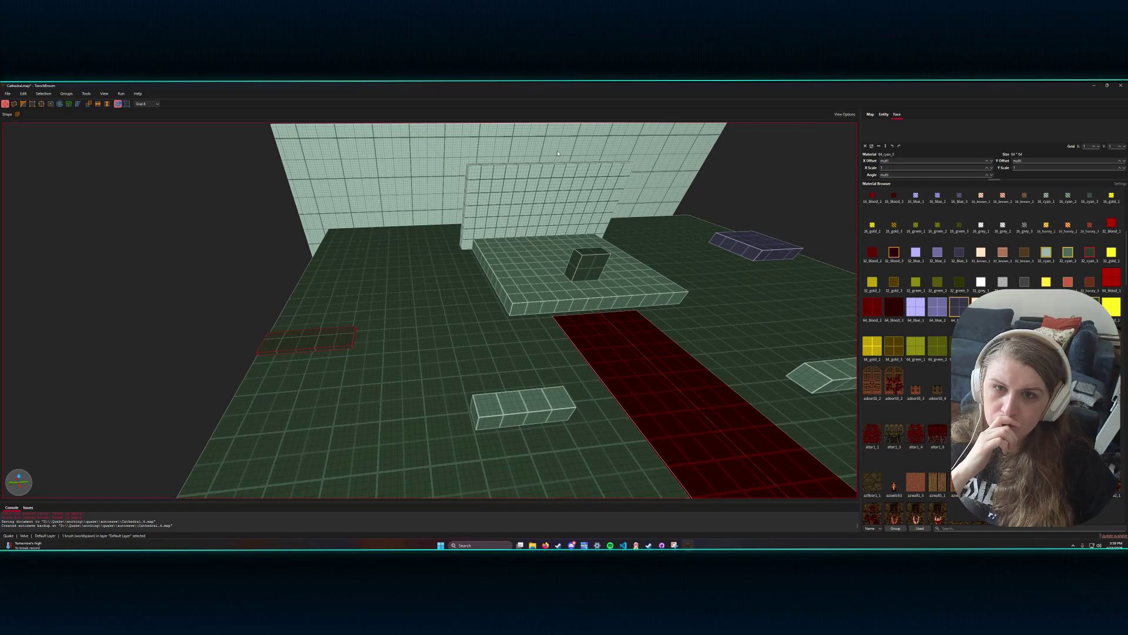
drag(490, 259, 449, 260)
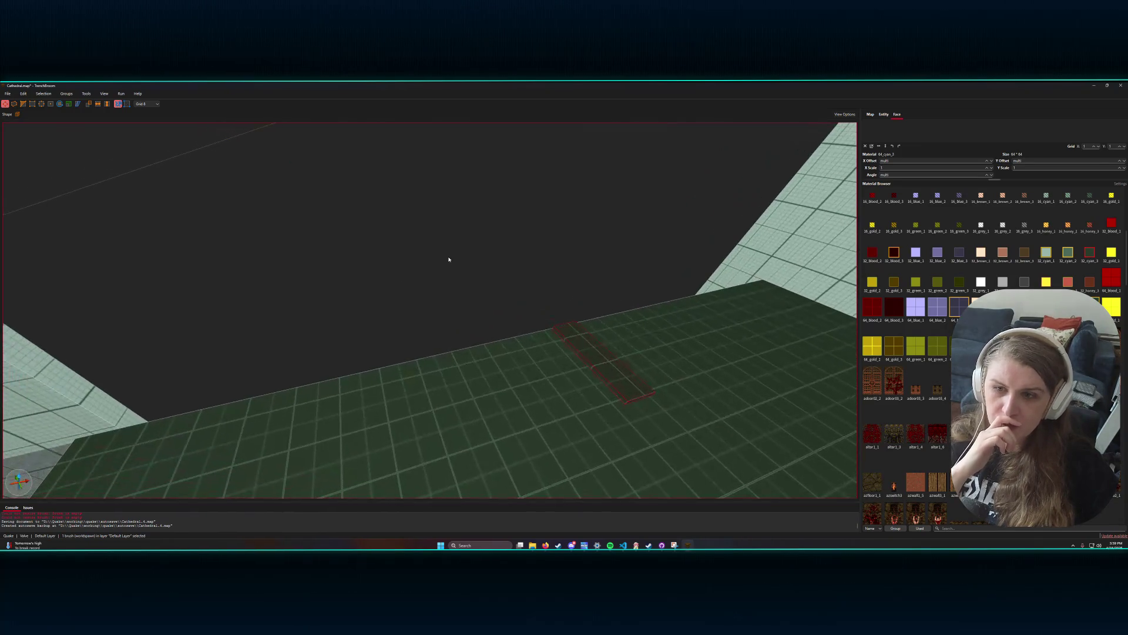
scroll(377, 366, down, 5)
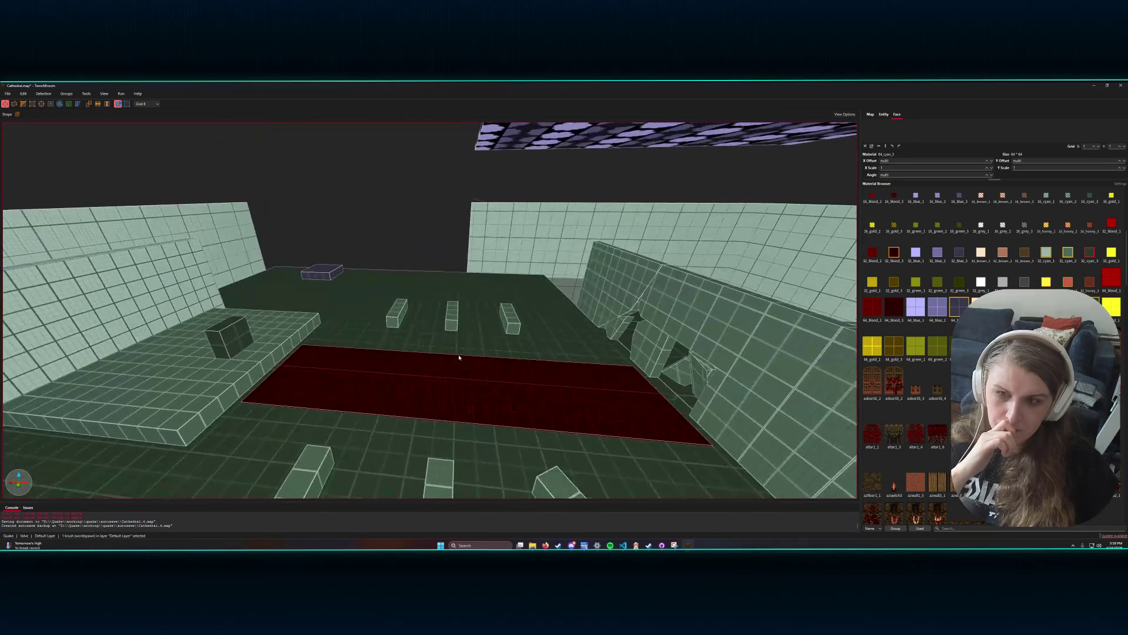
- Face the back wall and raise the slab one step as the first stair
drag(459, 356, 416, 360)
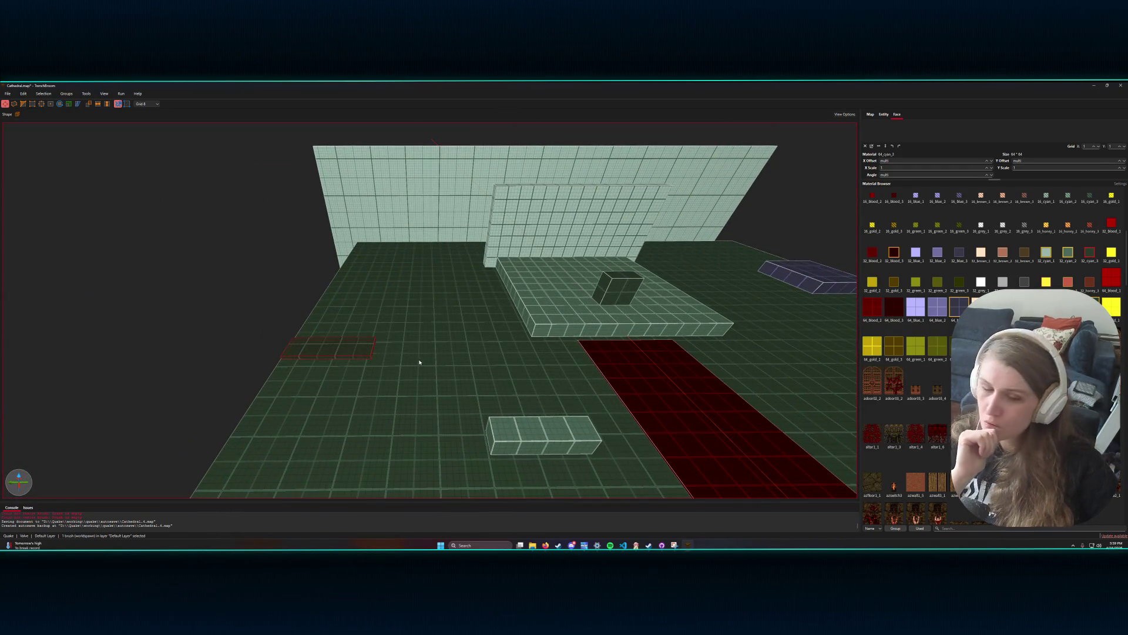
drag(456, 357, 460, 359)
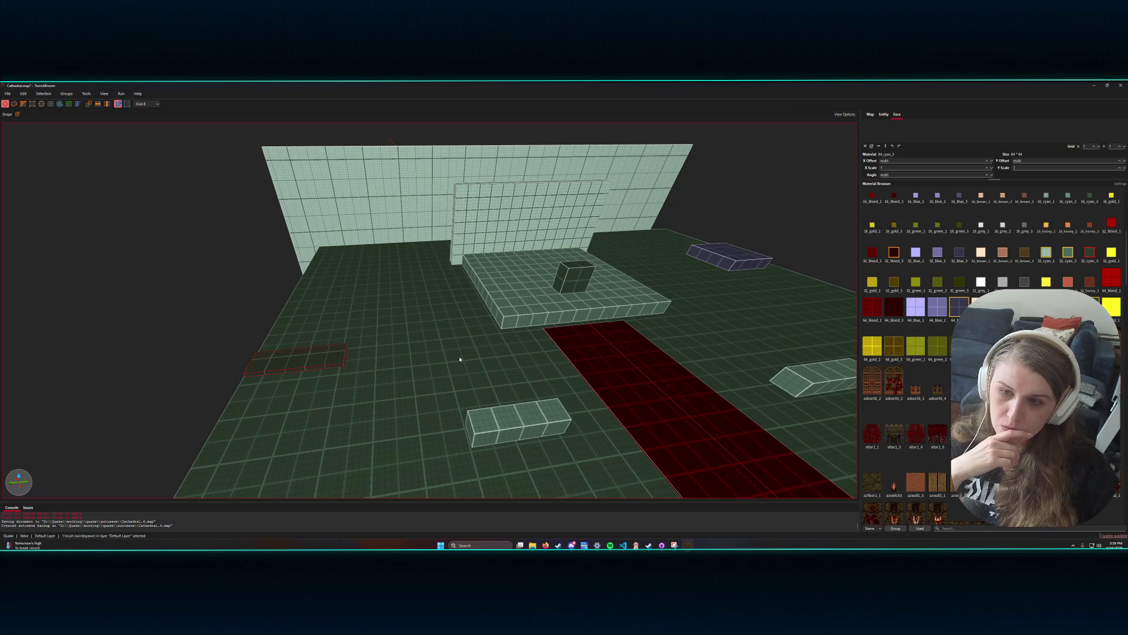
drag(460, 359, 448, 361)
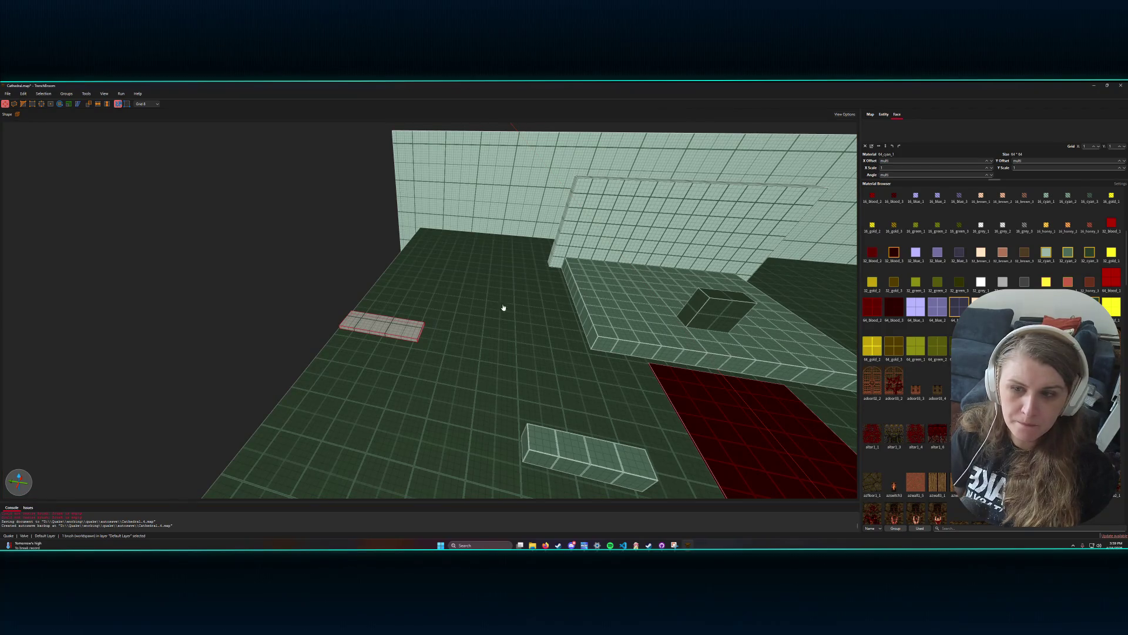
scroll(447, 330, up, 5)
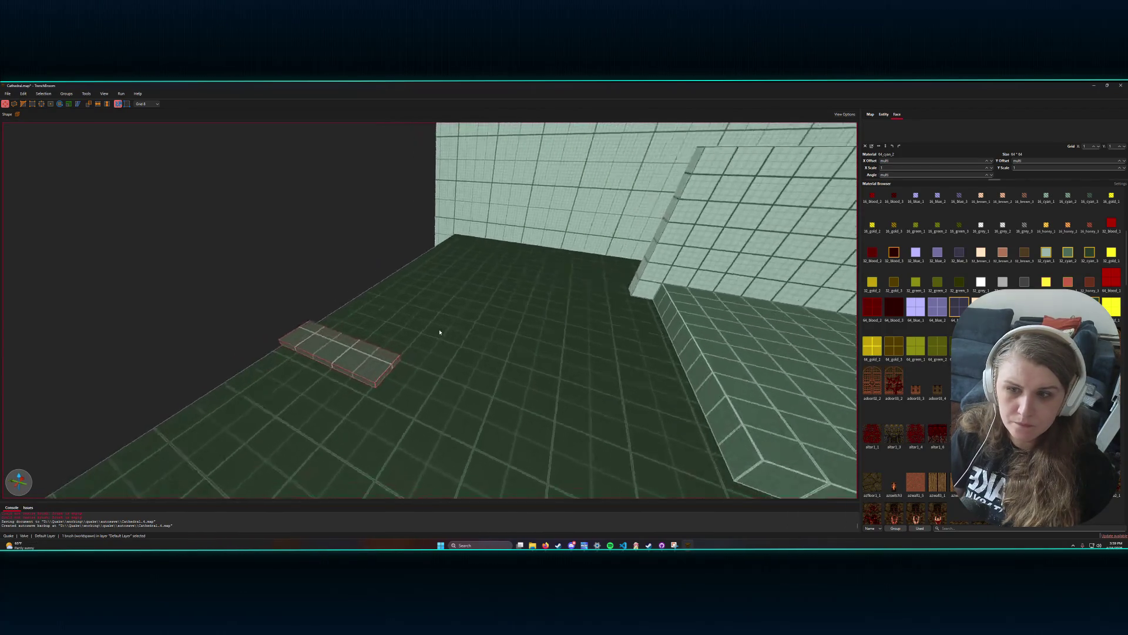
scroll(439, 332, down, 5)
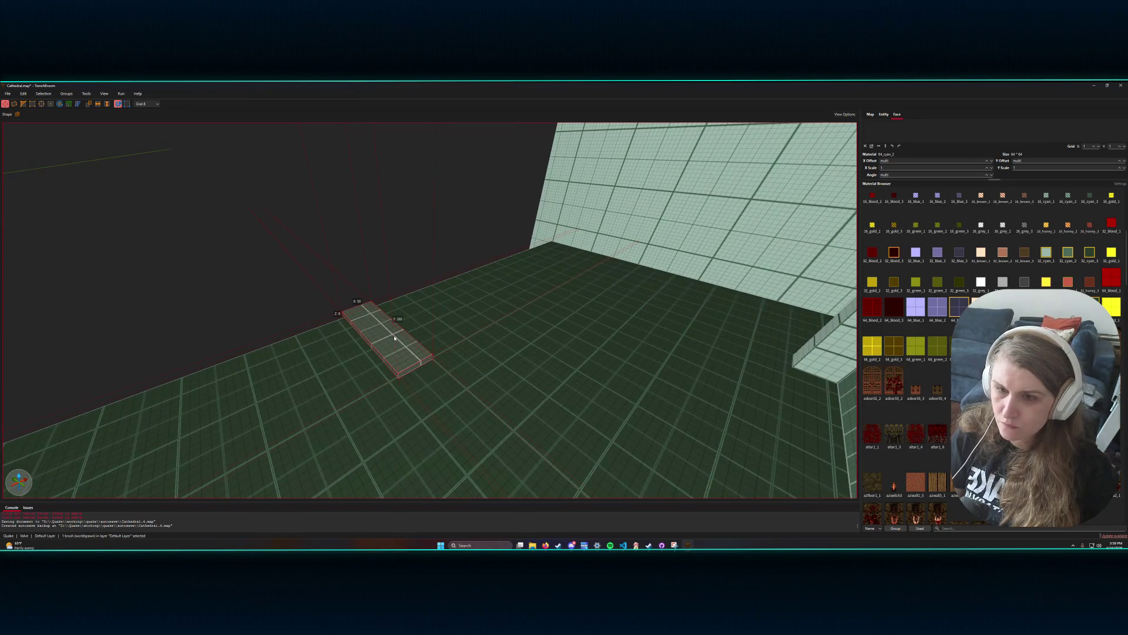
key(Page_Up)
- Duplicate the step three times, nudging each copy right and up into a staircase
key(ctrl+d)
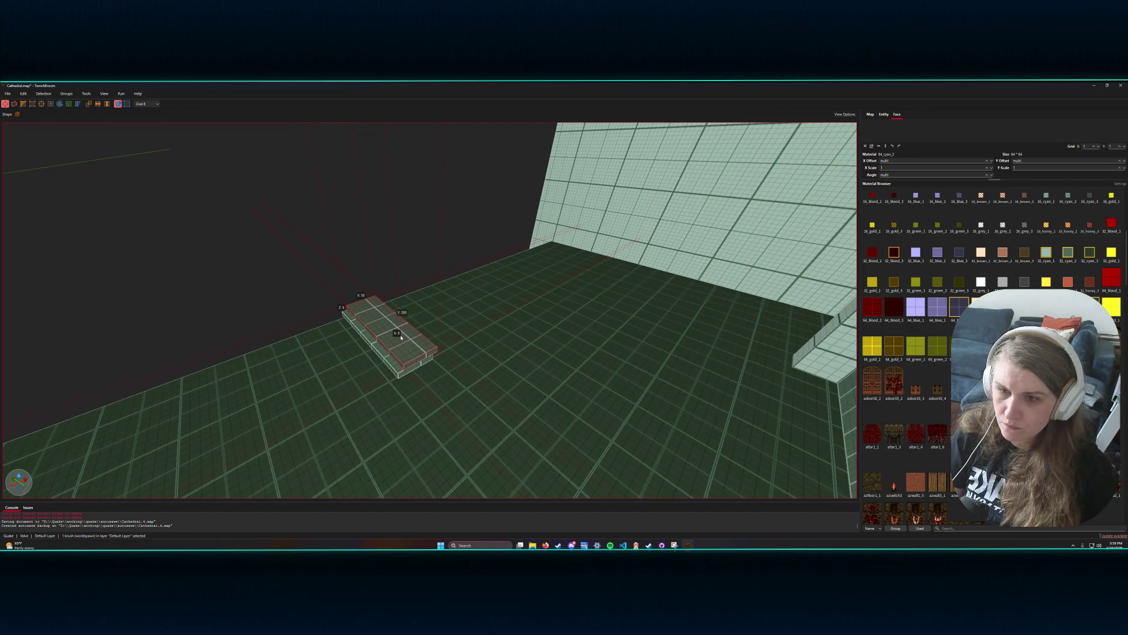
key(Right)
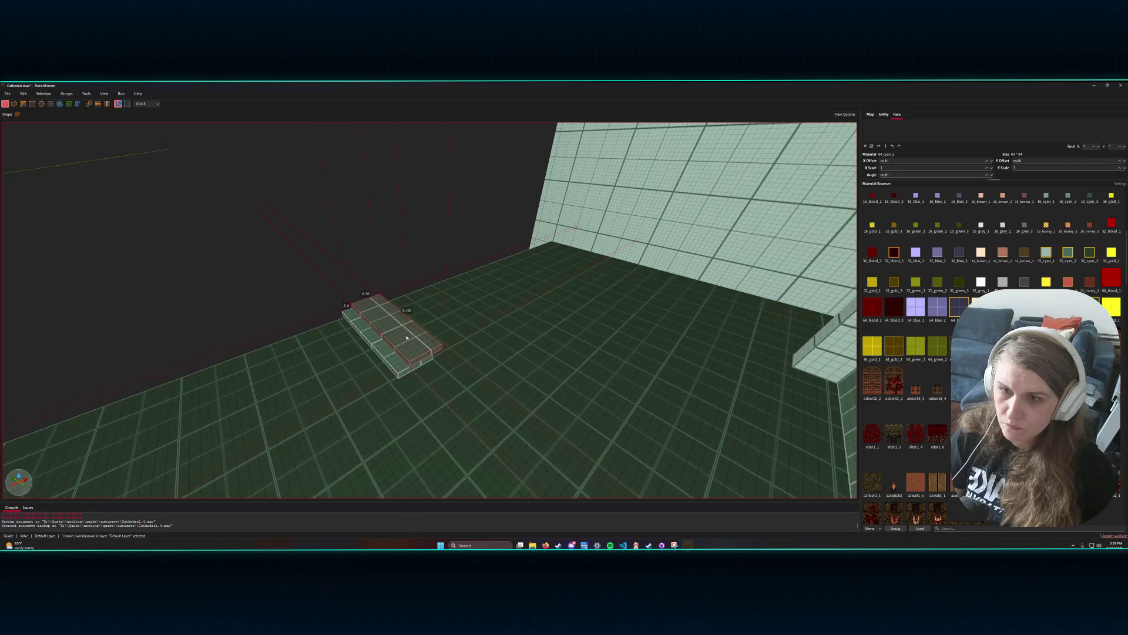
key(ctrl+d)
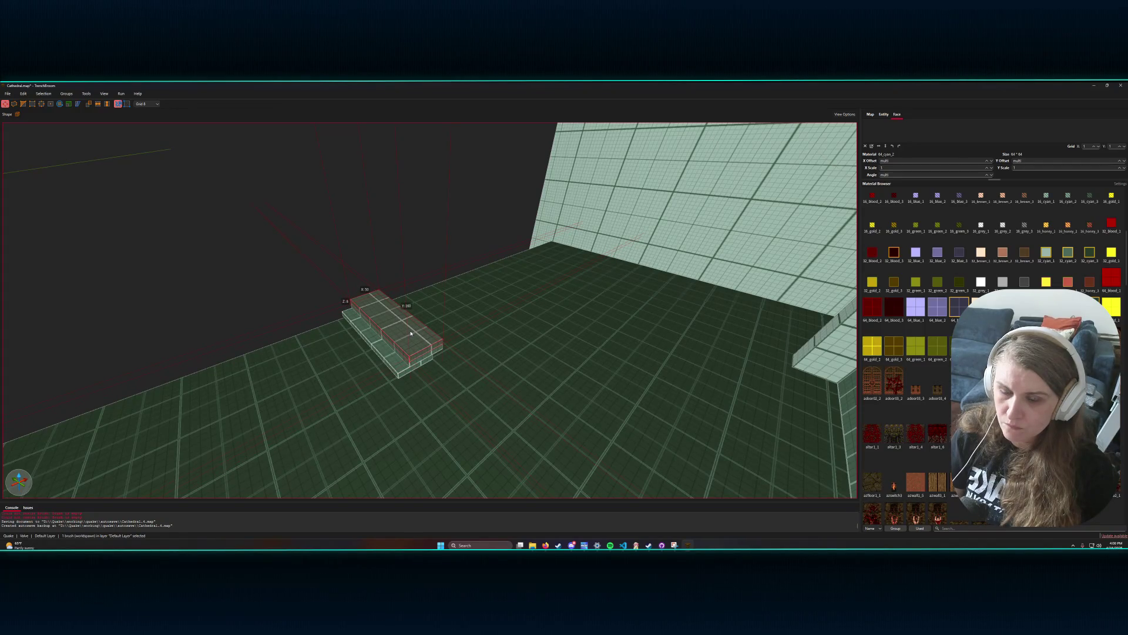
key(Up)
key(Right)
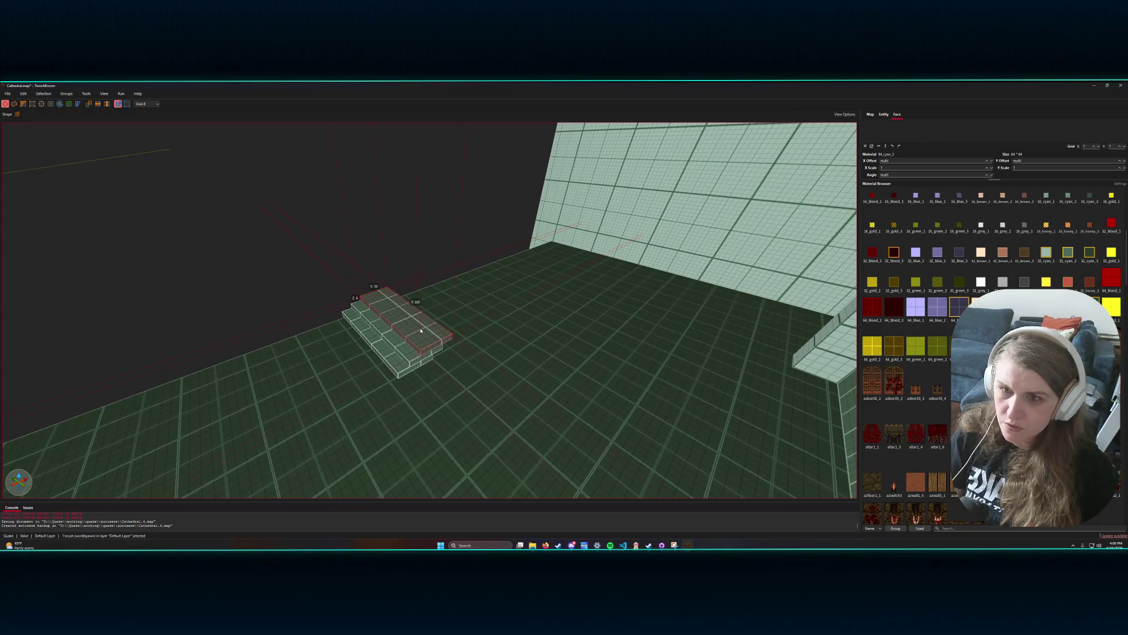
key(ctrl+d)
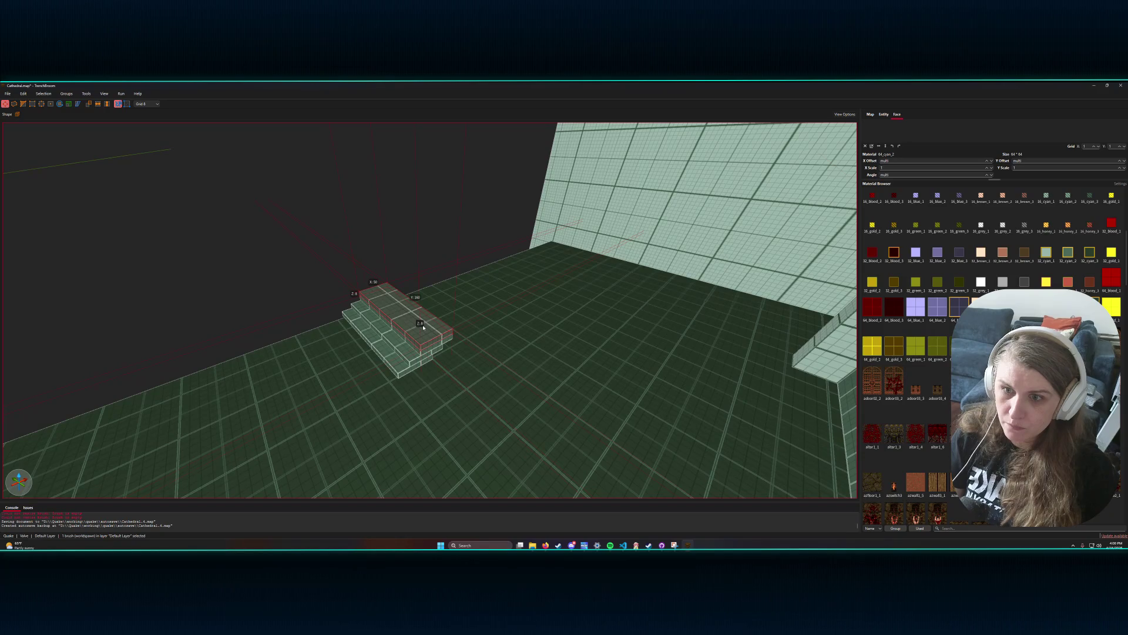
key(Up)
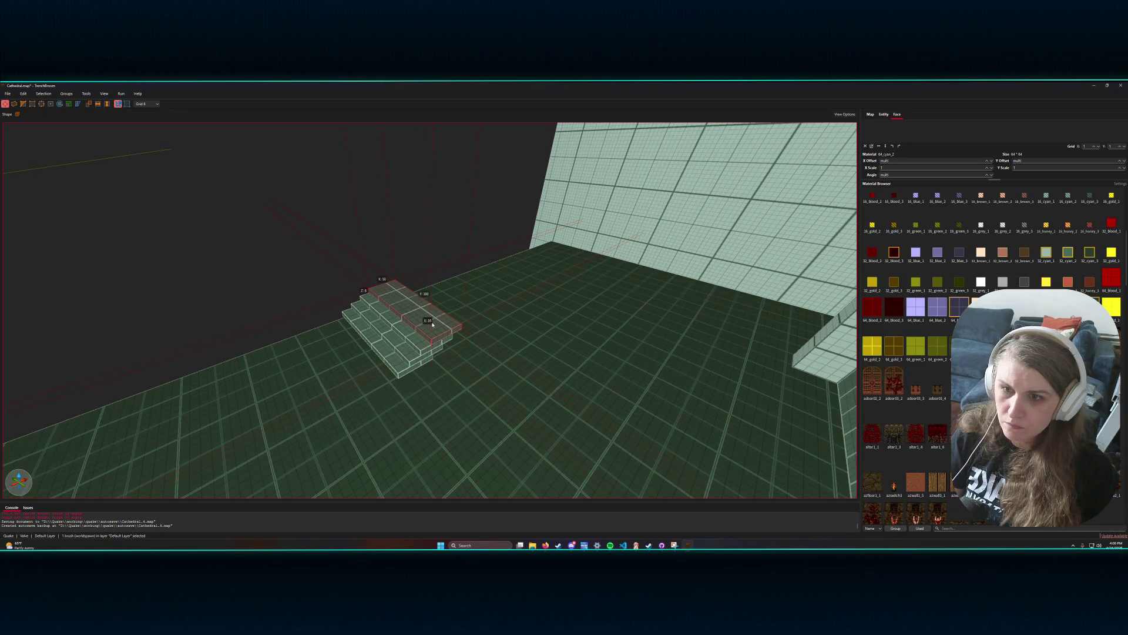
- Adjust the top step, select the whole staircase and drag a raised copy up and back
mouse_move(429, 325)
mouse_down()
mouse_move(478, 328)
mouse_move(486, 382)
mouse_move(456, 337)
mouse_move(428, 323)
mouse_move(439, 354)
mouse_up()
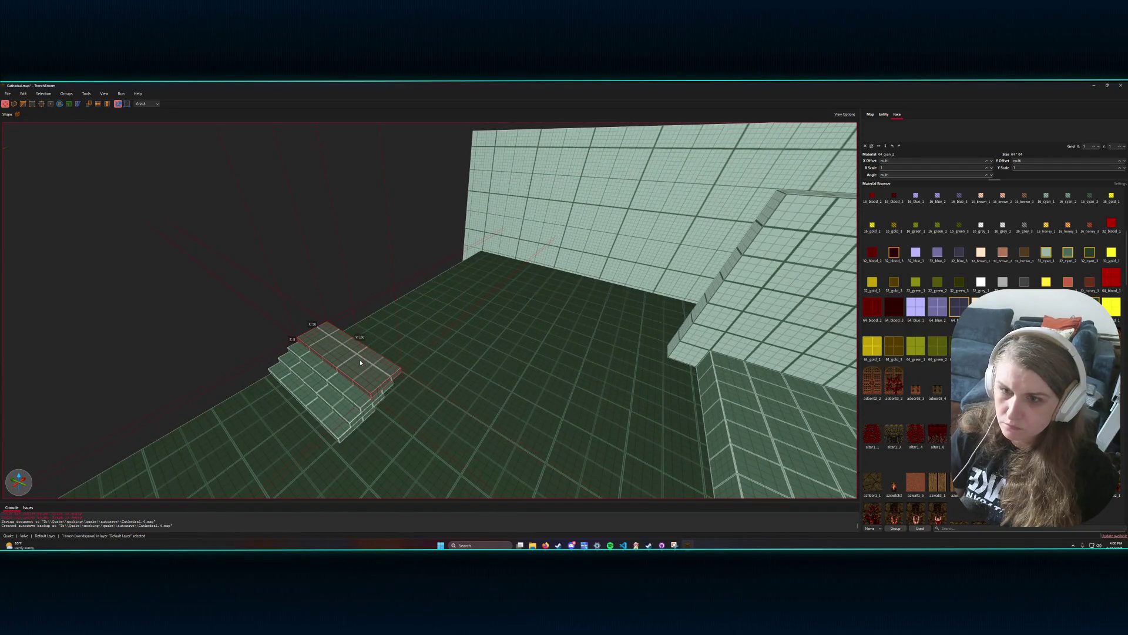
drag(361, 363, 367, 353)
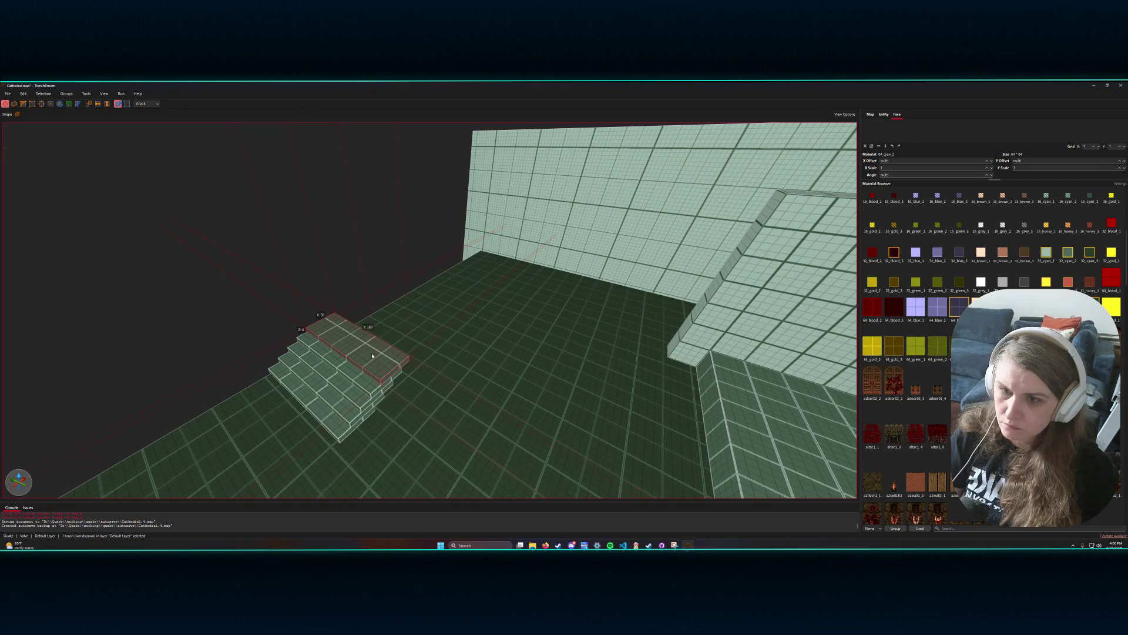
click(348, 386)
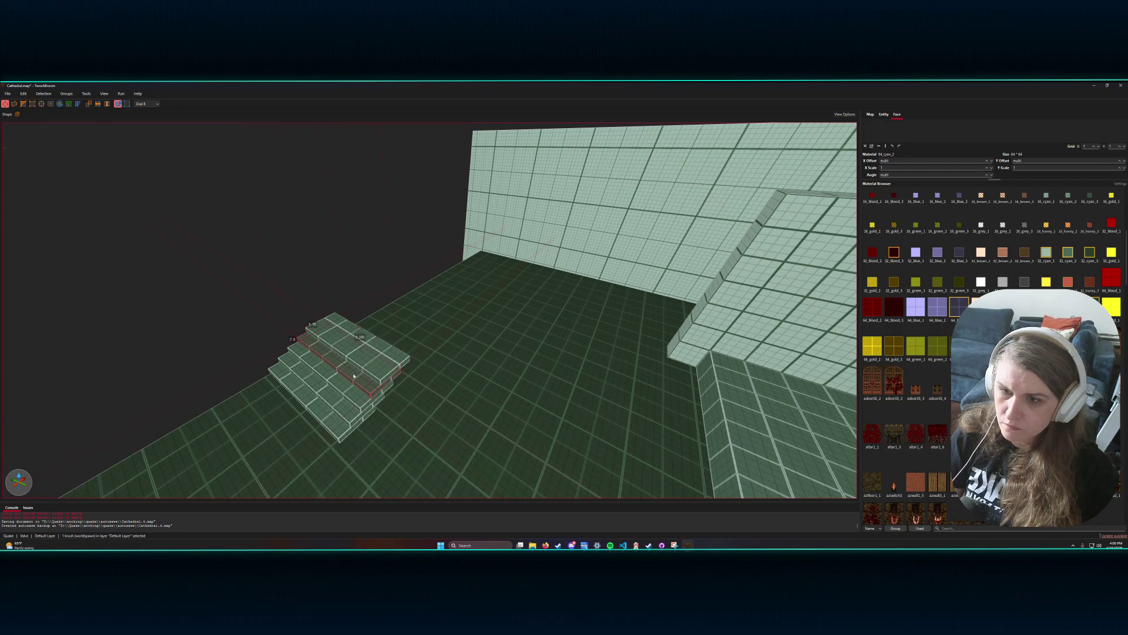
ctrl+click(370, 360)
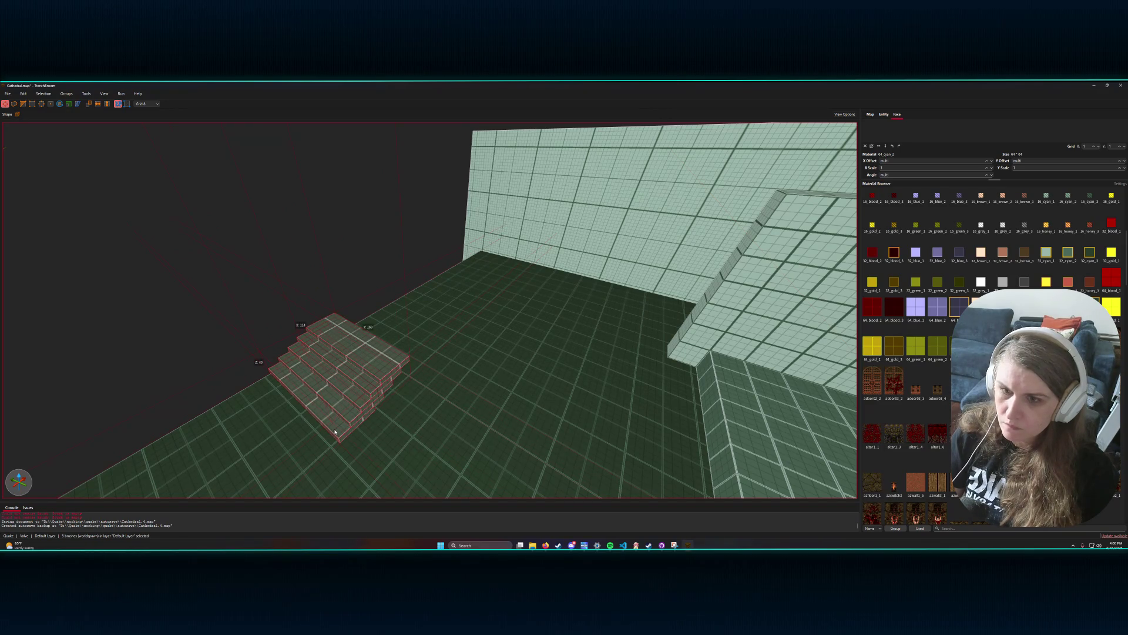
mouse_move(347, 408)
mouse_down()
mouse_move(397, 351)
mouse_move(391, 373)
mouse_up()
- Step back and orbit to look down on the taller staircase and room
key(s)
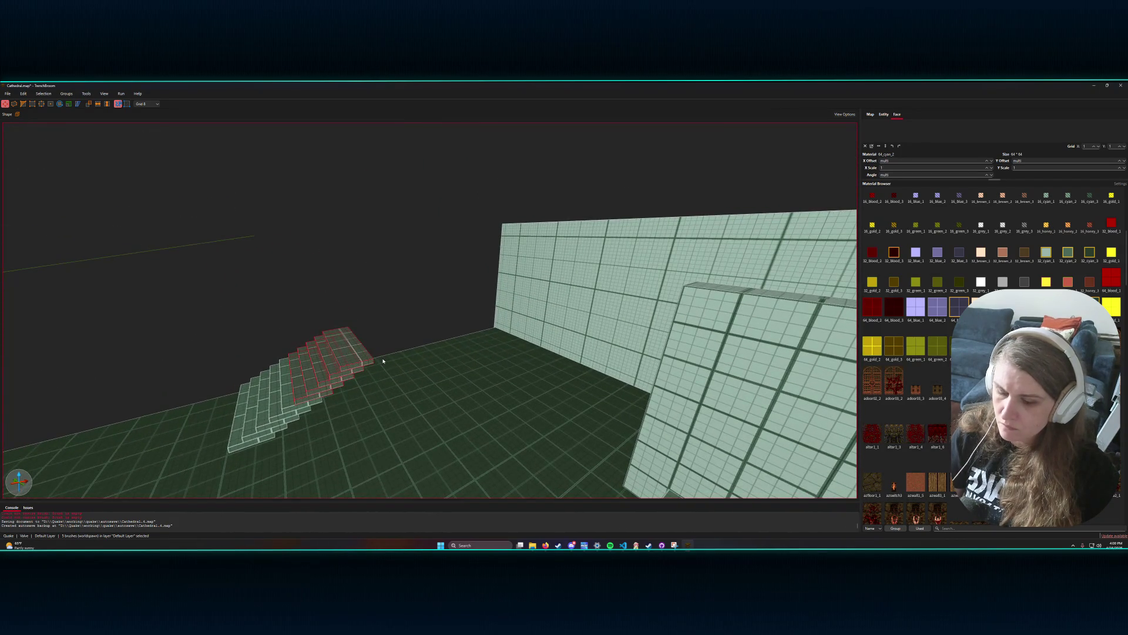
mouse_move(320, 379)
mouse_down()
mouse_move(332, 358)
mouse_move(390, 342)
mouse_move(378, 342)
mouse_up()
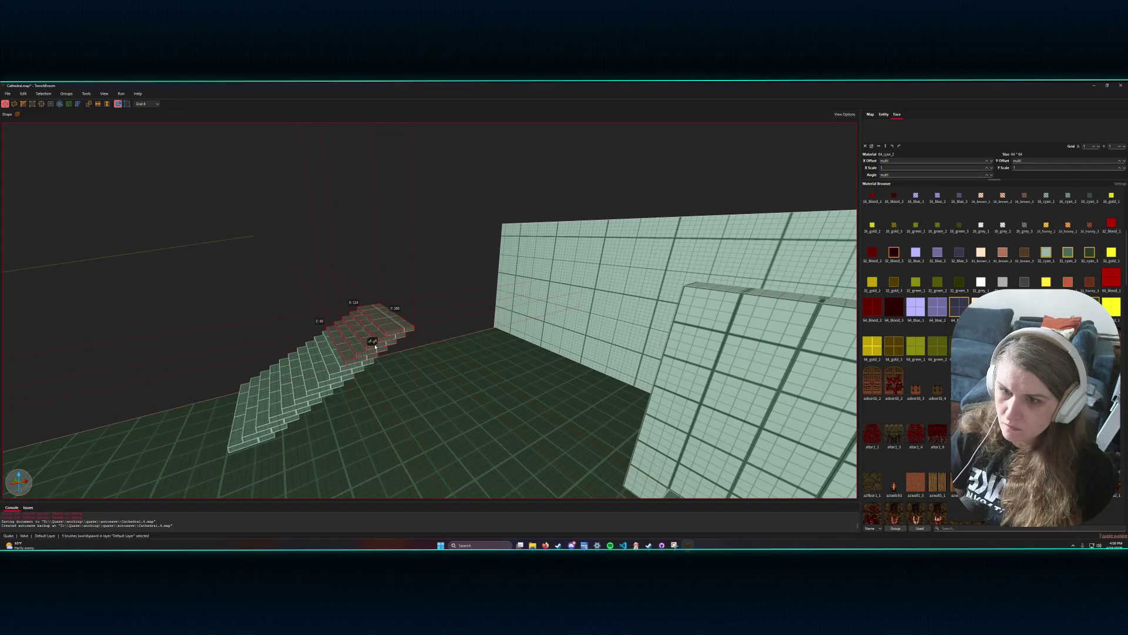
mouse_move(378, 347)
mouse_down()
mouse_move(454, 350)
mouse_move(375, 353)
mouse_move(385, 337)
mouse_move(363, 347)
mouse_move(412, 345)
mouse_move(393, 353)
mouse_up()
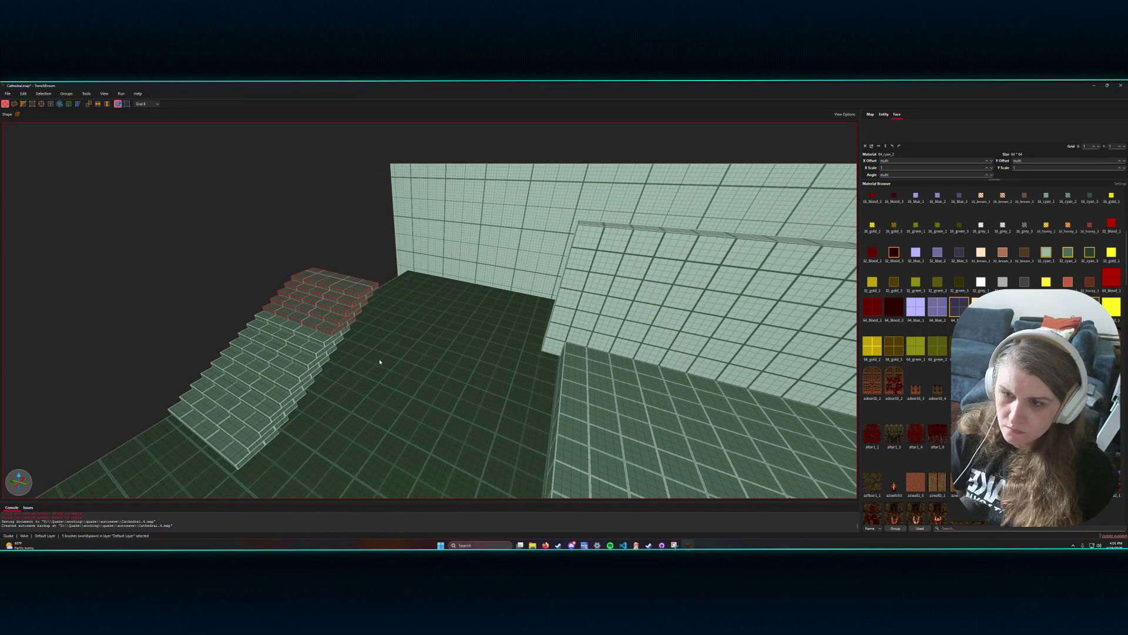
click(216, 284)
mouse_move(199, 271)
mouse_down()
mouse_move(254, 408)
mouse_move(244, 385)
mouse_up()
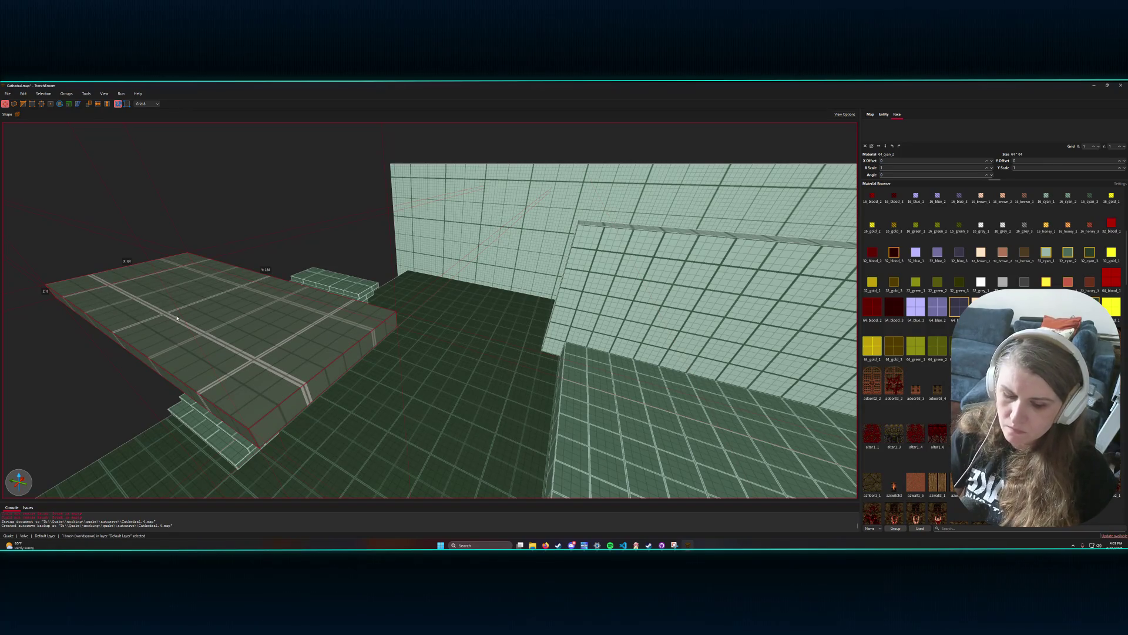
key(Delete)
key(s)
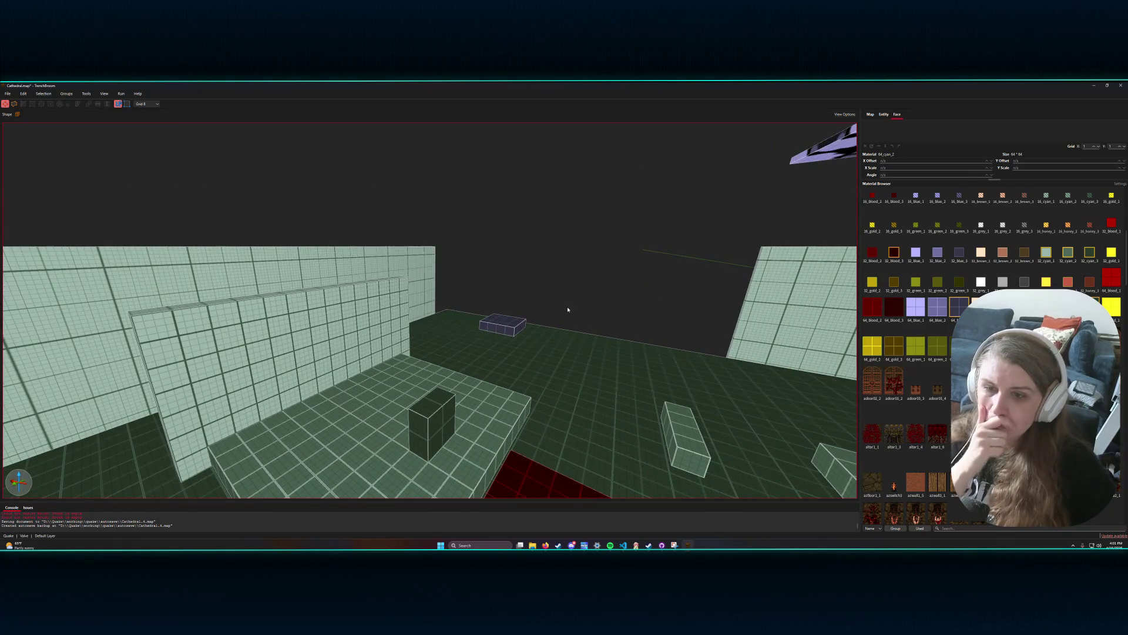
key(s)
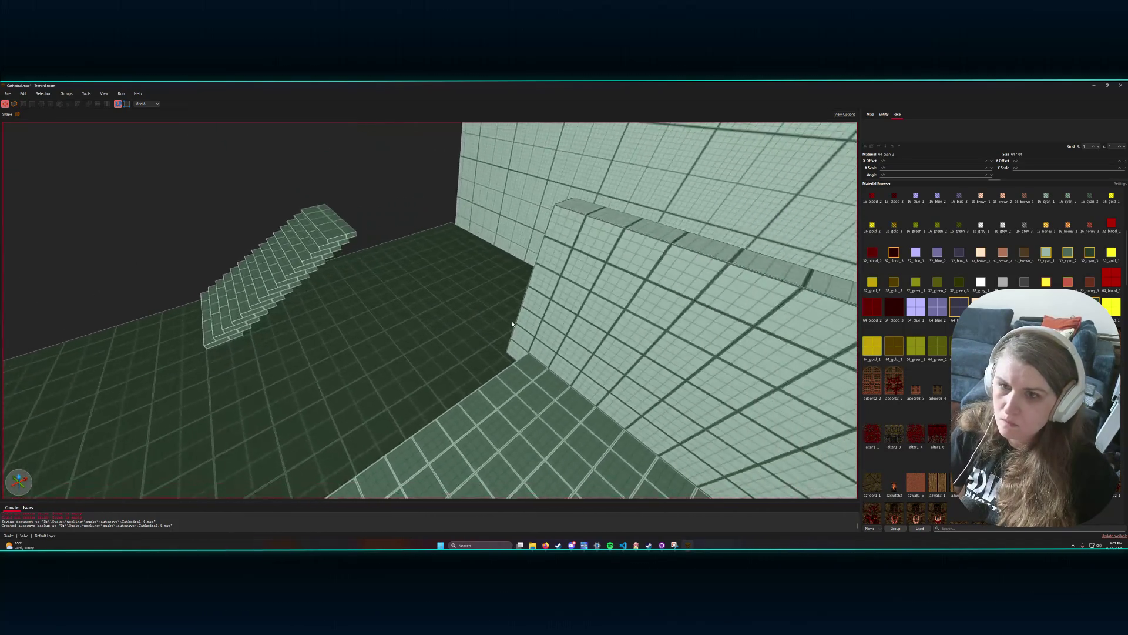
key(s)
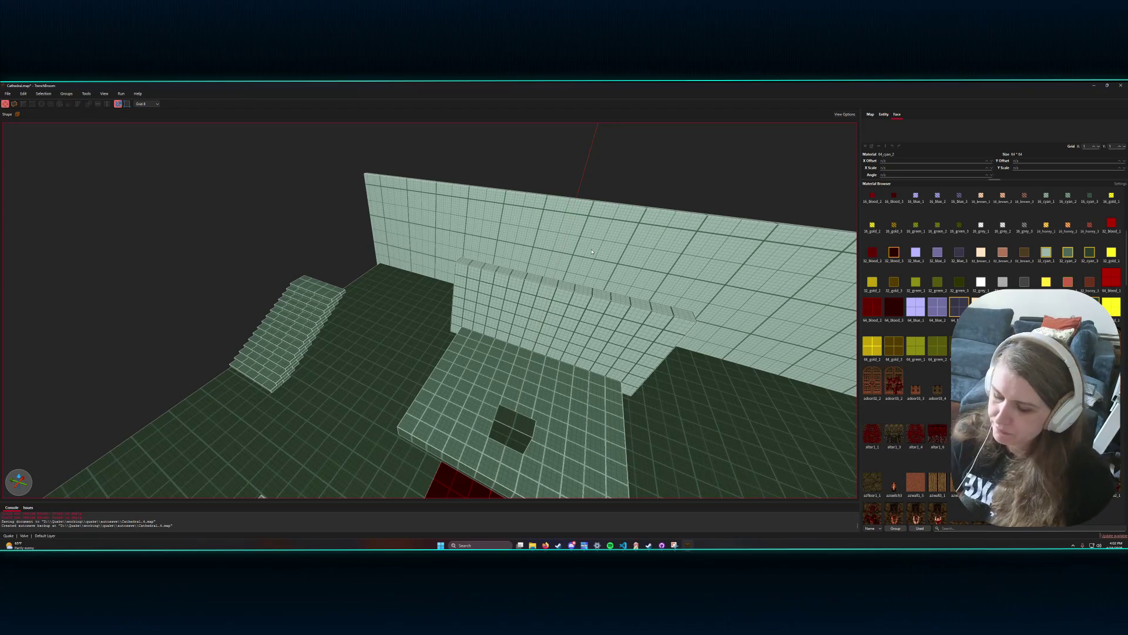
mouse_move(592, 251)
mouse_down()
mouse_move(386, 329)
mouse_move(428, 360)
mouse_move(403, 345)
mouse_move(451, 332)
mouse_up()
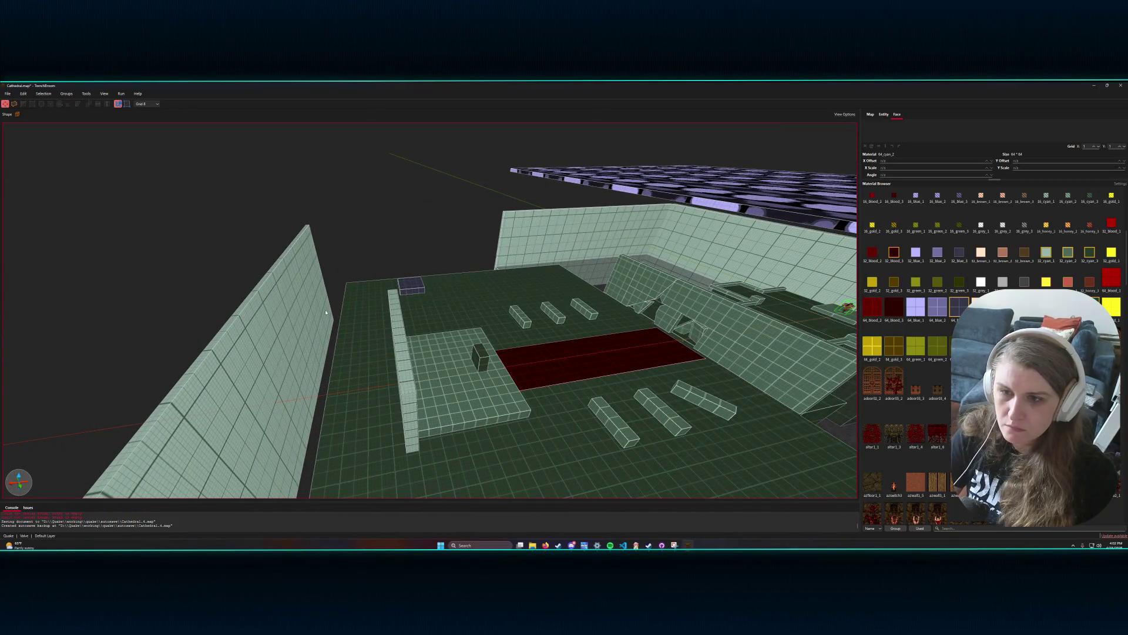
- Draw a thin slab brush and lay it along the top of the short wall beside the altar platform
mouse_move(328, 299)
mouse_down()
mouse_move(344, 374)
mouse_move(400, 378)
mouse_move(398, 389)
mouse_up()
key(w)
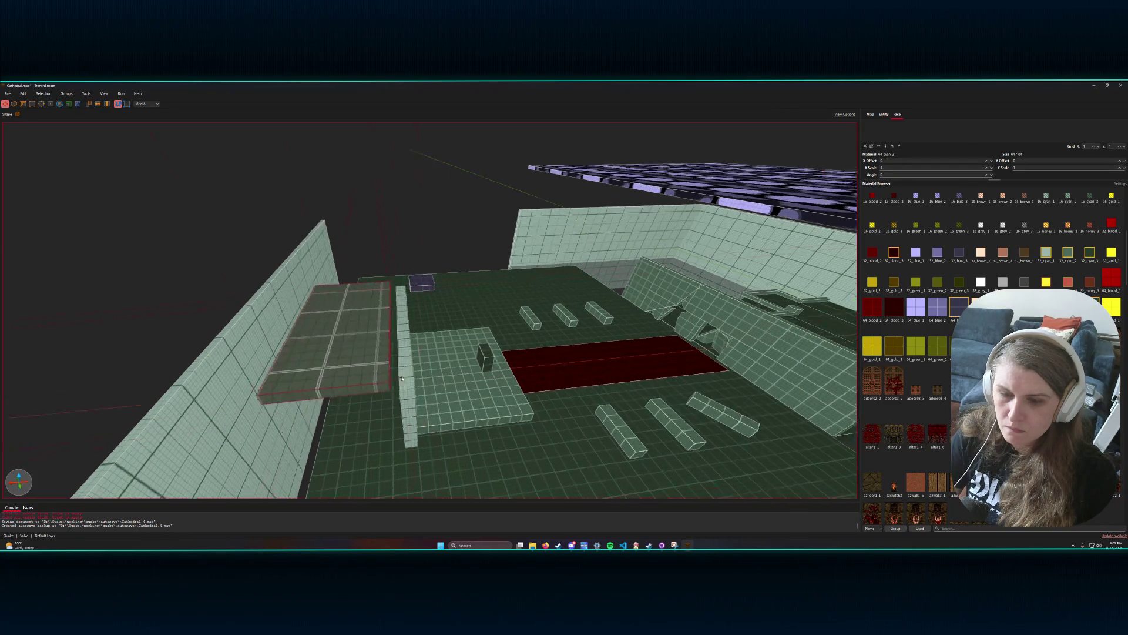
key(ctrl+u)
mouse_move(351, 279)
mouse_down()
mouse_move(359, 376)
mouse_move(513, 403)
mouse_up()
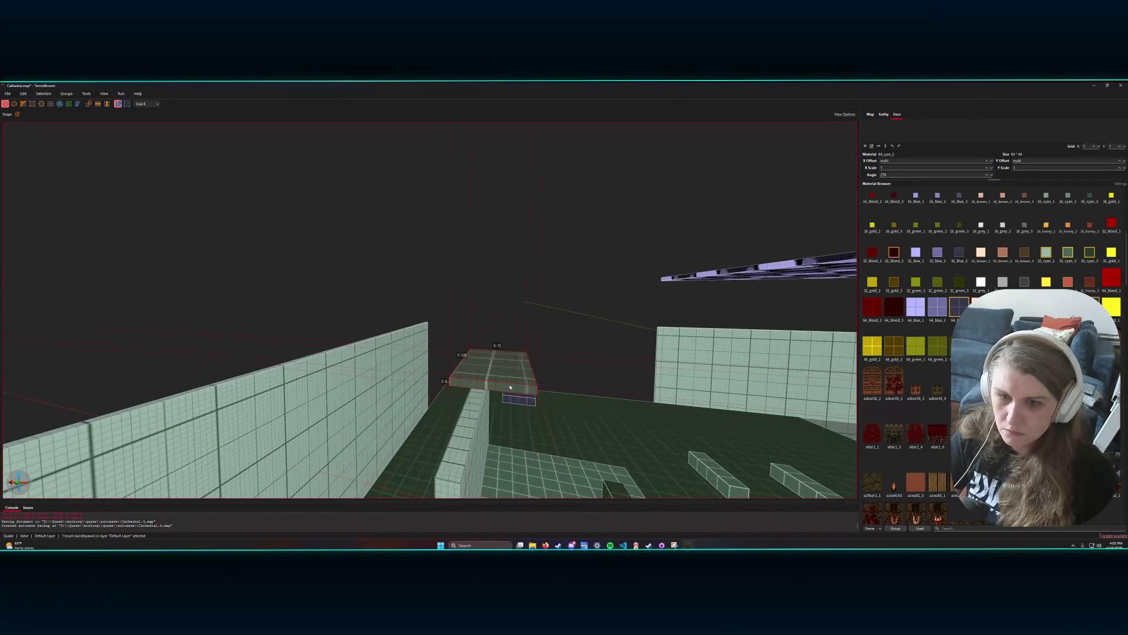
mouse_move(511, 388)
mouse_down()
mouse_move(485, 464)
mouse_move(467, 425)
mouse_move(479, 420)
mouse_move(464, 424)
mouse_move(447, 396)
mouse_move(486, 382)
mouse_move(463, 378)
mouse_up()
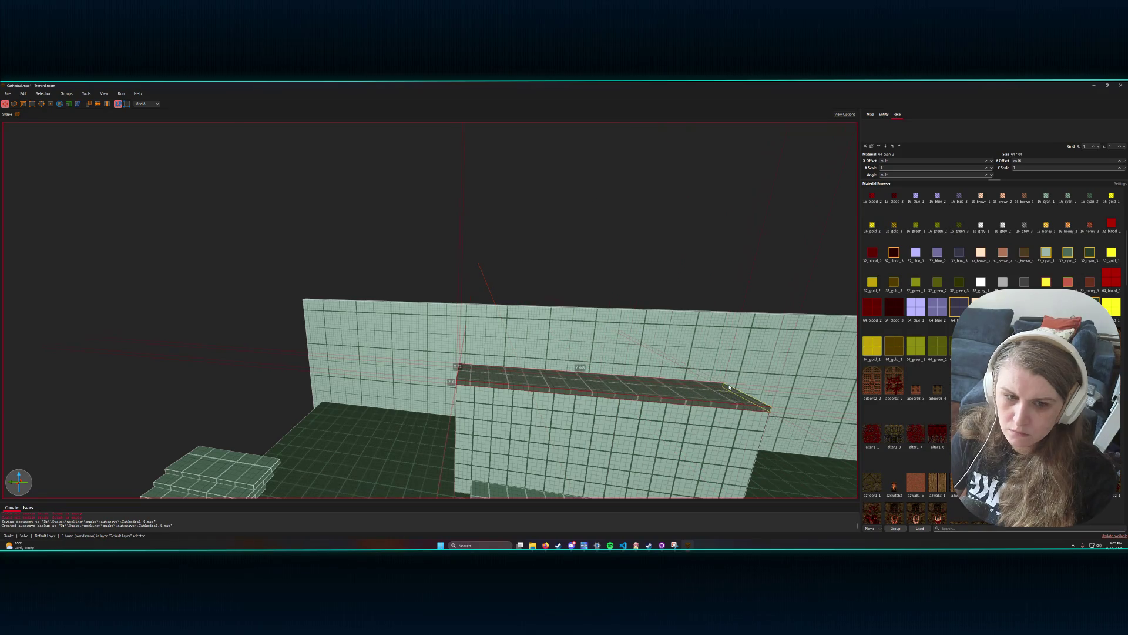
- Extrude the thin slab upward into a tall wall panel on the low wall
drag(723, 385, 743, 381)
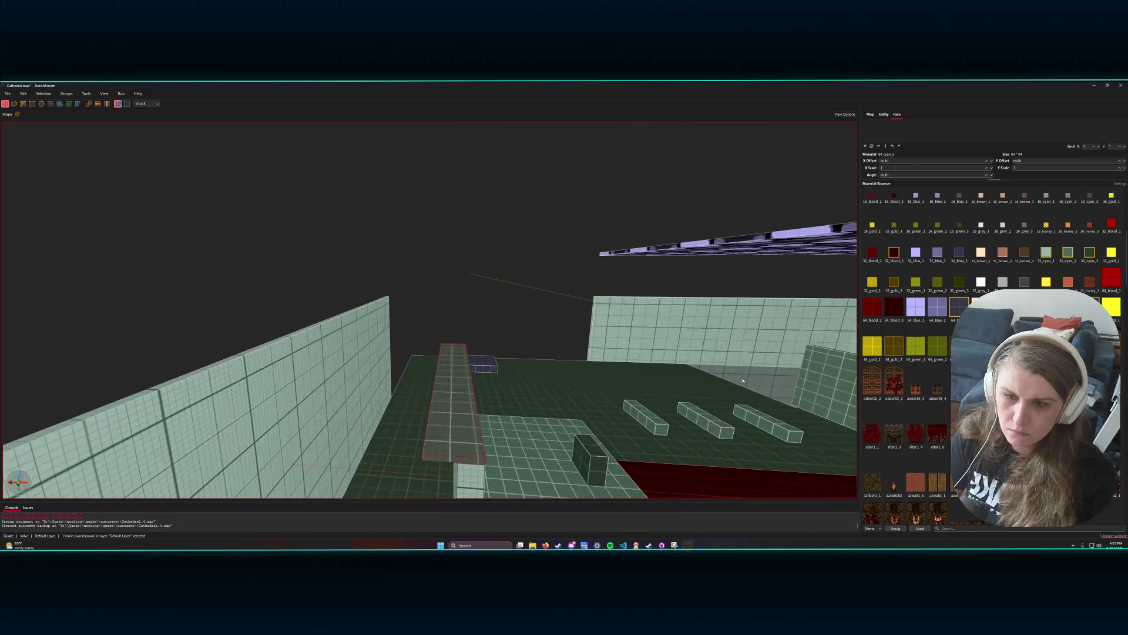
drag(473, 385, 447, 390)
mouse_move(364, 363)
mouse_down()
mouse_move(696, 392)
mouse_move(696, 370)
mouse_move(695, 390)
mouse_move(464, 394)
mouse_move(462, 321)
mouse_move(539, 219)
mouse_up()
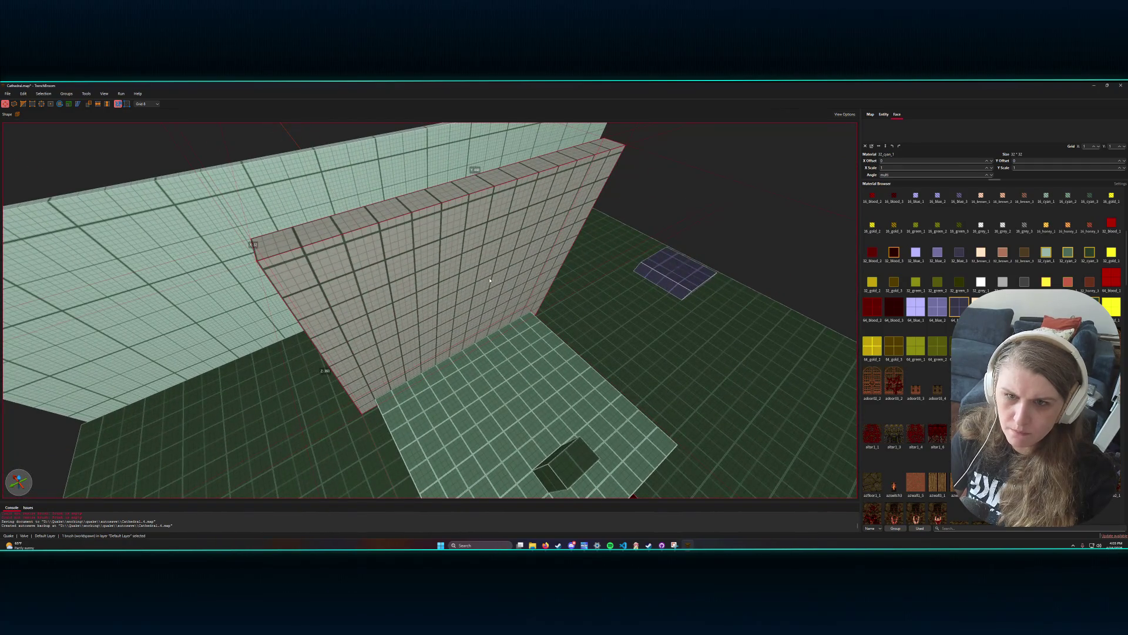
mouse_move(528, 247)
mouse_down()
mouse_move(462, 327)
mouse_move(469, 307)
mouse_move(415, 305)
mouse_move(388, 288)
mouse_move(444, 295)
mouse_move(356, 248)
mouse_move(354, 299)
mouse_up()
click(384, 285)
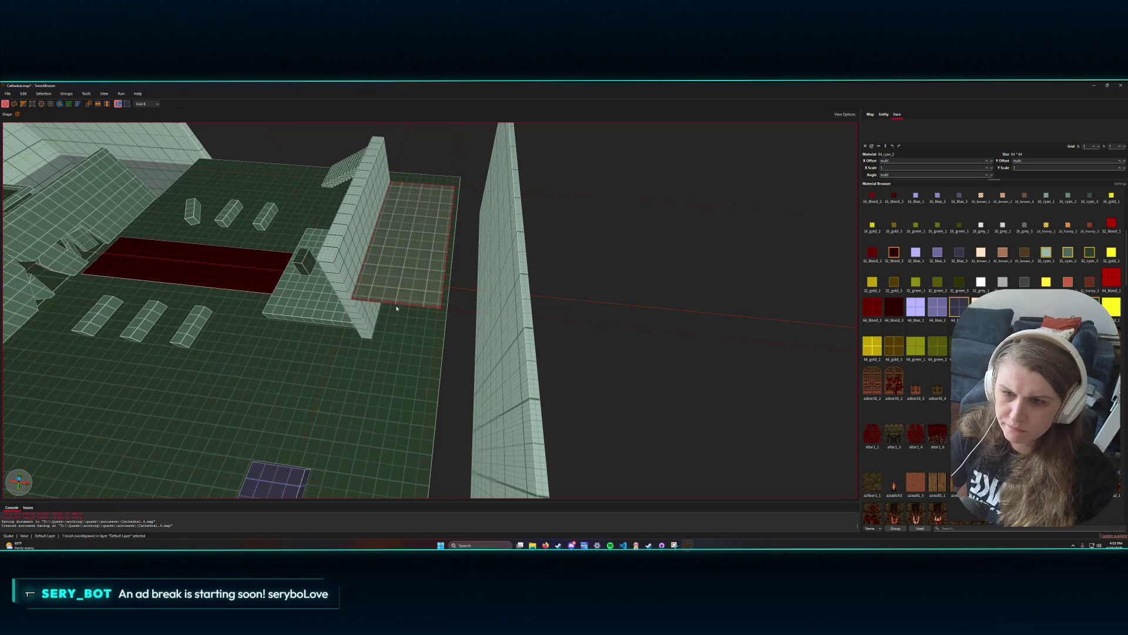
- Draw a narrow brush on the platform top and pull its top face up into a tall strip
click(444, 339)
drag(351, 285, 438, 306)
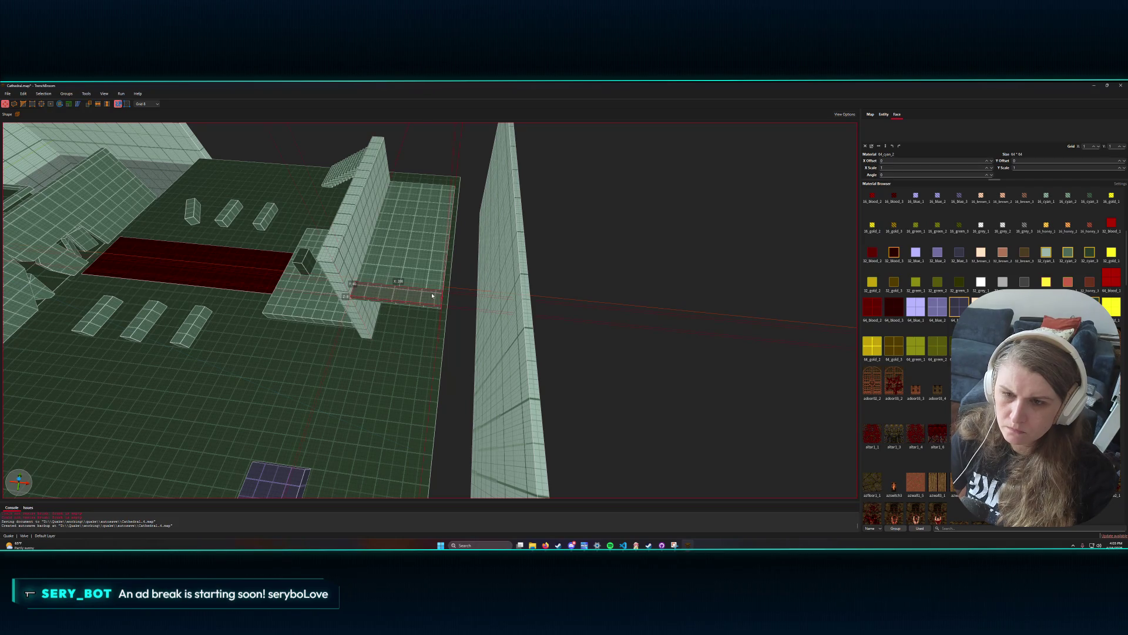
key(ctrl+u)
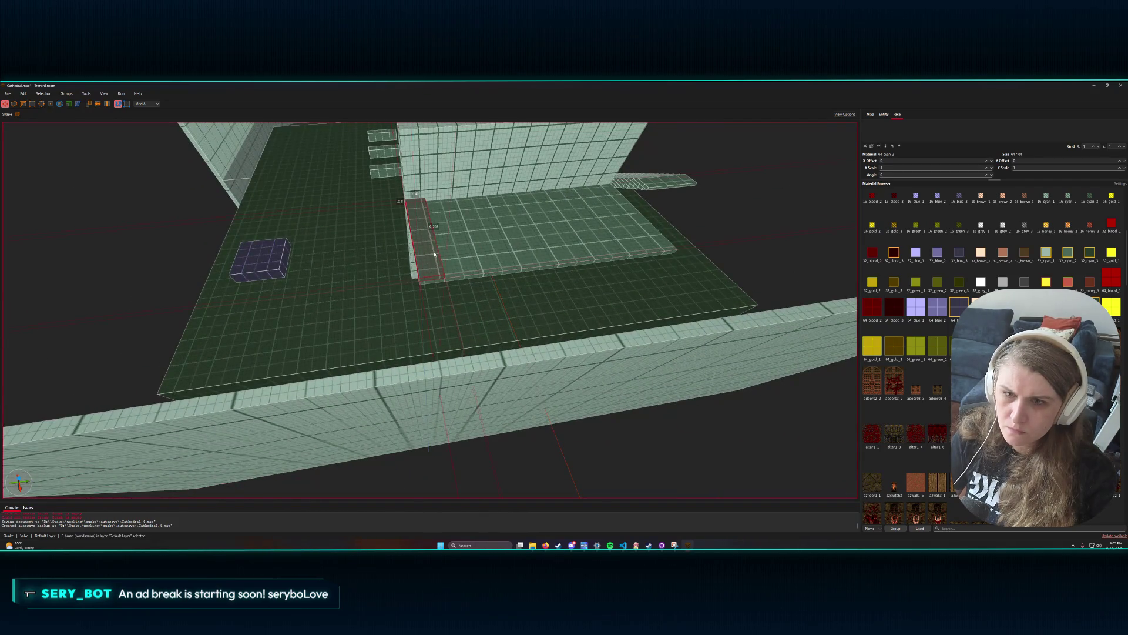
shift+click(442, 252)
drag(448, 251, 420, 190)
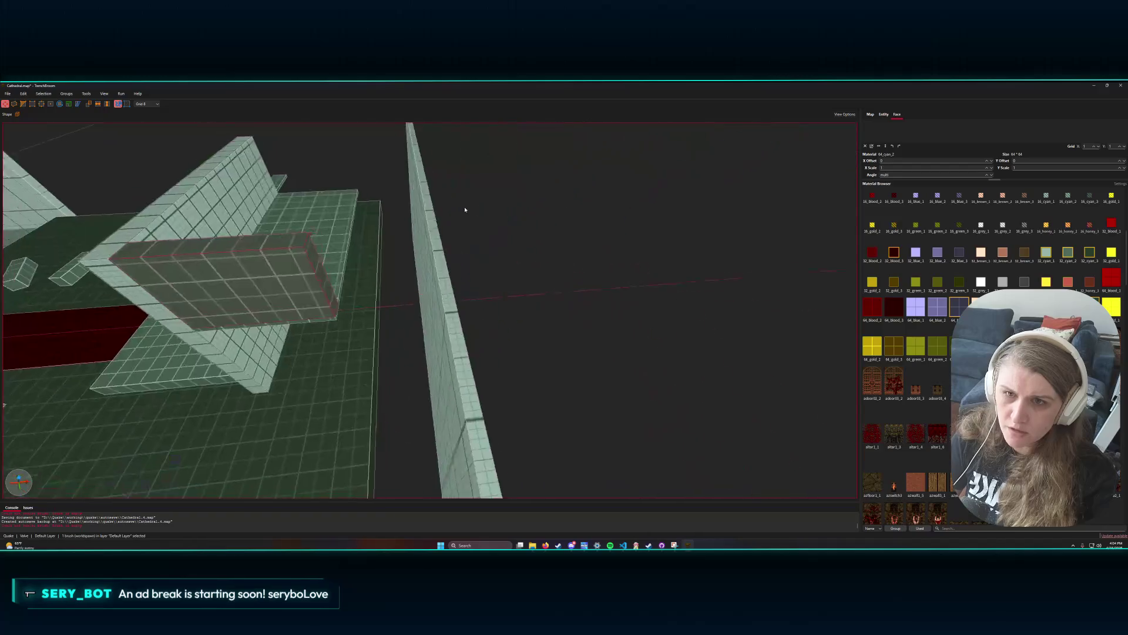
key(w)
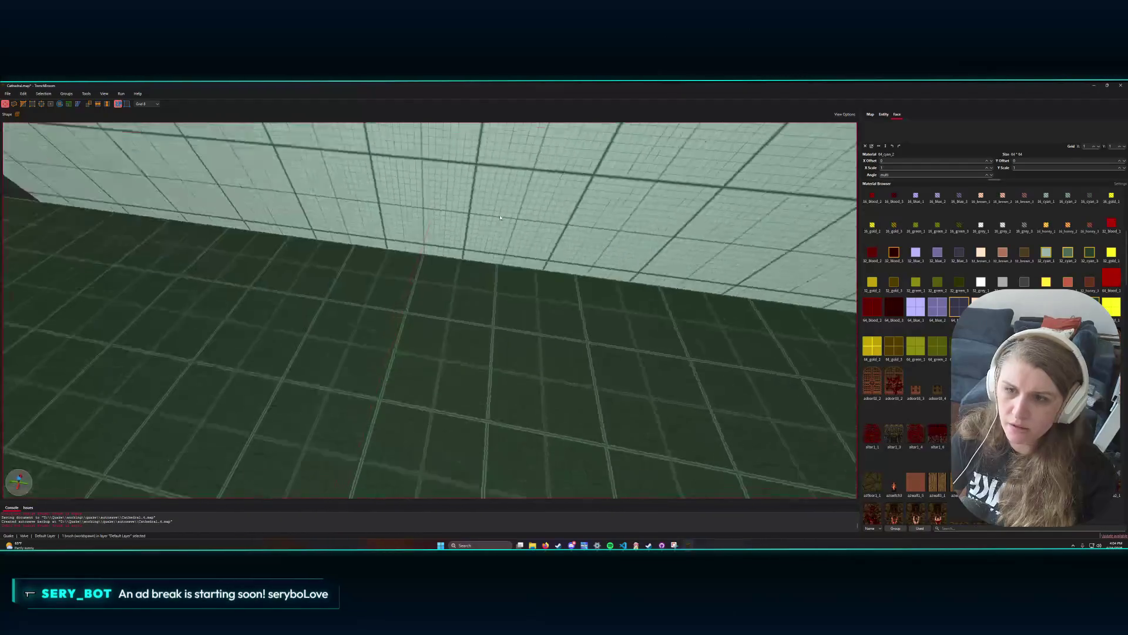
key(w)
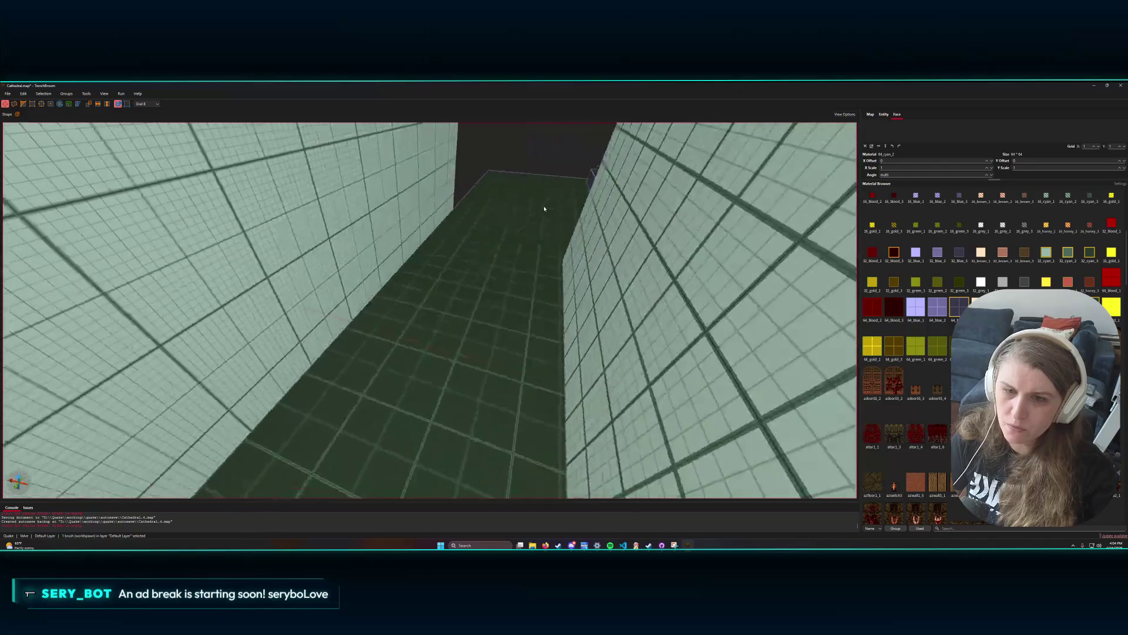
key(w)
key(s)
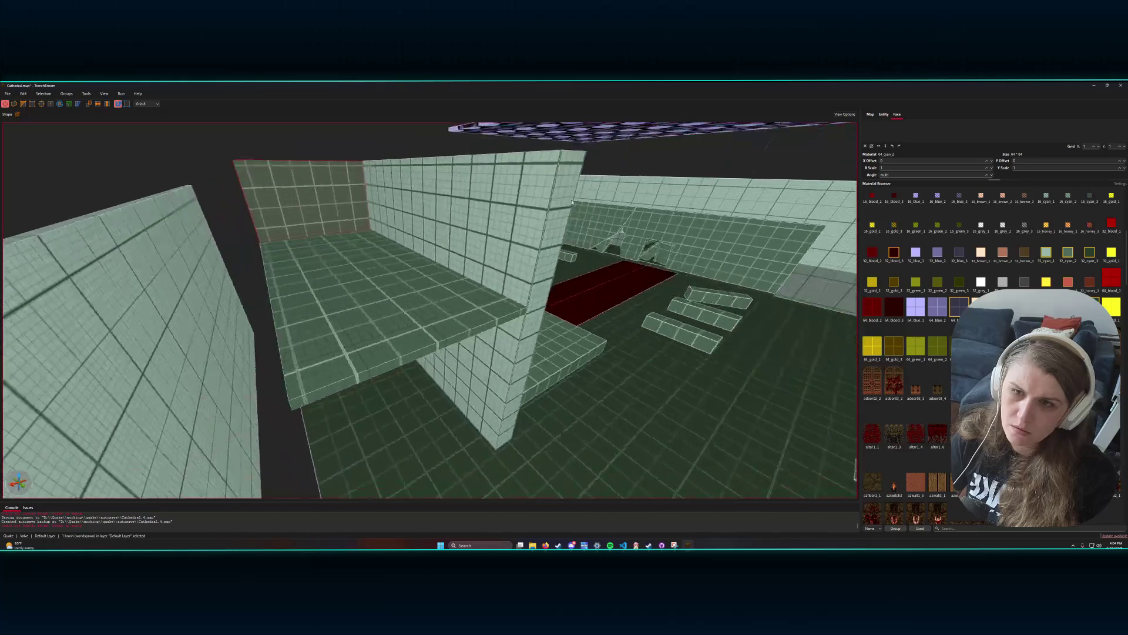
key(w)
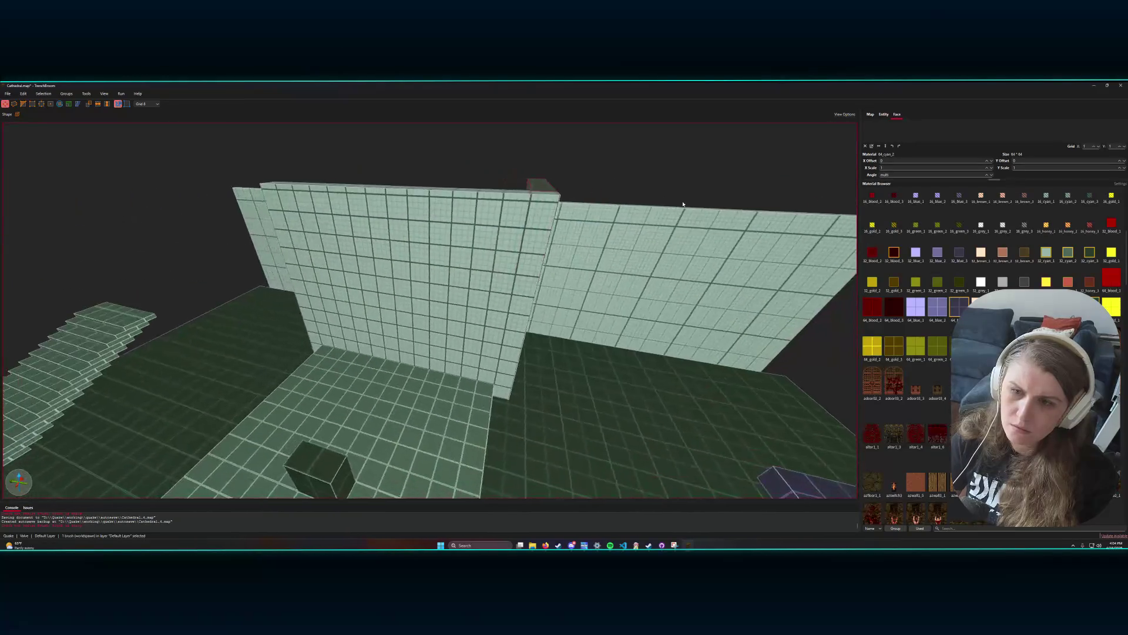
key(s)
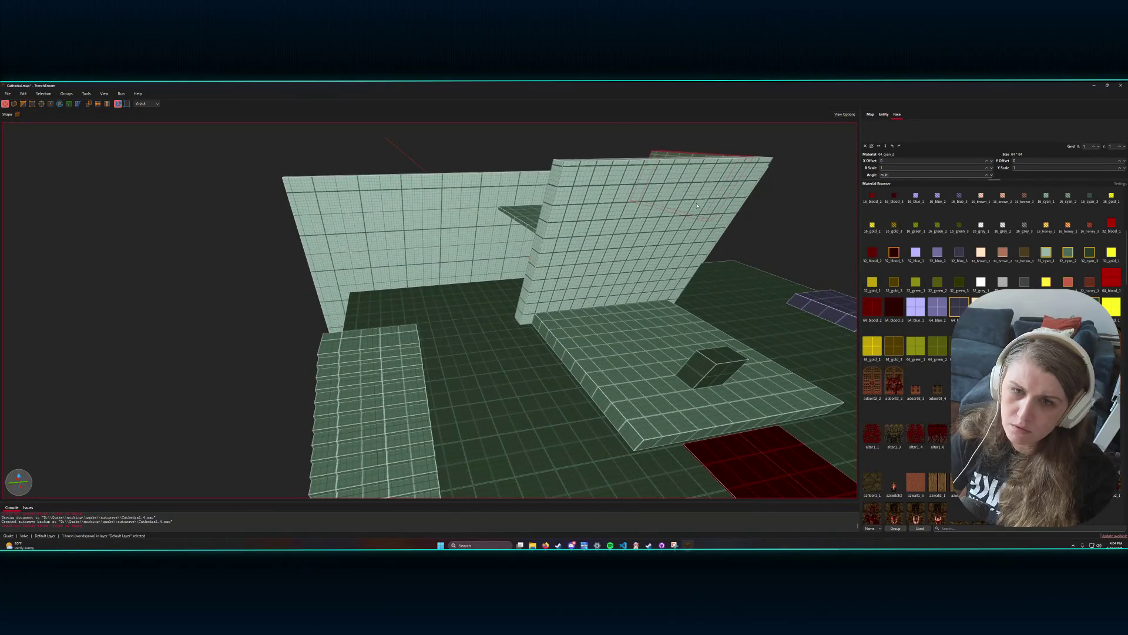
key(s)
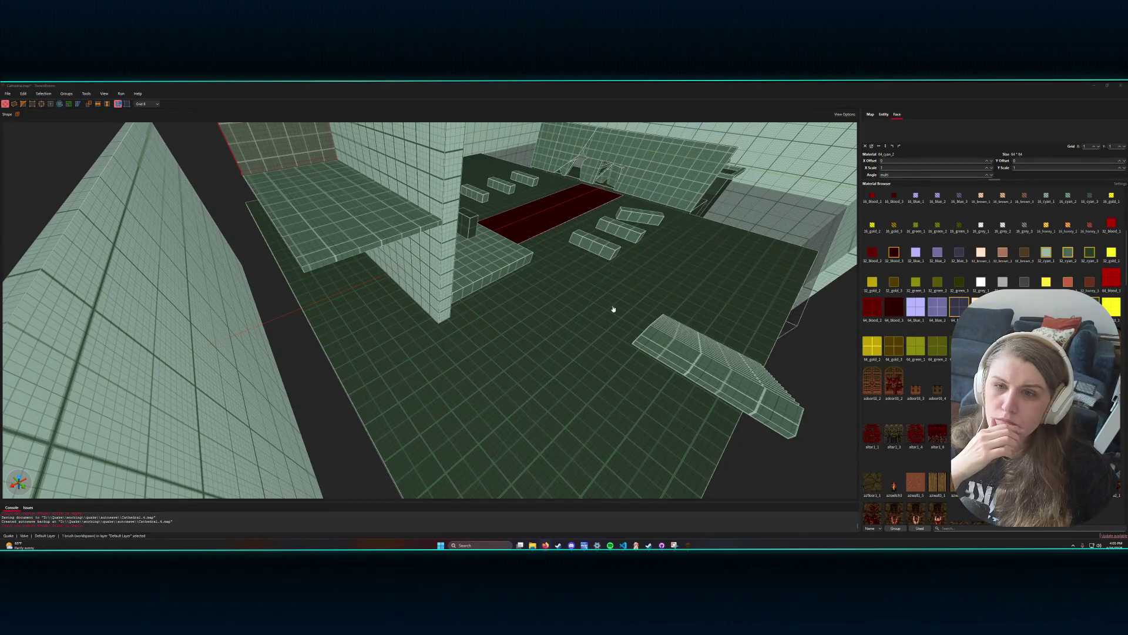
- Draw a thin upright brush on the empty floor near the foot of the staircase
scroll(623, 302, down, 5)
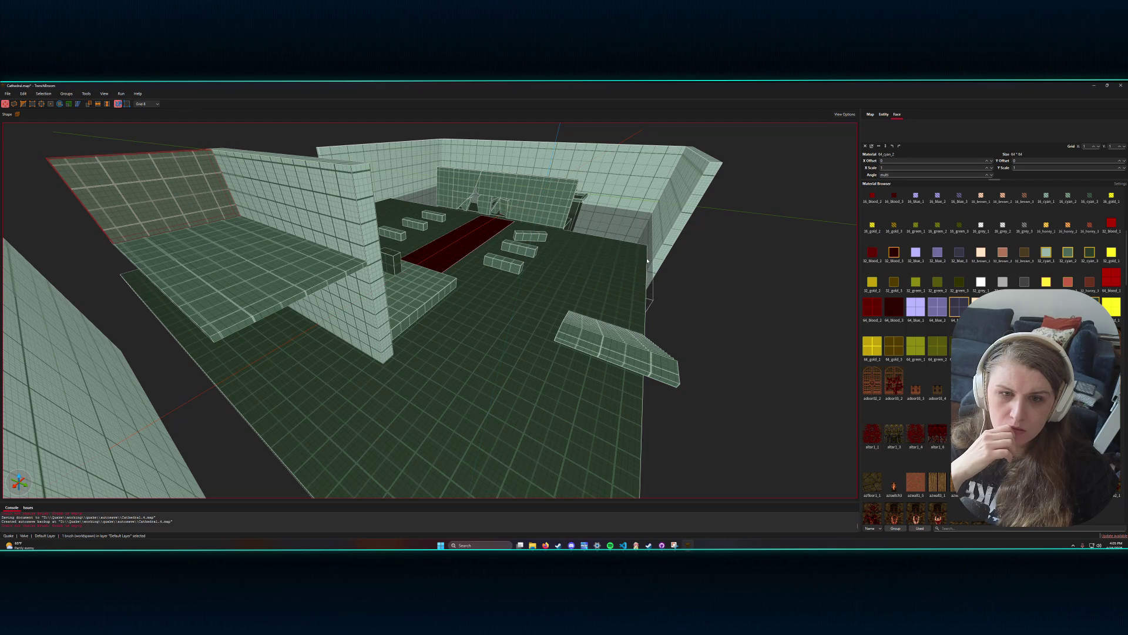
key(Escape)
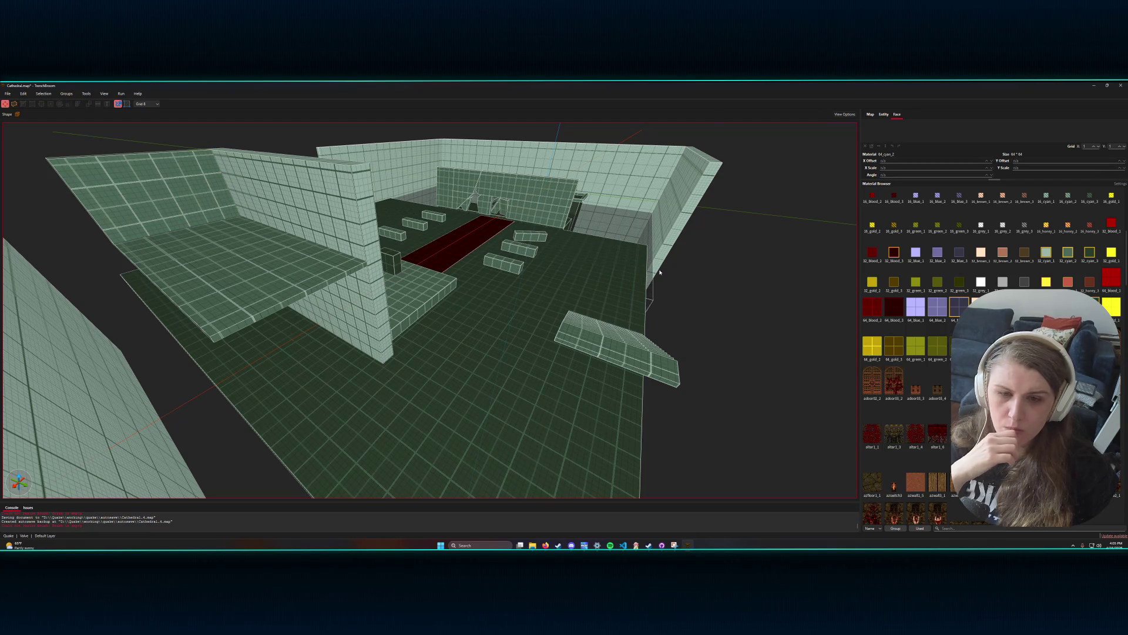
key(w)
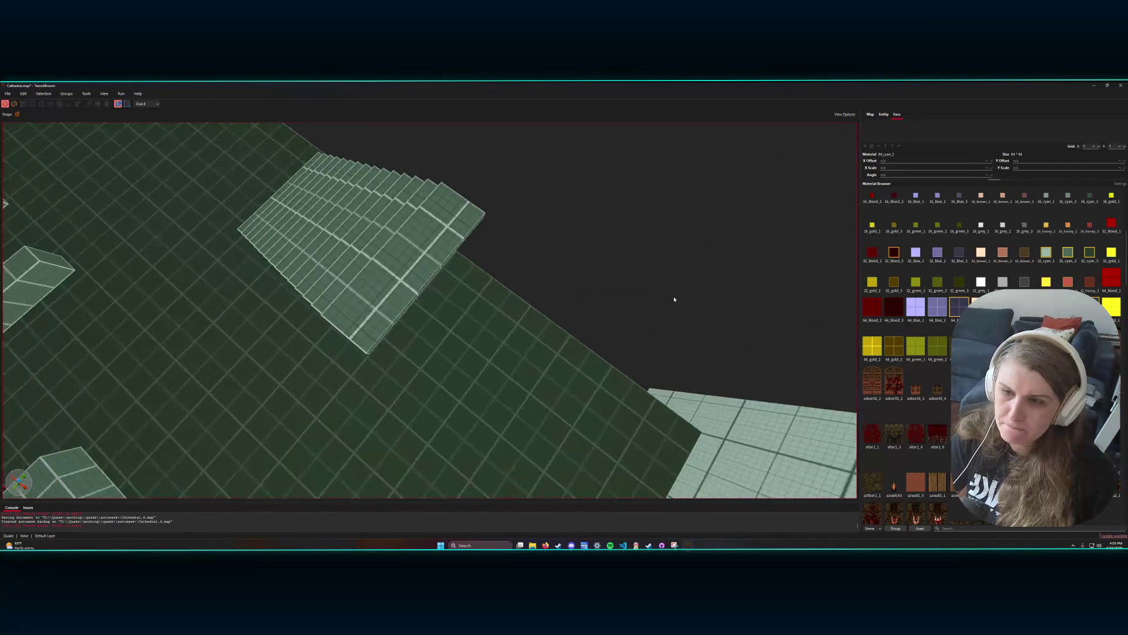
key(a)
mouse_move(341, 321)
mouse_down()
mouse_move(457, 310)
mouse_move(433, 303)
mouse_move(433, 220)
mouse_up()
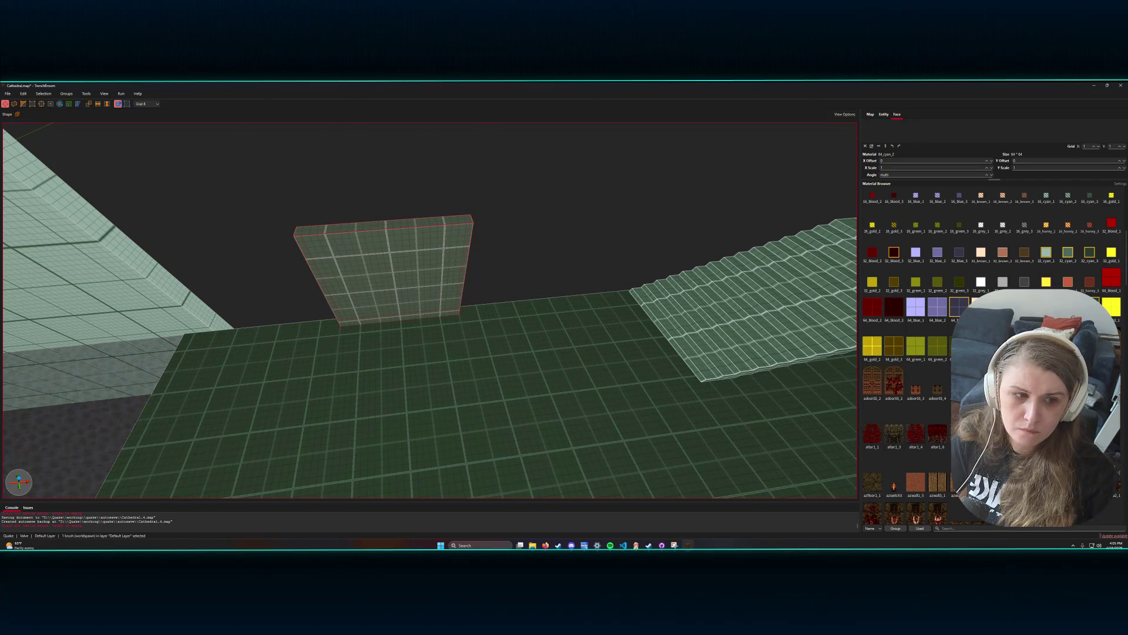
- Apply the adoor09_1 door texture and narrow the brush to 160 units wide
click(980, 388)
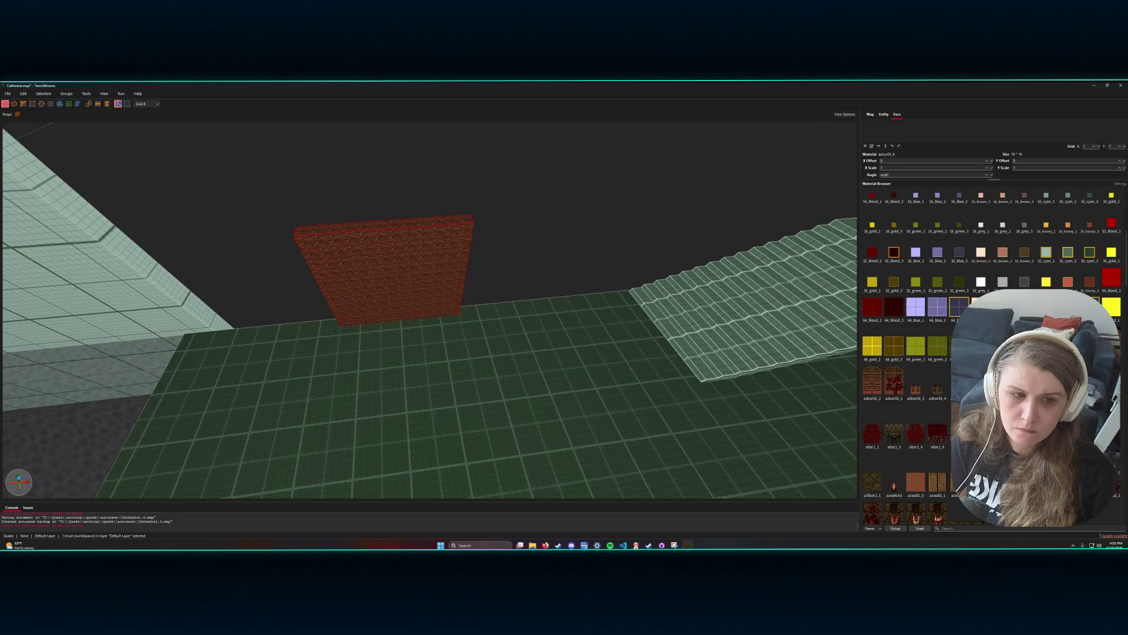
click(1003, 384)
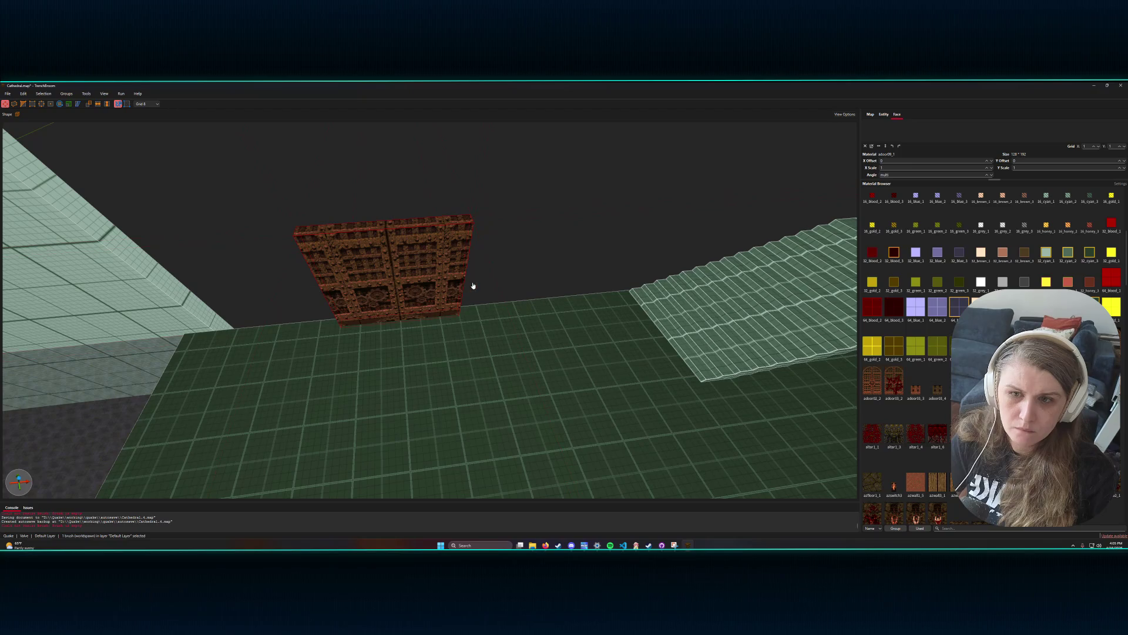
click(449, 283)
drag(467, 281, 337, 286)
drag(369, 322, 403, 324)
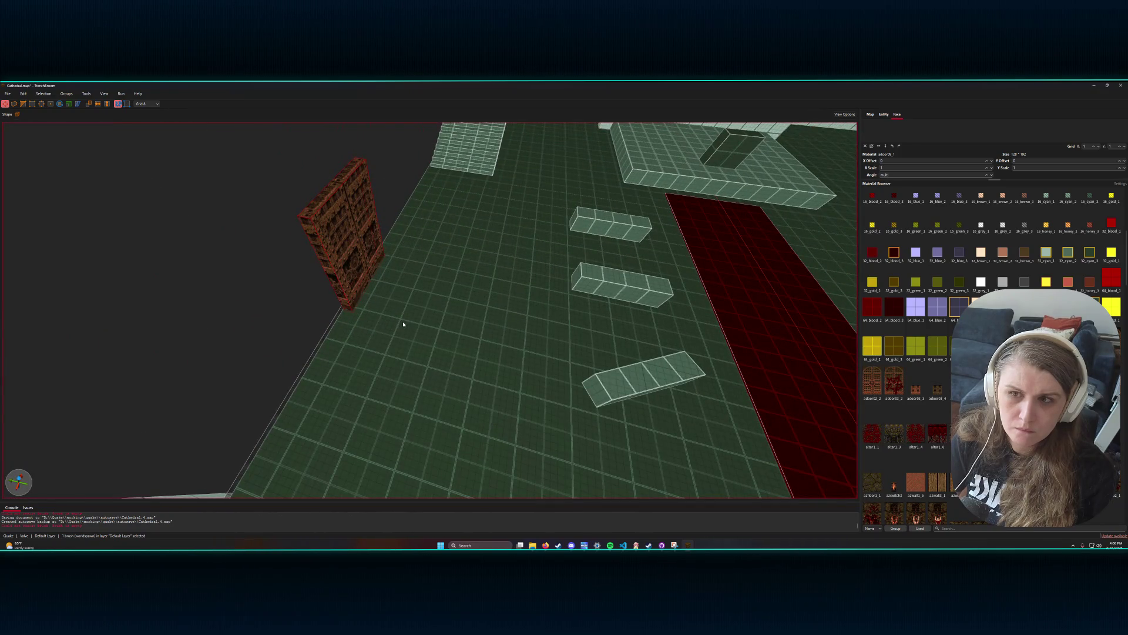
key(ctrl+u)
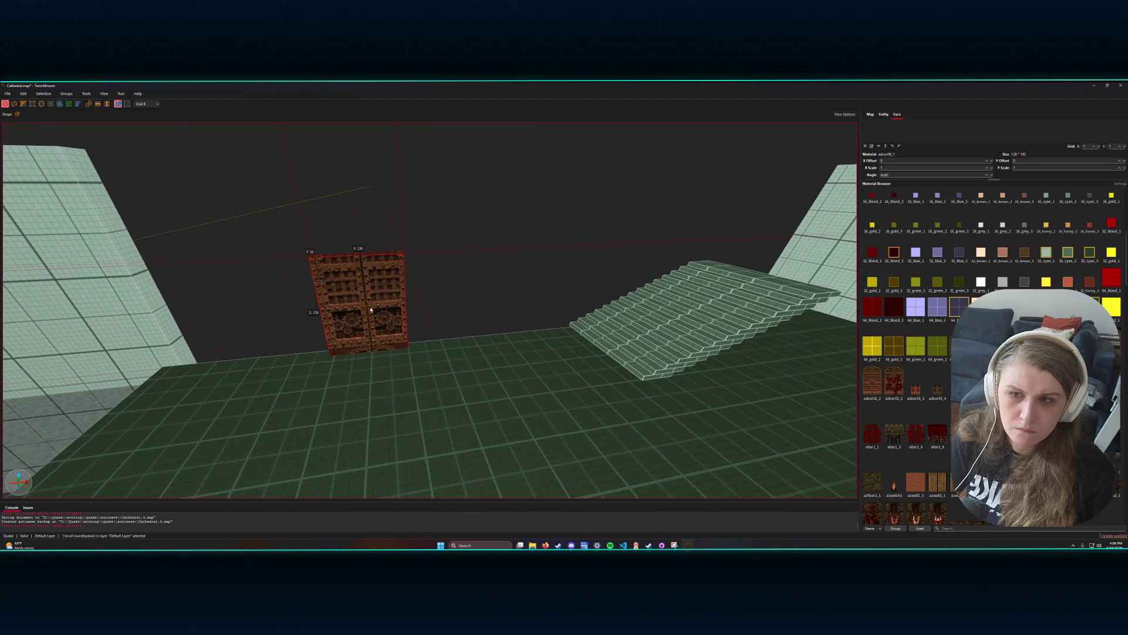
- Raise the door brush's top face to make it taller
click(366, 260)
shift+click(366, 255)
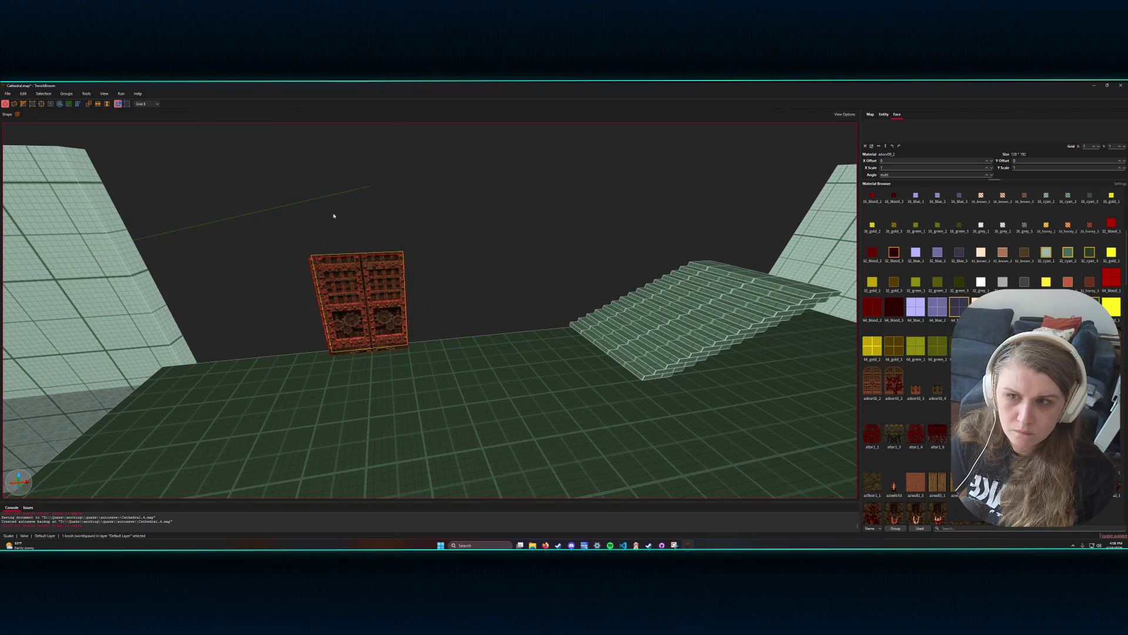
drag(327, 255, 331, 233)
key(Escape)
mouse_move(462, 283)
mouse_down()
mouse_move(526, 272)
mouse_move(438, 312)
mouse_move(486, 288)
mouse_up()
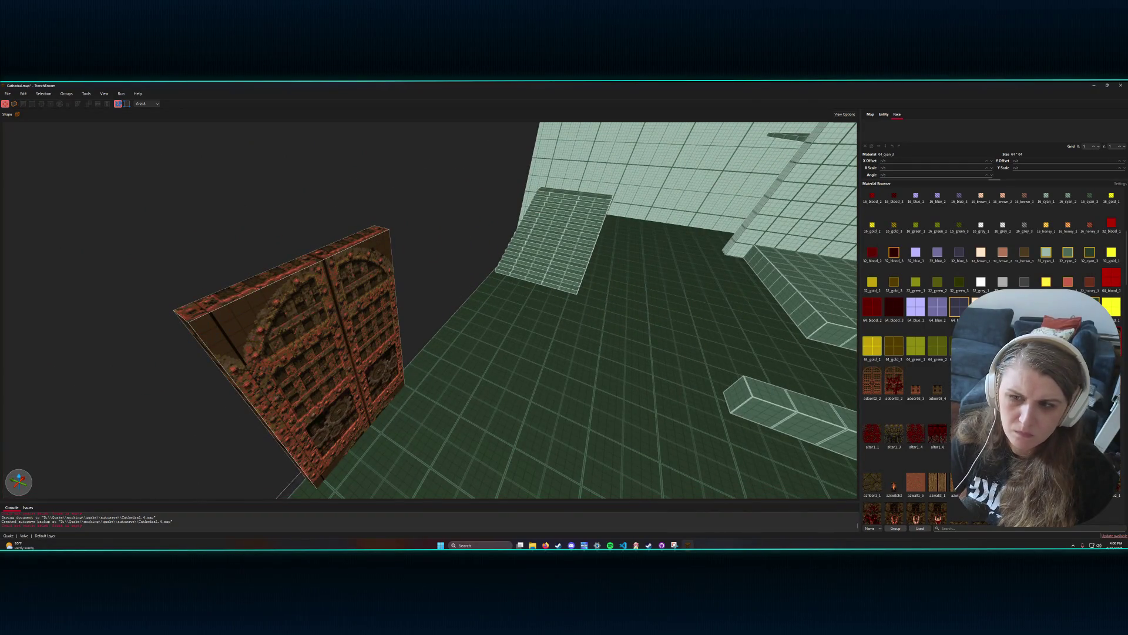
- Straighten the door's slanted left edge and settle on the adoor03_2 door texture
click(258, 423)
click(1112, 346)
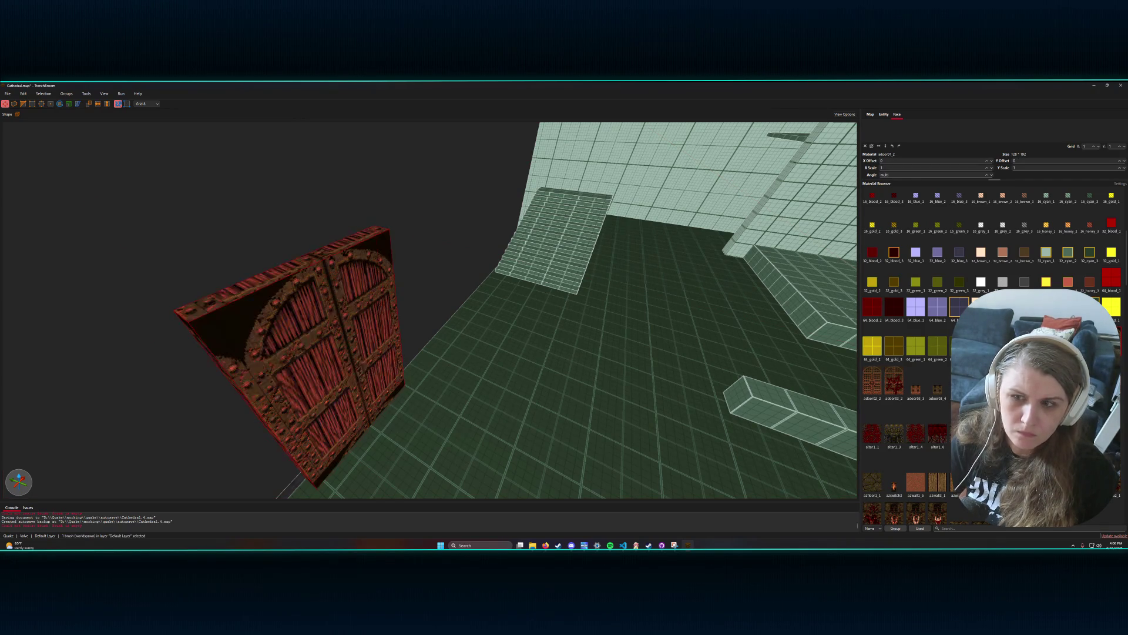
click(247, 409)
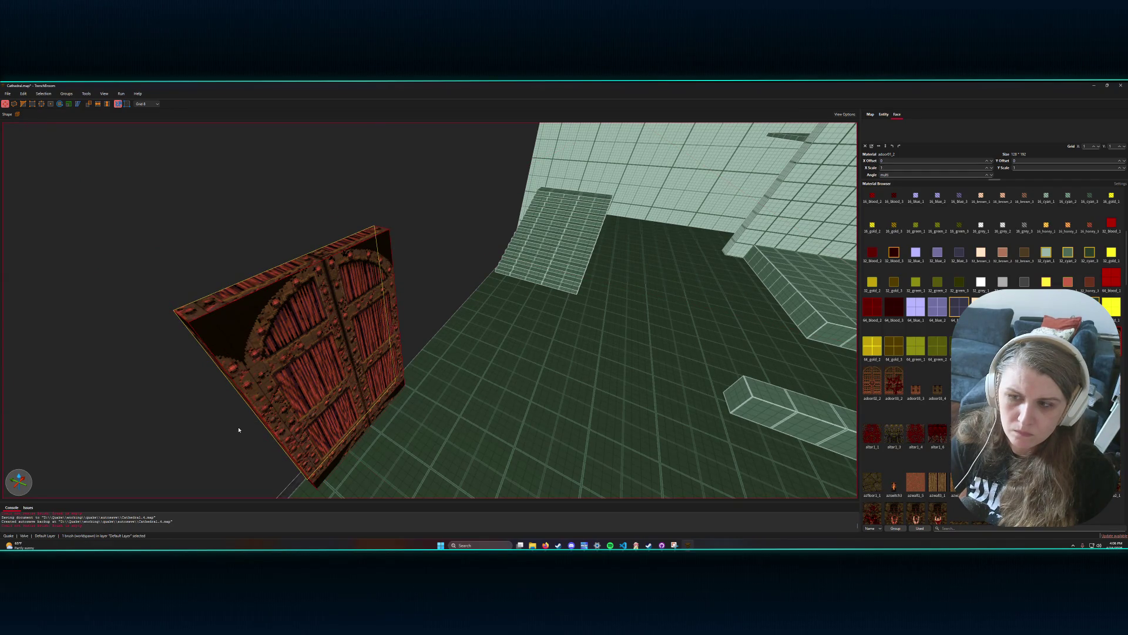
drag(259, 416, 268, 413)
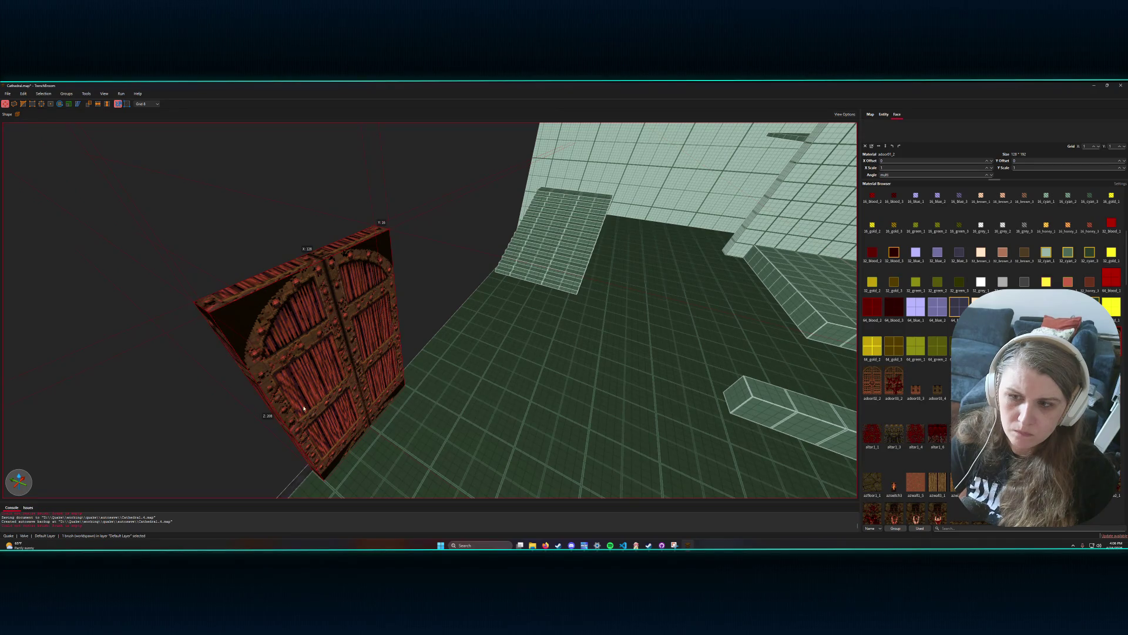
scroll(802, 353, down, 3)
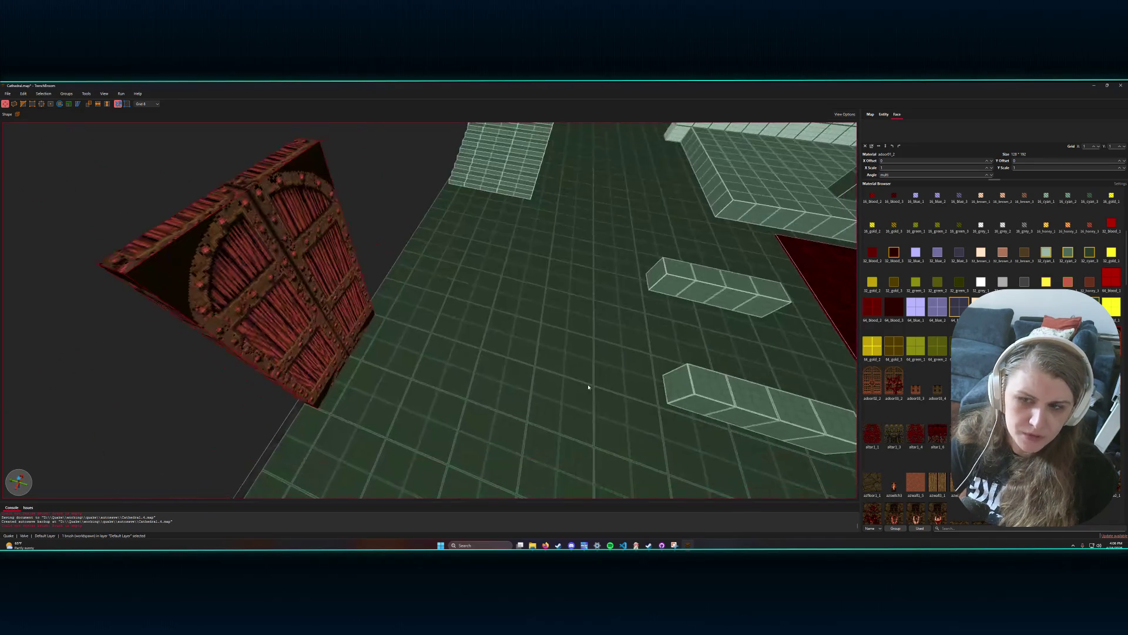
click(878, 391)
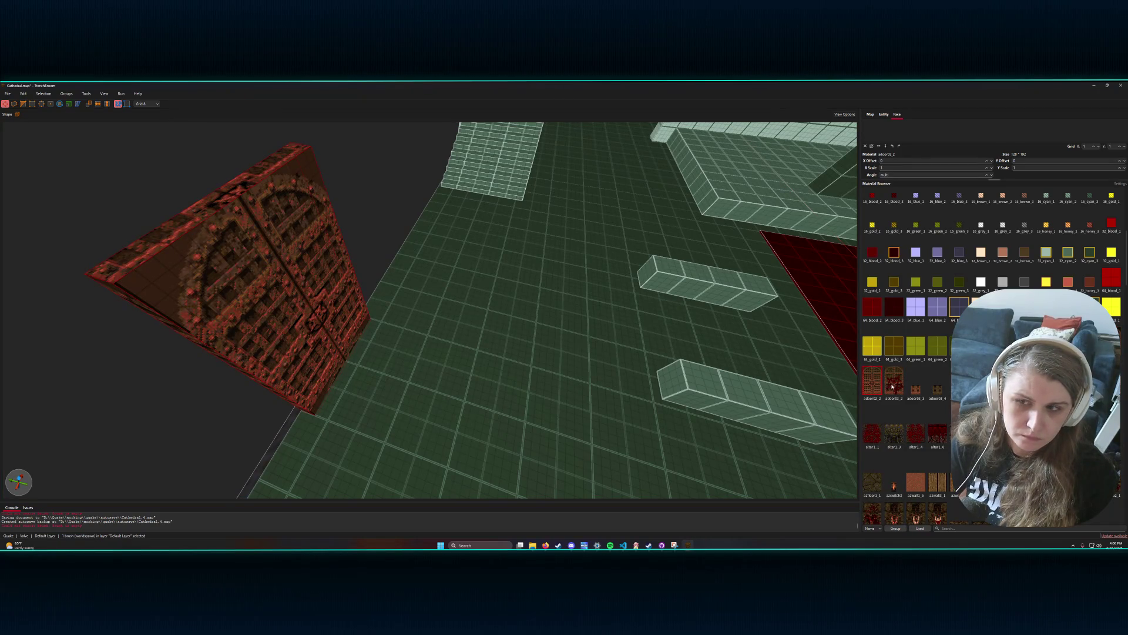
click(892, 386)
mouse_move(819, 347)
mouse_down()
mouse_move(643, 267)
mouse_move(746, 261)
mouse_move(751, 249)
mouse_move(637, 328)
mouse_up()
scroll(644, 267, down, 5)
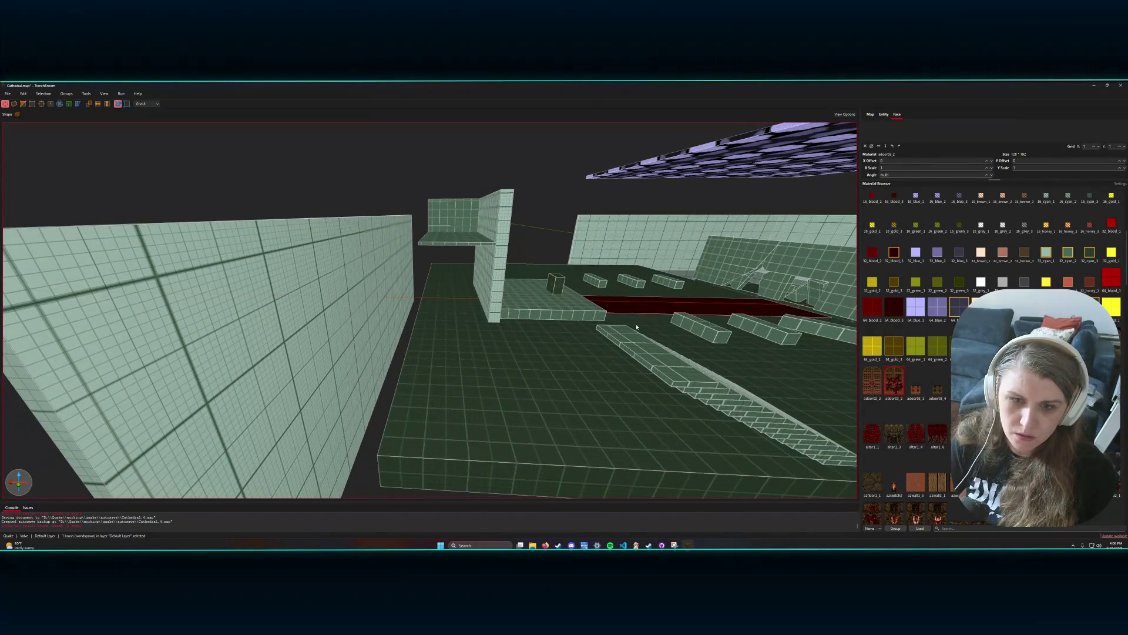
click(630, 353)
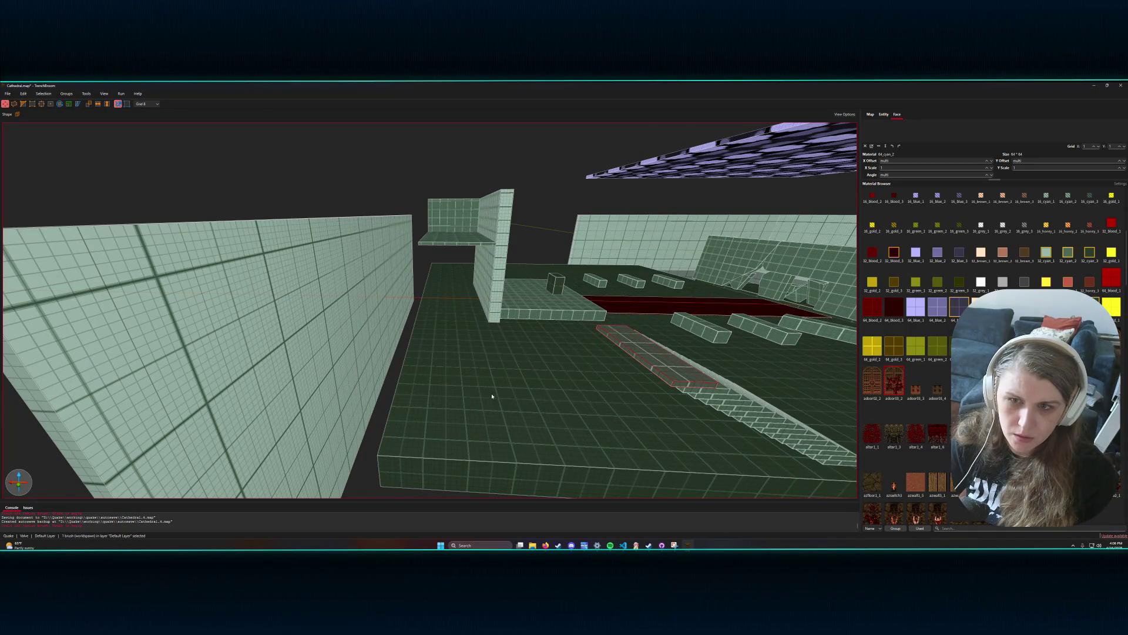
click(458, 239)
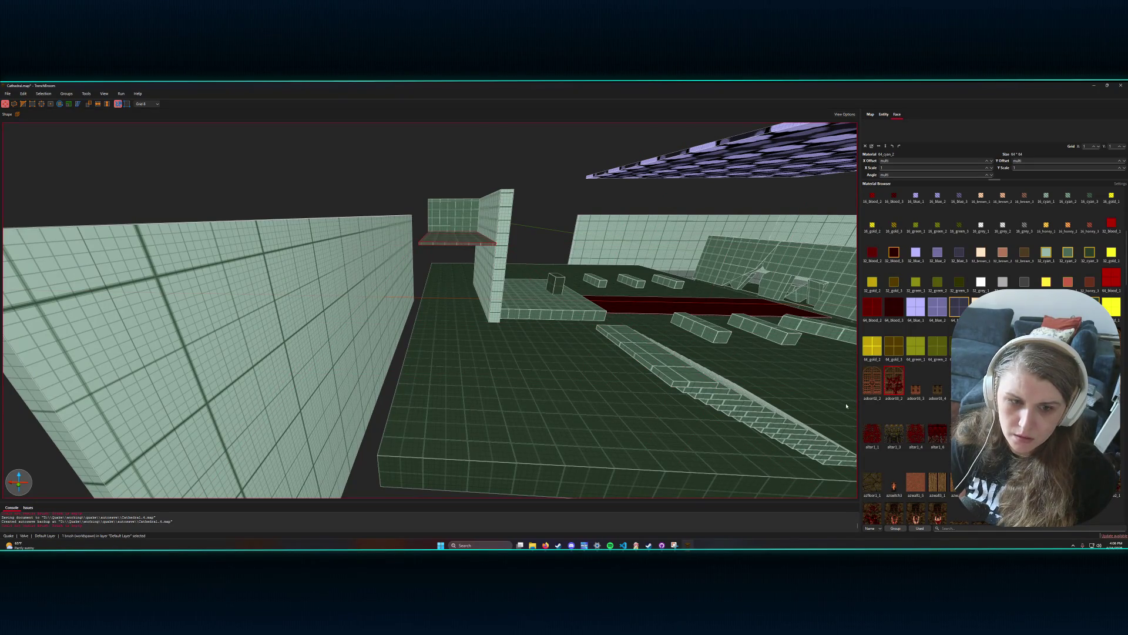
drag(812, 409, 798, 412)
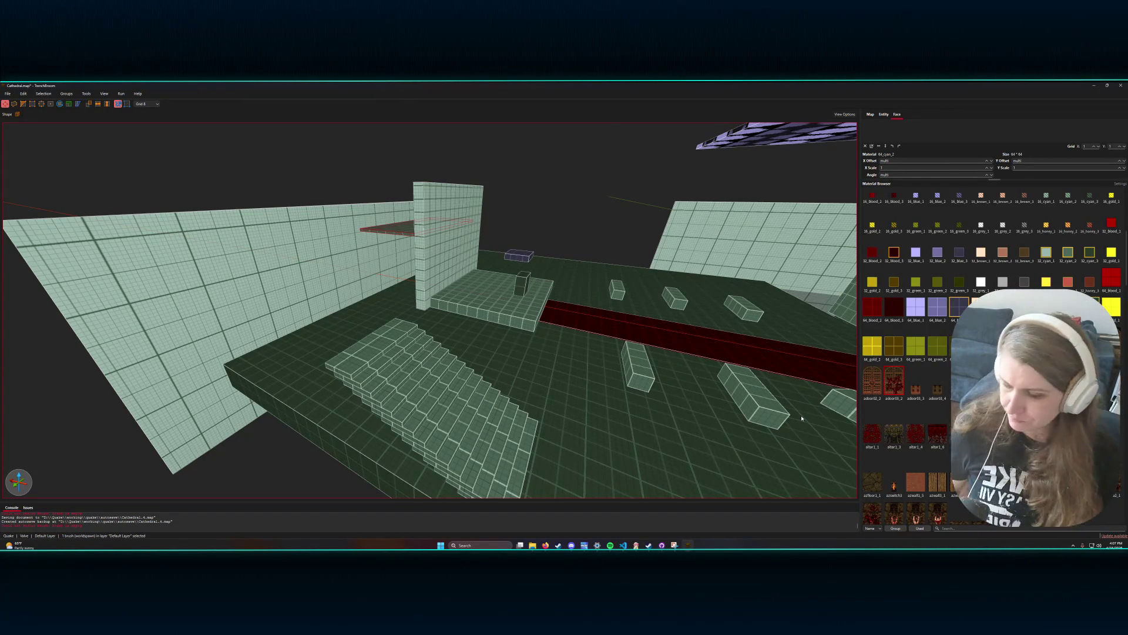
mouse_move(655, 361)
mouse_down()
mouse_move(689, 360)
mouse_move(594, 353)
mouse_move(618, 352)
mouse_up()
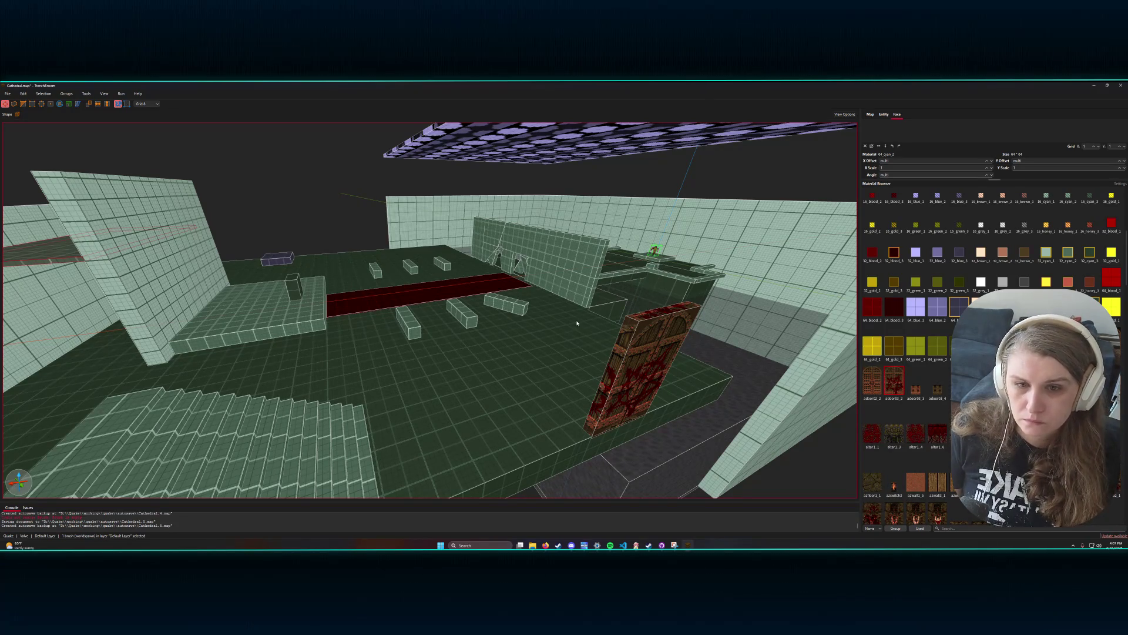
scroll(577, 323, down, 5)
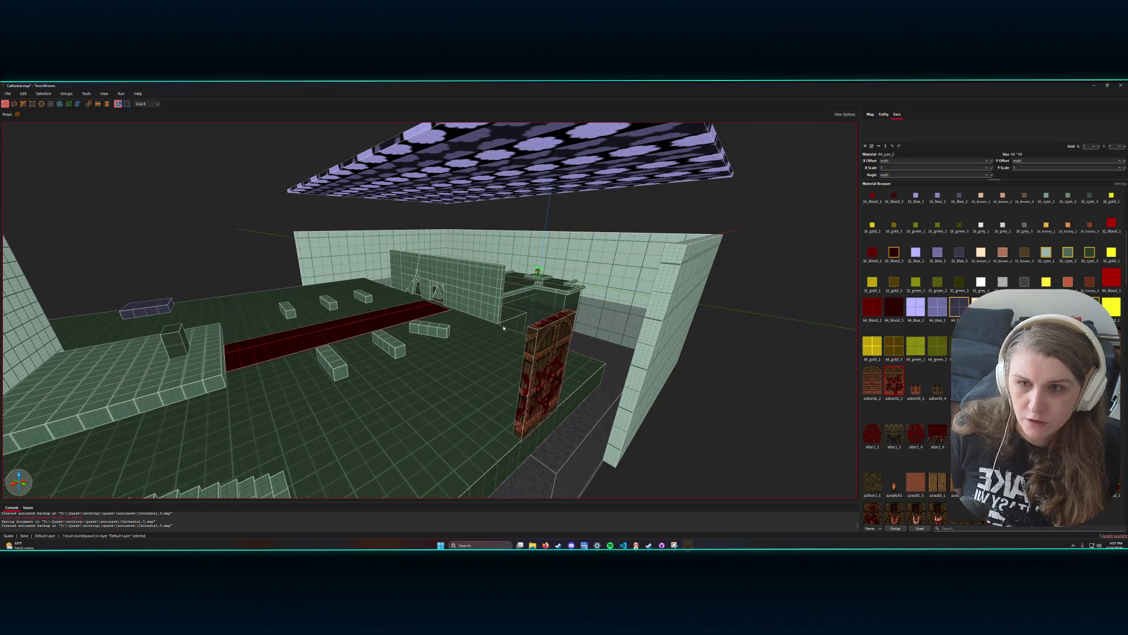
drag(590, 204, 403, 303)
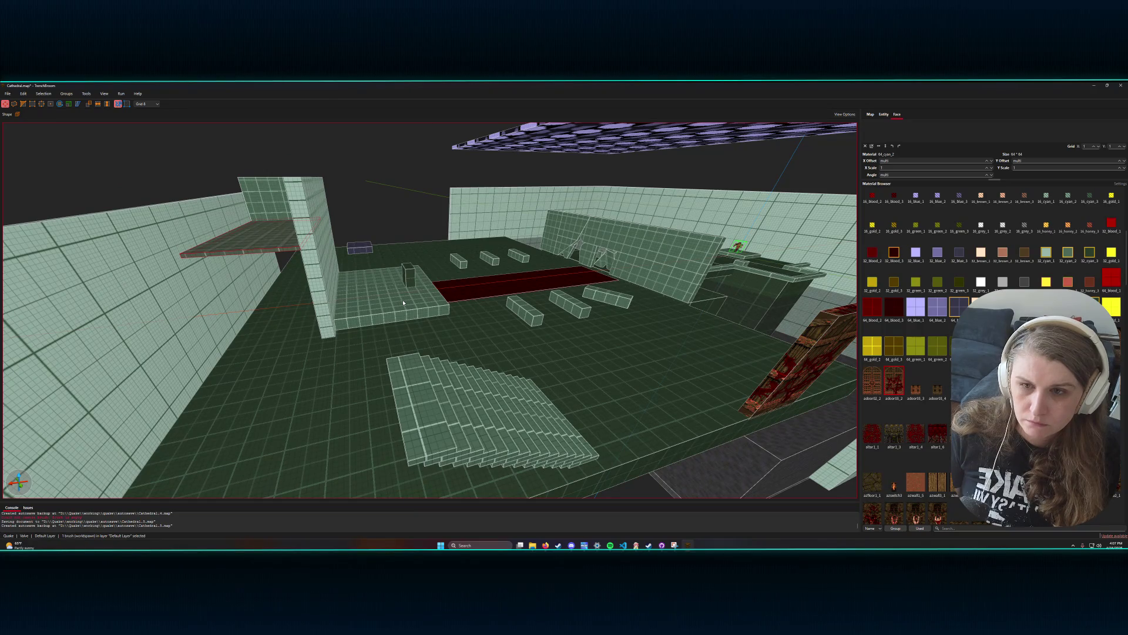
key(a)
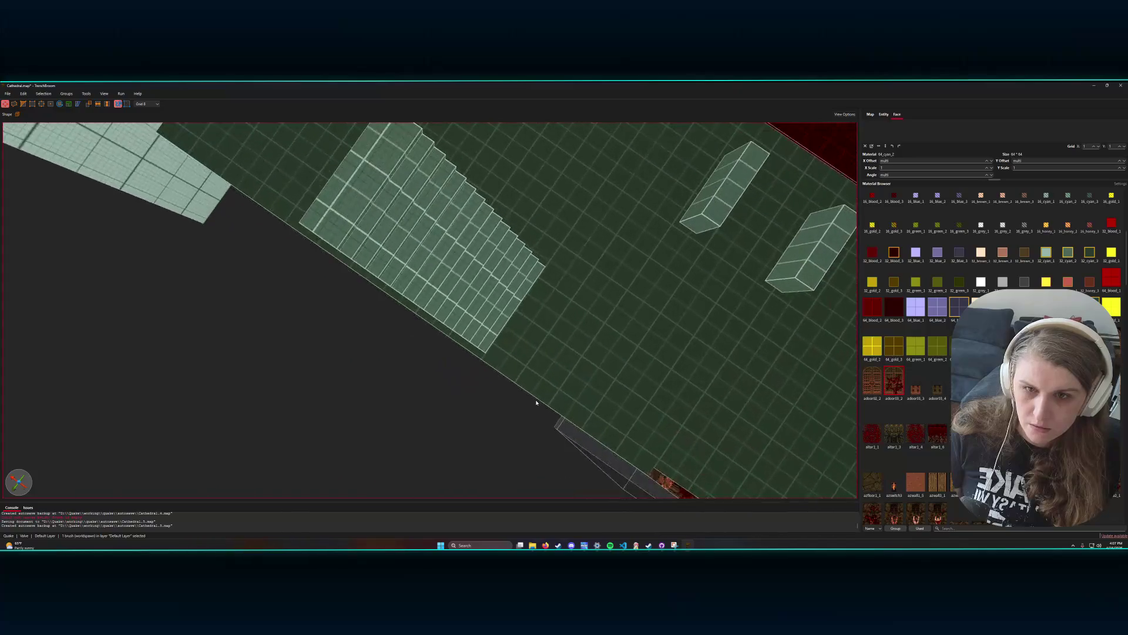
- Save the map
key(w)
key(a)
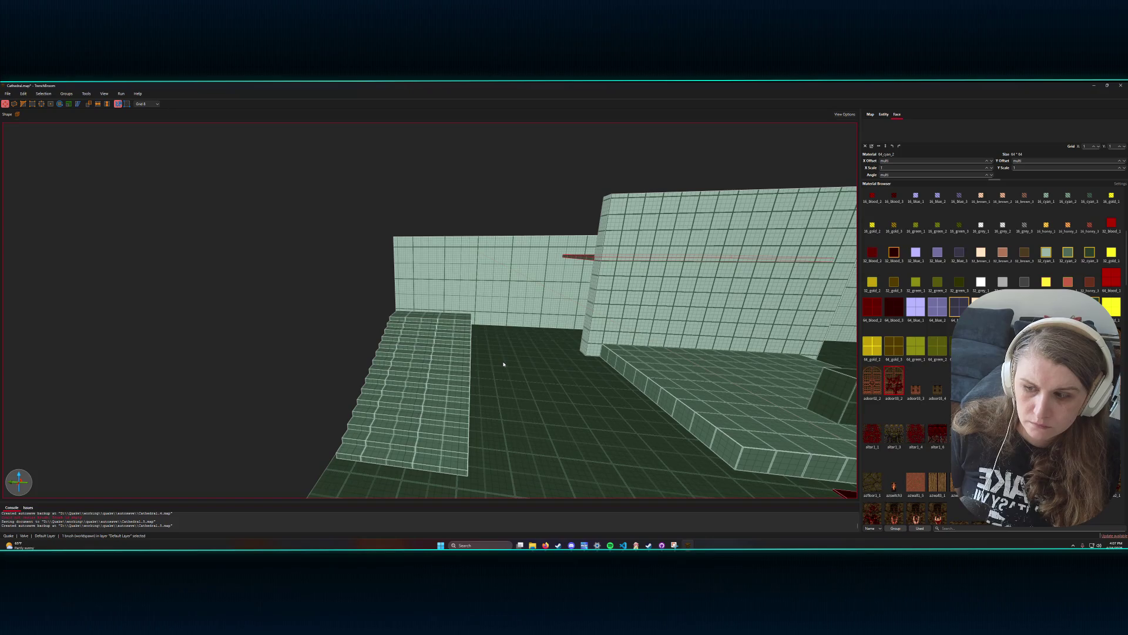
key(ctrl+s)
key(s)
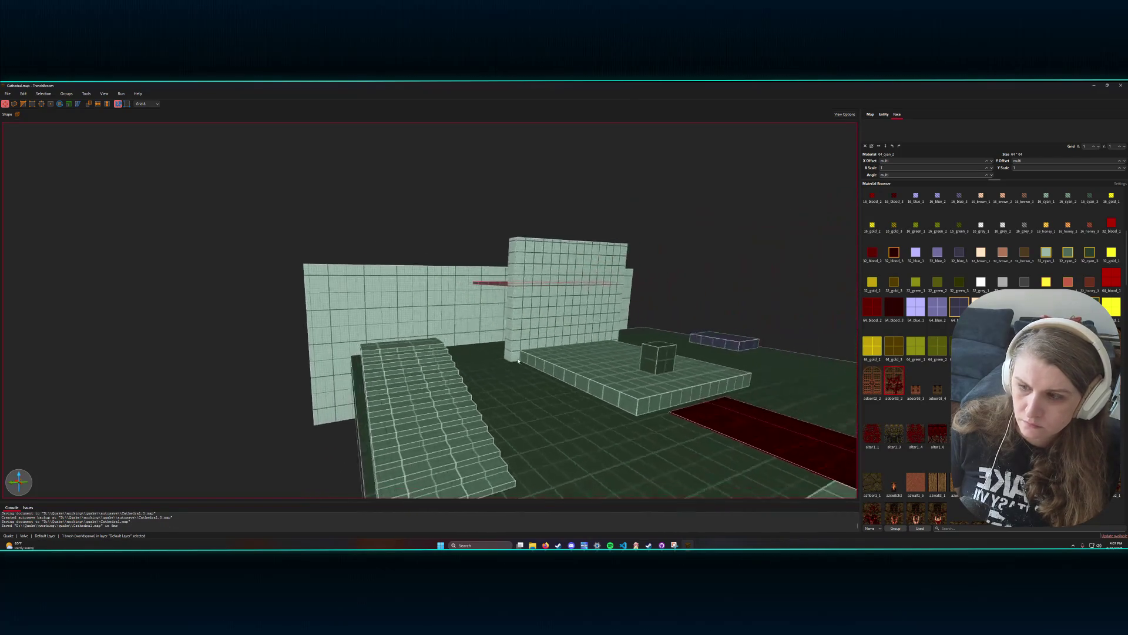
- Select all the stair steps touched by a box brush, excluding the floor slab
scroll(548, 360, up, 5)
click(552, 367)
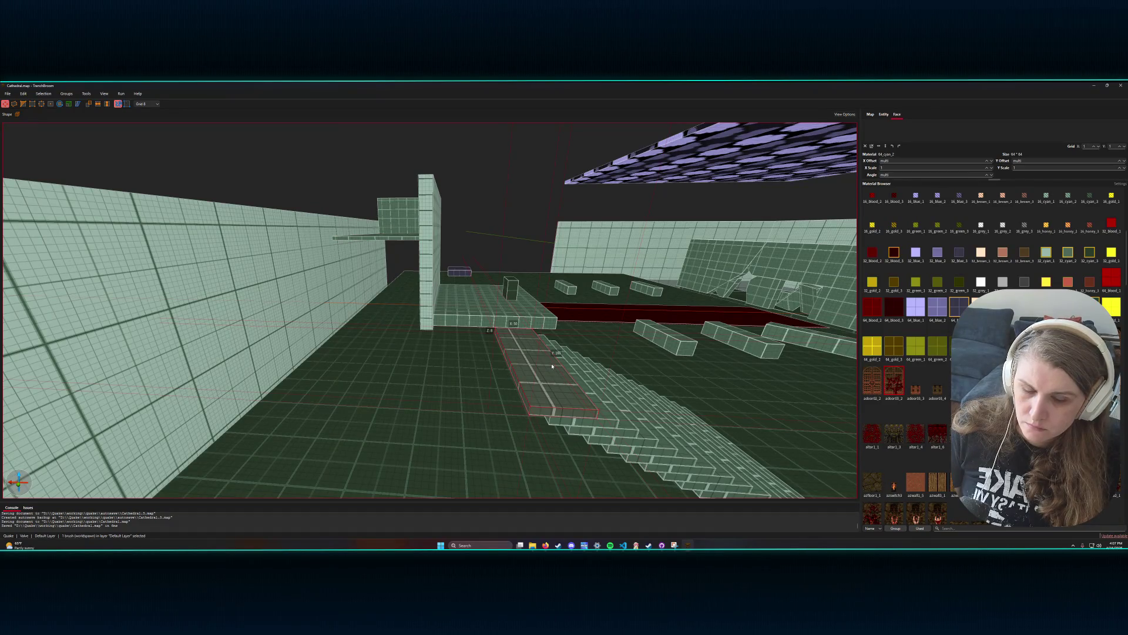
scroll(587, 384, down, 5)
click(582, 405)
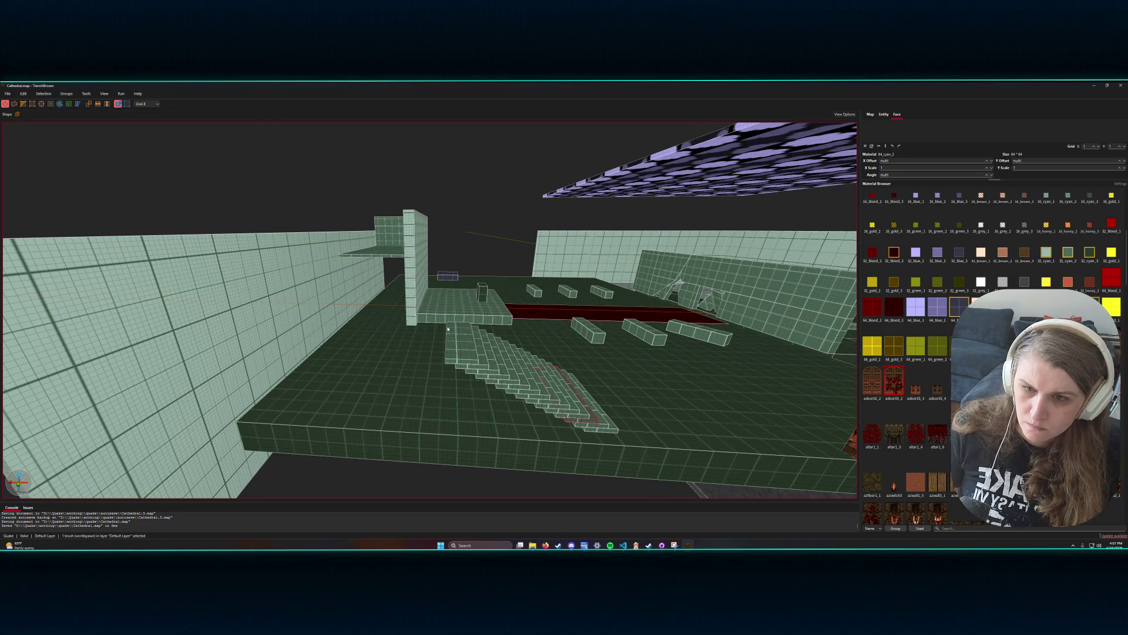
click(467, 339)
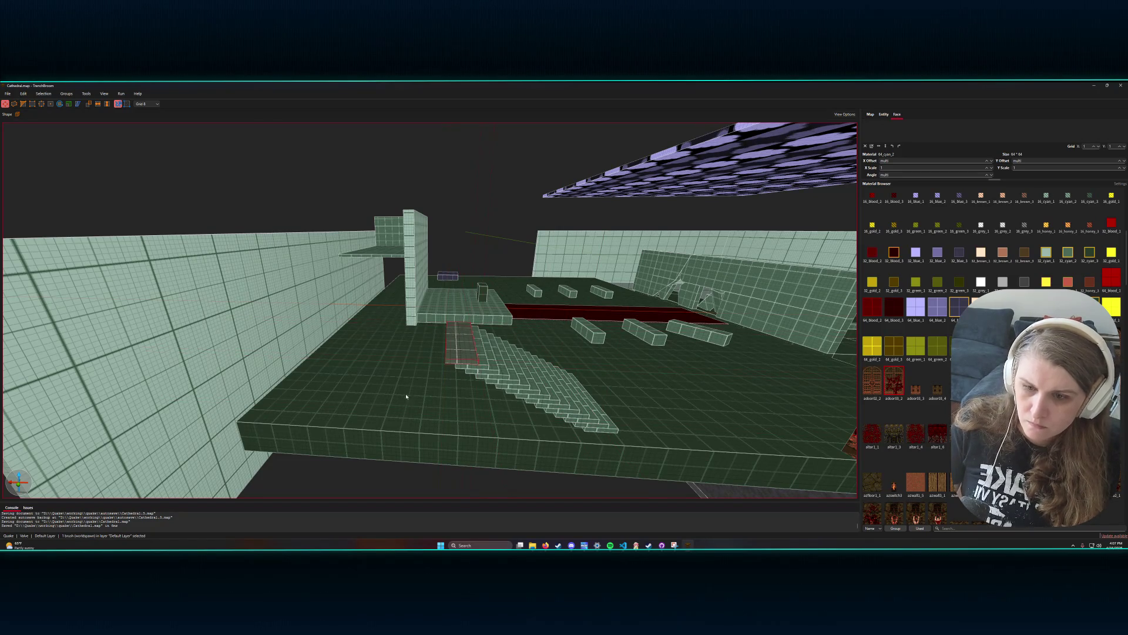
click(363, 494)
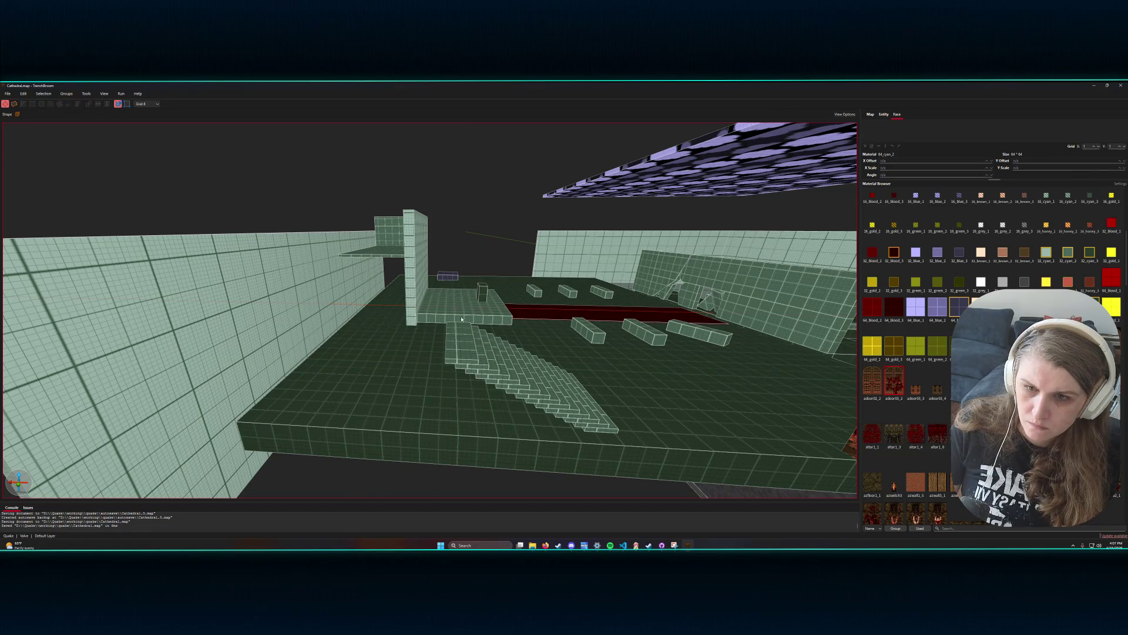
drag(451, 325, 569, 412)
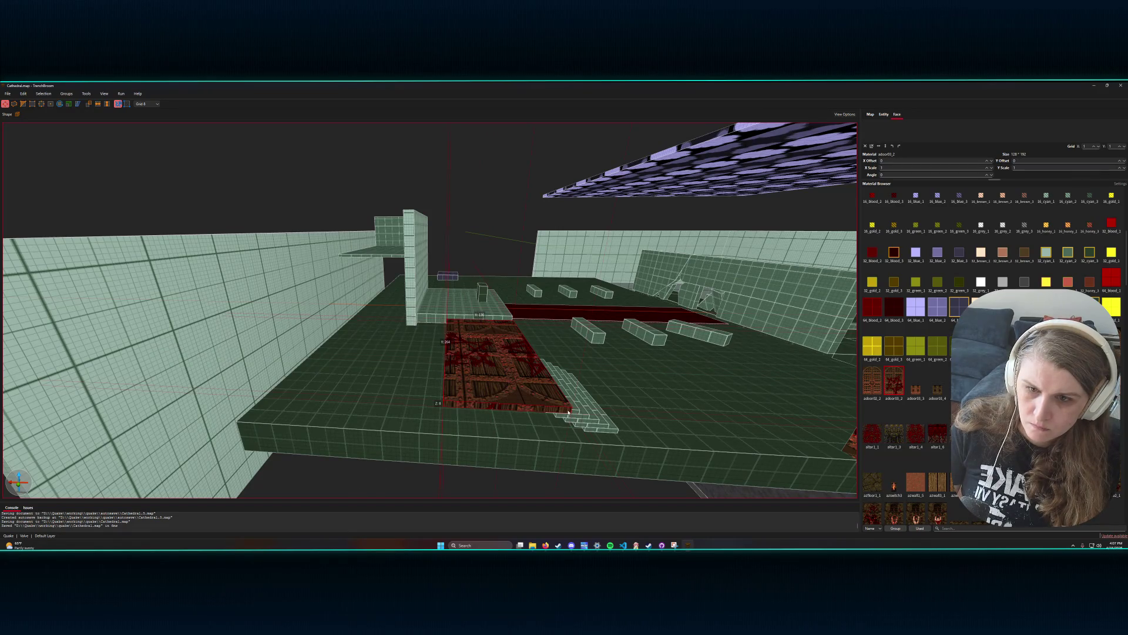
key(ctrl+z)
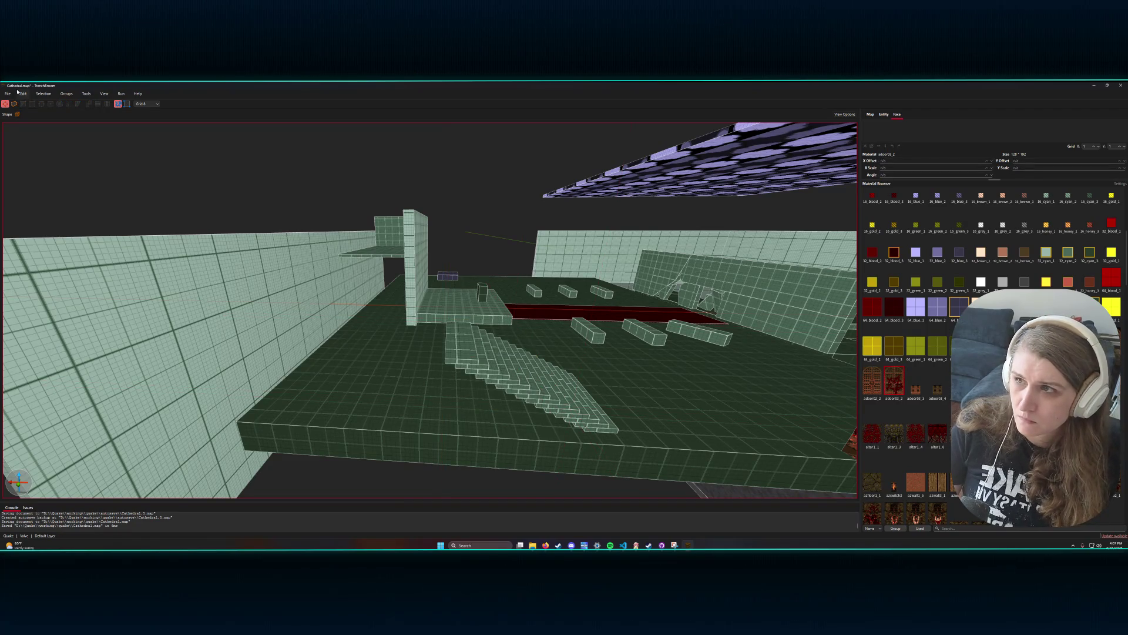
mouse_move(457, 333)
mouse_down()
mouse_move(473, 361)
mouse_move(619, 438)
mouse_up()
key(ctrl+z)
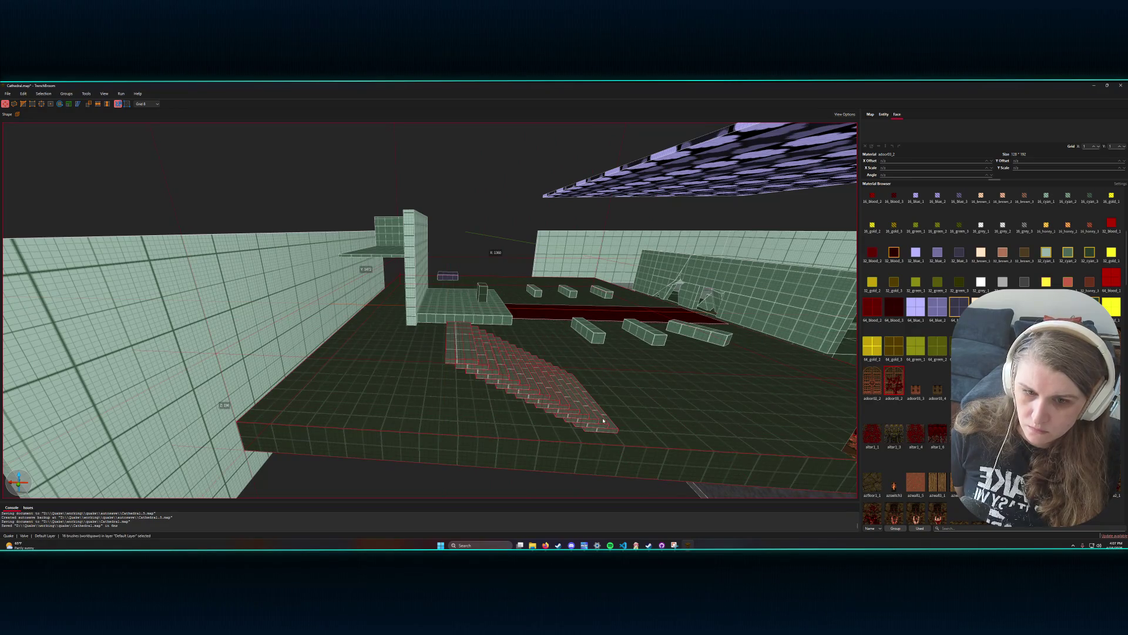
ctrl+click(644, 434)
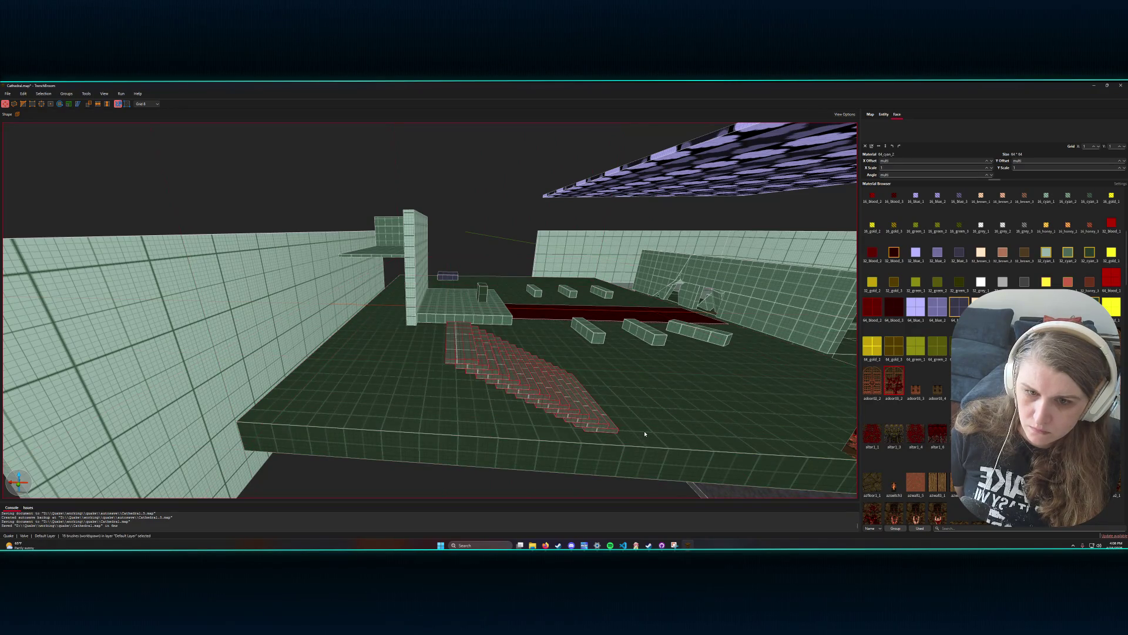
- Move the selected stairs over beside the left wall
mouse_move(555, 394)
mouse_down()
mouse_move(511, 405)
mouse_move(450, 399)
mouse_move(468, 403)
mouse_move(484, 404)
mouse_move(484, 381)
mouse_move(472, 382)
mouse_move(496, 382)
mouse_move(414, 381)
mouse_up()
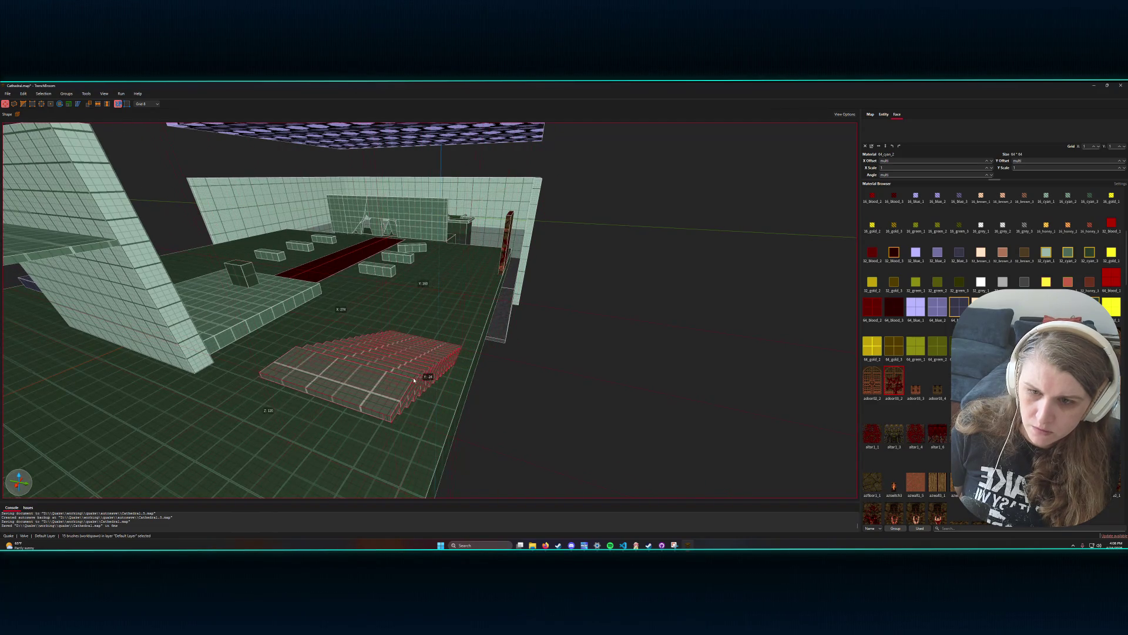
scroll(436, 379, up, 10)
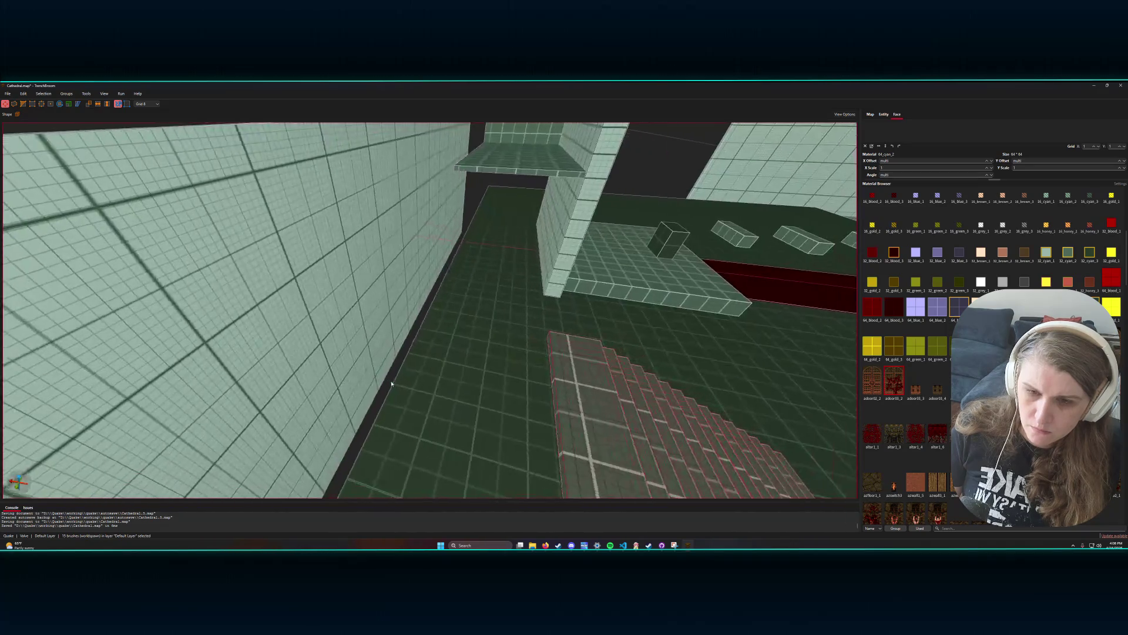
scroll(392, 384, down, 5)
drag(385, 394, 423, 407)
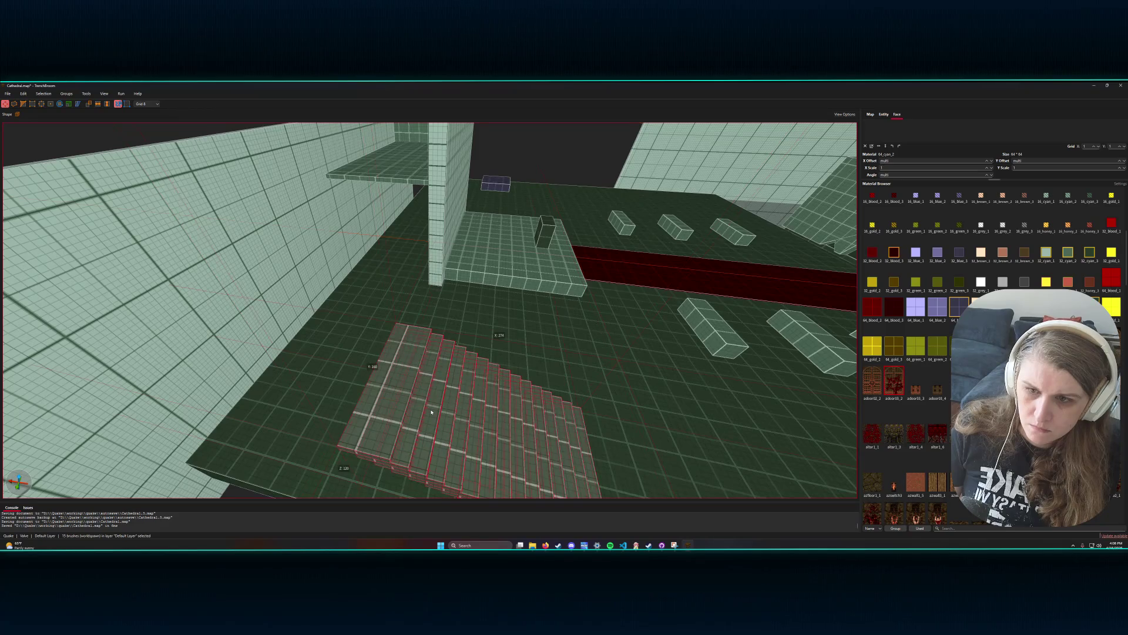
- Widen the top step leftward and extend it down to the floor as a landing
right_click(432, 412)
click(536, 397)
click(535, 397)
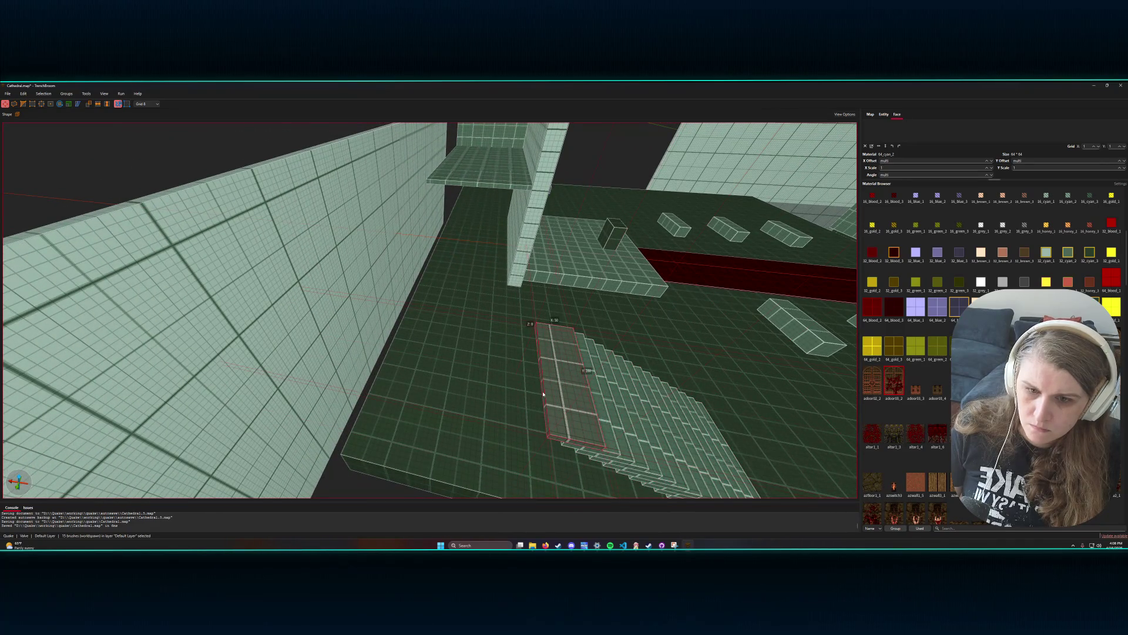
drag(535, 394, 385, 388)
mouse_move(560, 384)
mouse_down()
mouse_move(489, 390)
mouse_move(555, 391)
mouse_up()
drag(493, 368, 582, 419)
scroll(582, 419, up, 1)
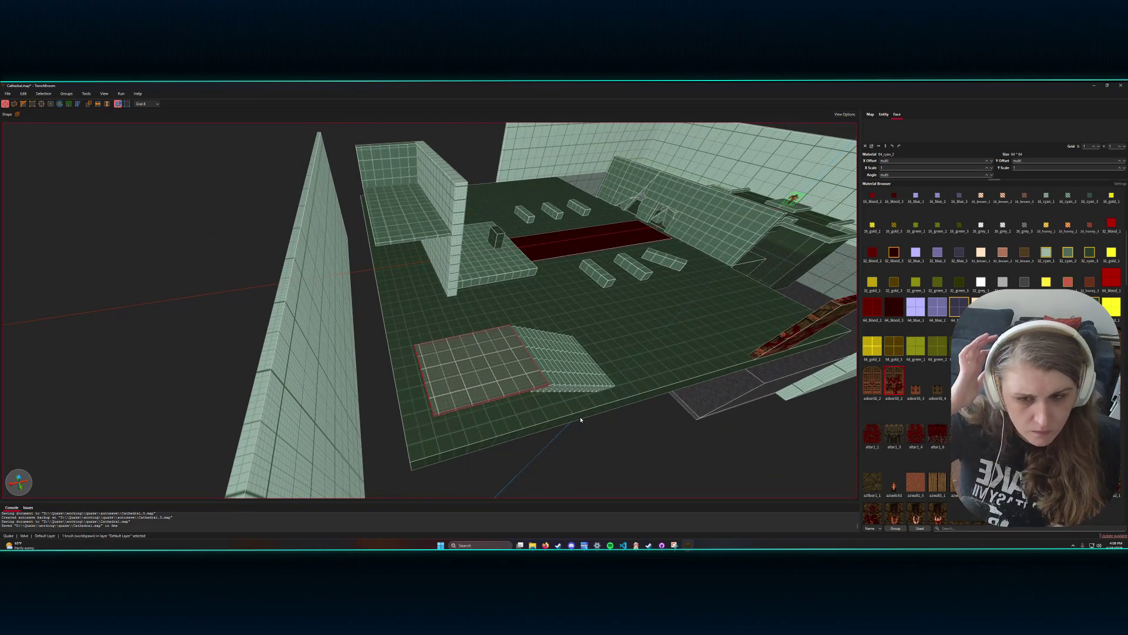
mouse_move(574, 403)
mouse_down()
mouse_move(537, 393)
mouse_move(555, 407)
mouse_up()
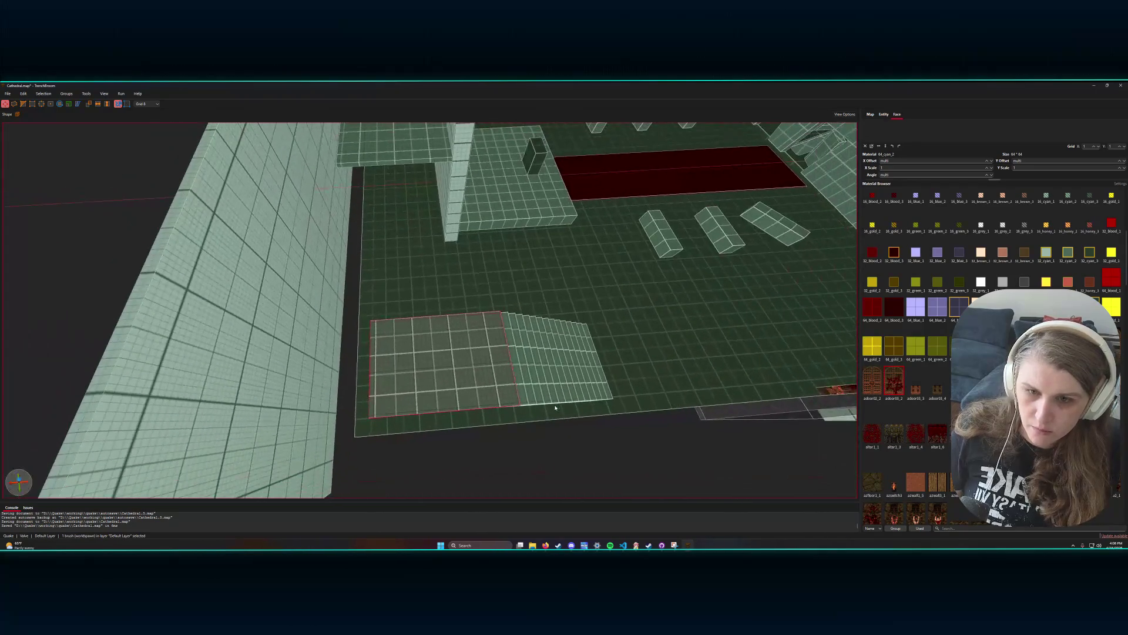
- Select the narrow strip and adjacent steps and move them back behind the landing
click(525, 385)
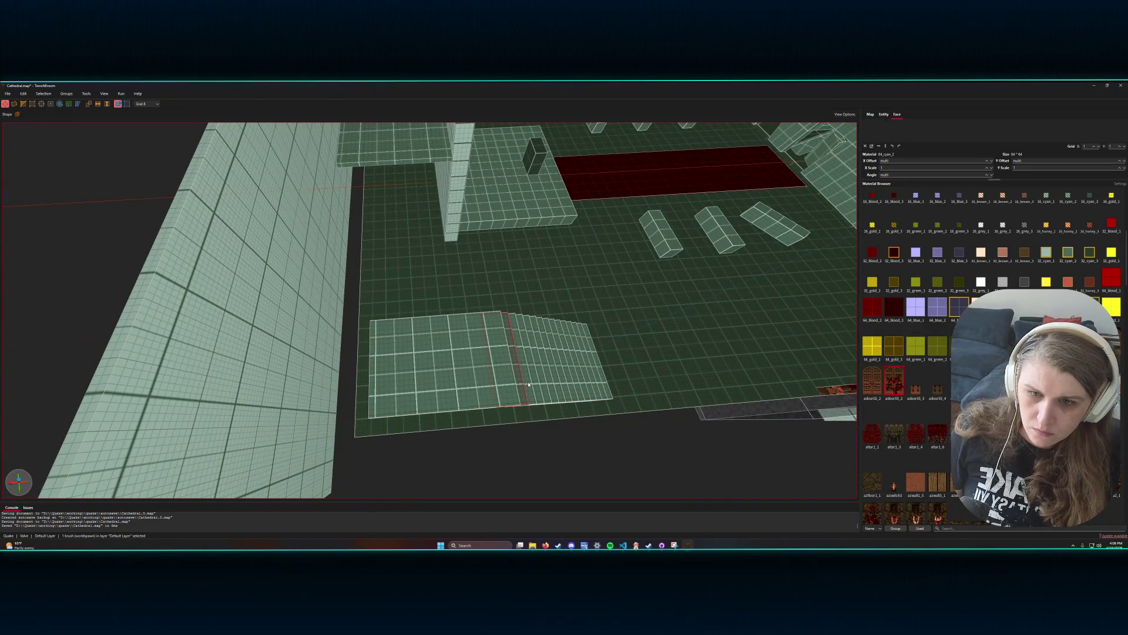
drag(538, 388, 602, 380)
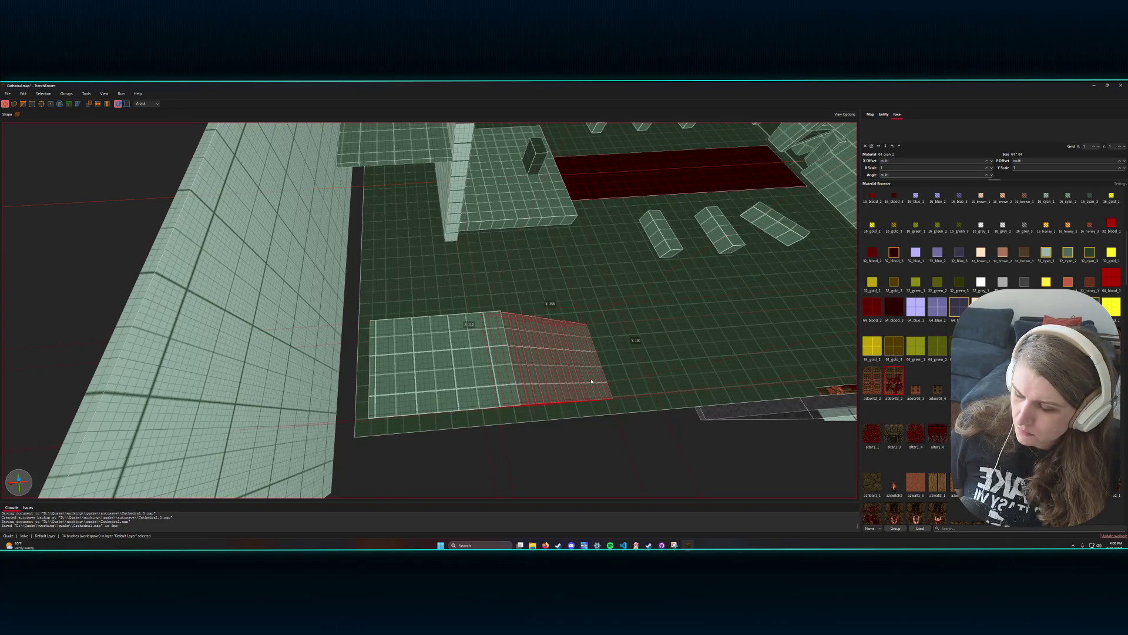
drag(567, 373, 536, 285)
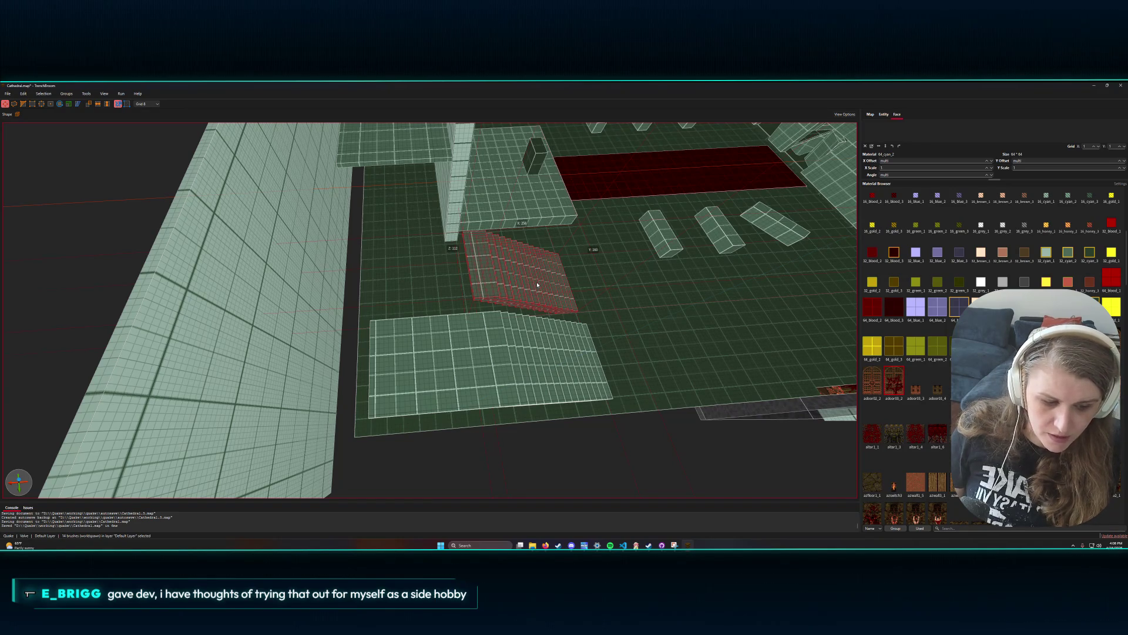
mouse_move(537, 285)
mouse_down()
mouse_move(542, 254)
mouse_move(559, 269)
mouse_move(466, 215)
mouse_up()
scroll(561, 266, down, 5)
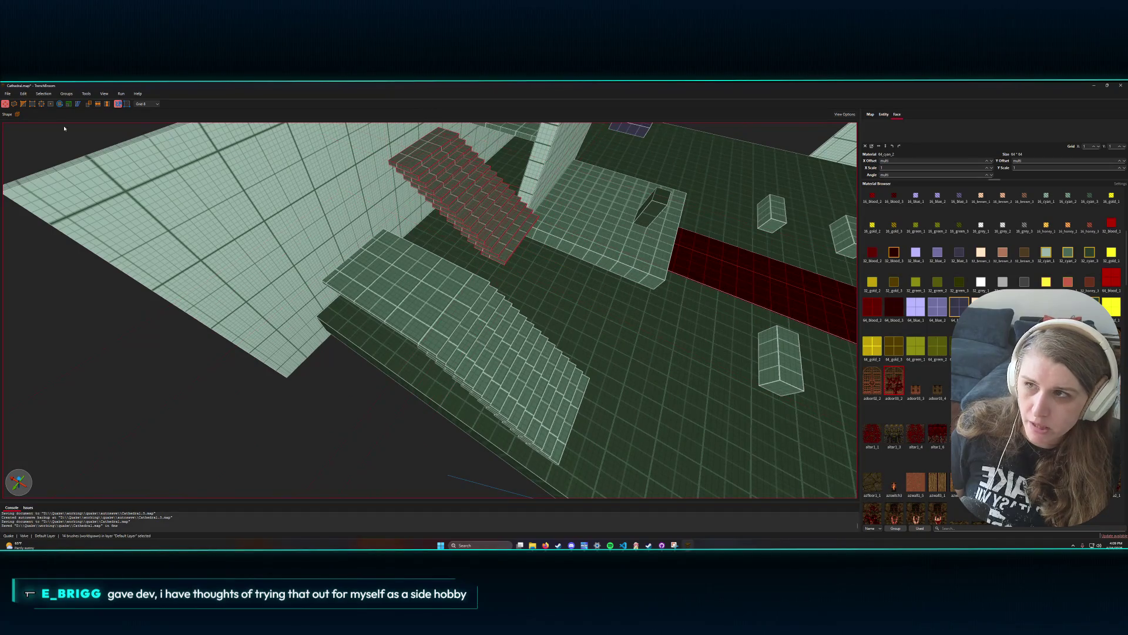
- Rotate the stairs 90° and push them against the wall beneath the balcony
click(59, 103)
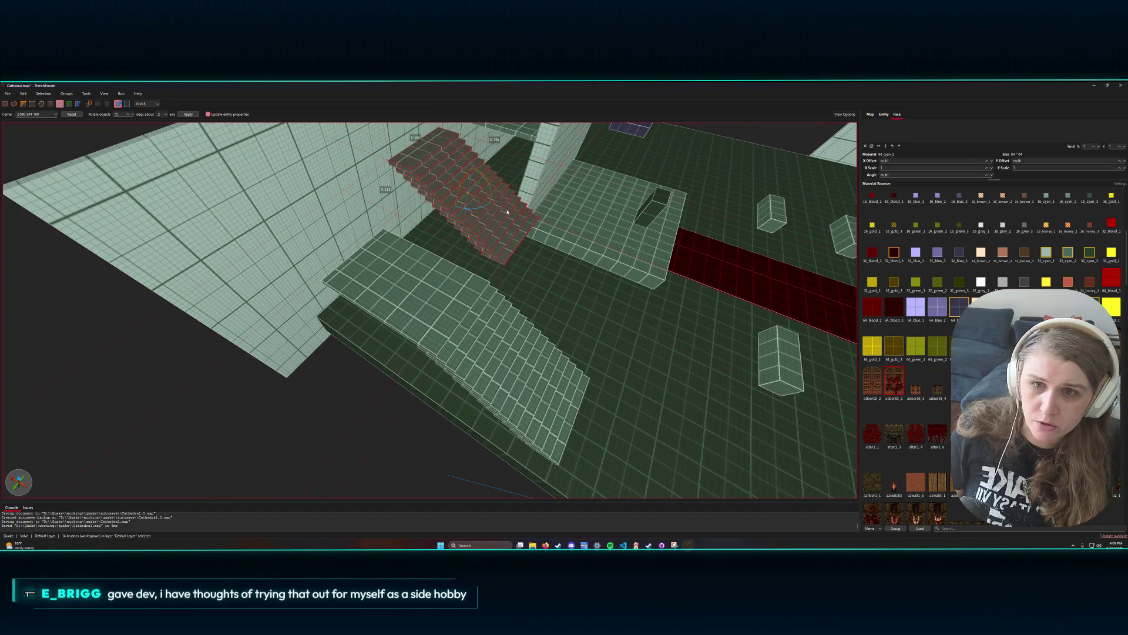
drag(489, 206, 486, 311)
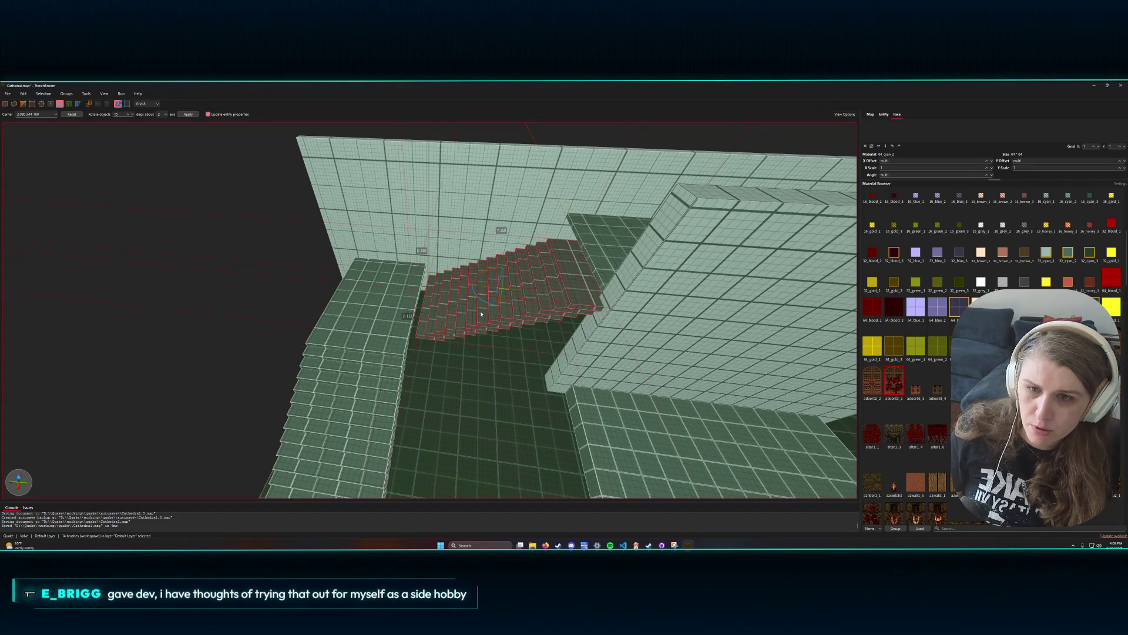
click(59, 104)
drag(519, 290, 512, 260)
key(v)
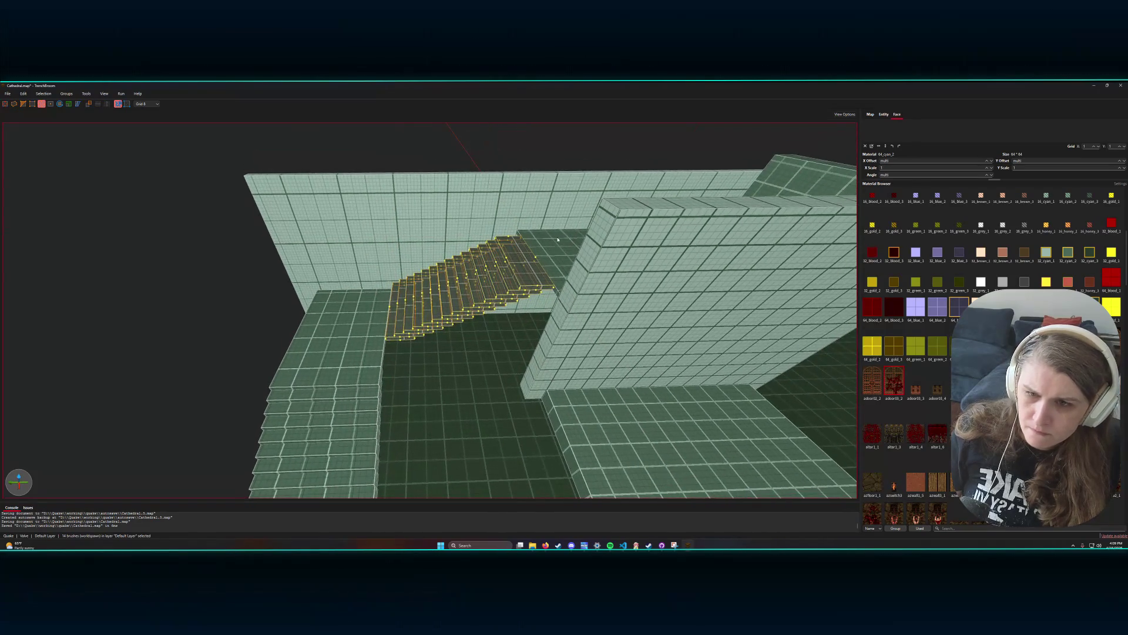
click(41, 104)
mouse_move(485, 253)
mouse_down()
mouse_move(544, 240)
mouse_move(493, 256)
mouse_up()
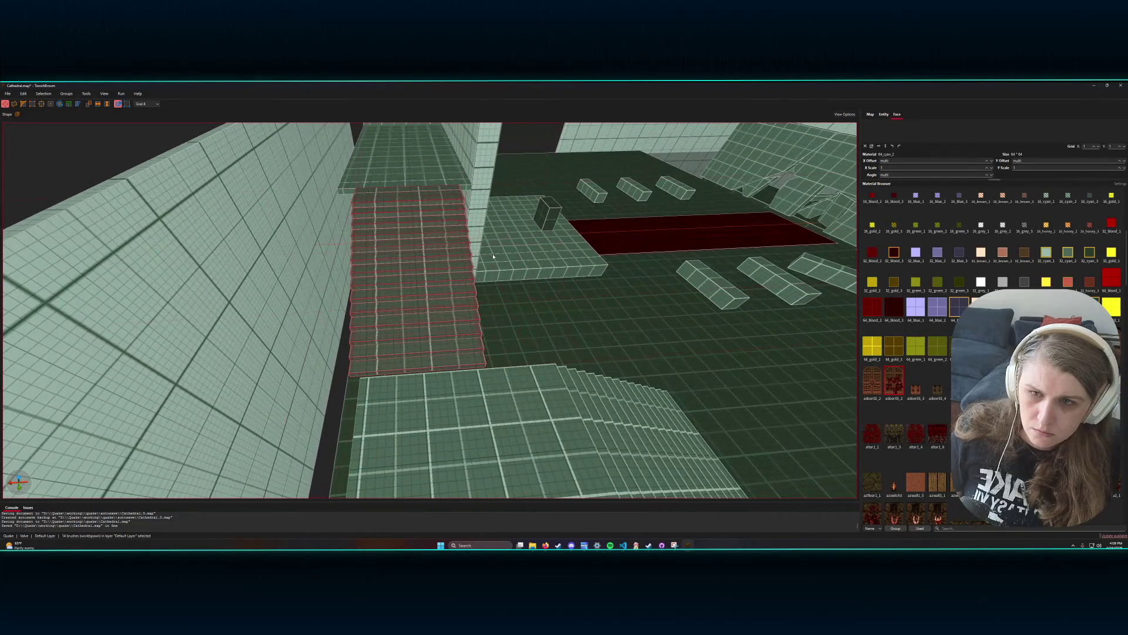
mouse_move(417, 233)
mouse_down()
mouse_move(470, 252)
mouse_move(483, 235)
mouse_up()
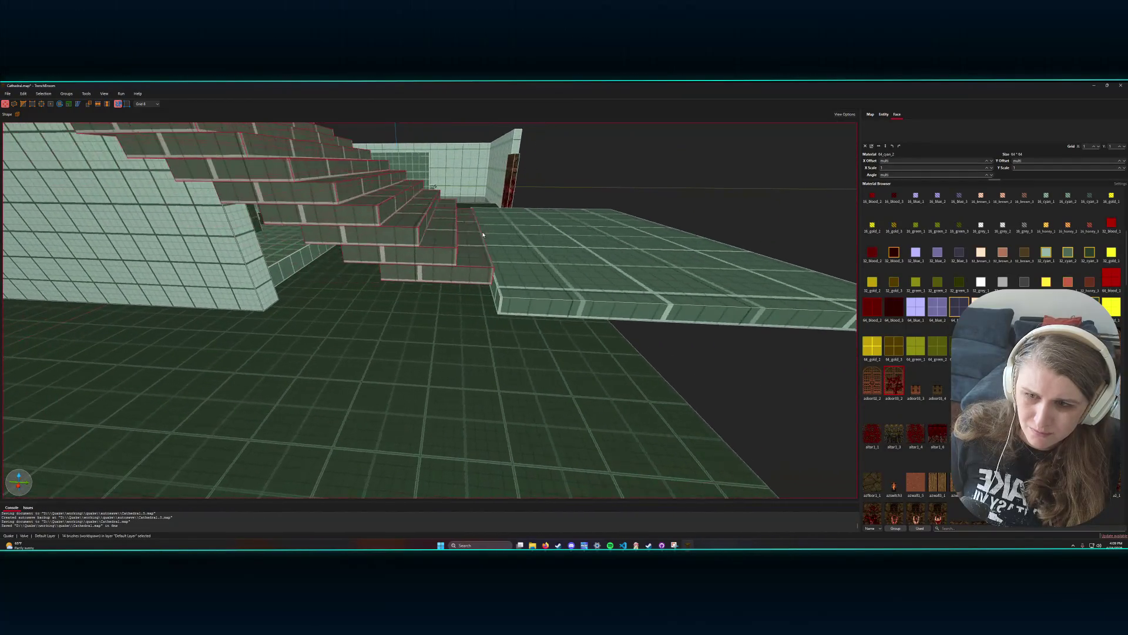
mouse_move(496, 284)
mouse_down()
mouse_move(516, 244)
mouse_move(433, 267)
mouse_move(423, 282)
mouse_up()
click(467, 266)
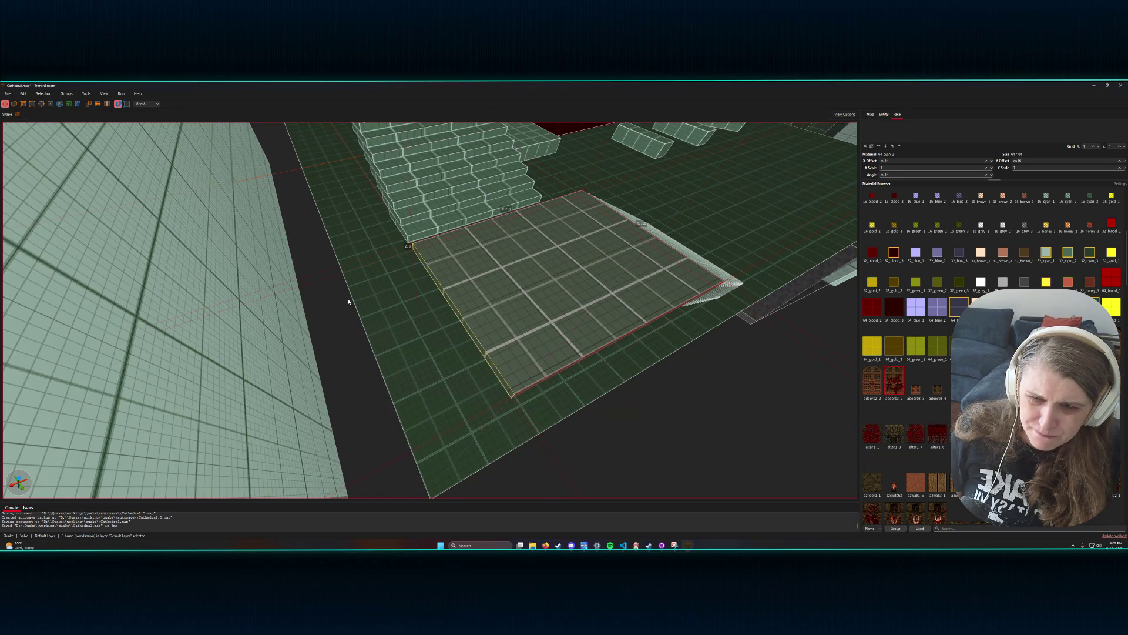
mouse_move(349, 302)
mouse_down()
mouse_move(465, 239)
mouse_move(502, 234)
mouse_move(499, 245)
mouse_up()
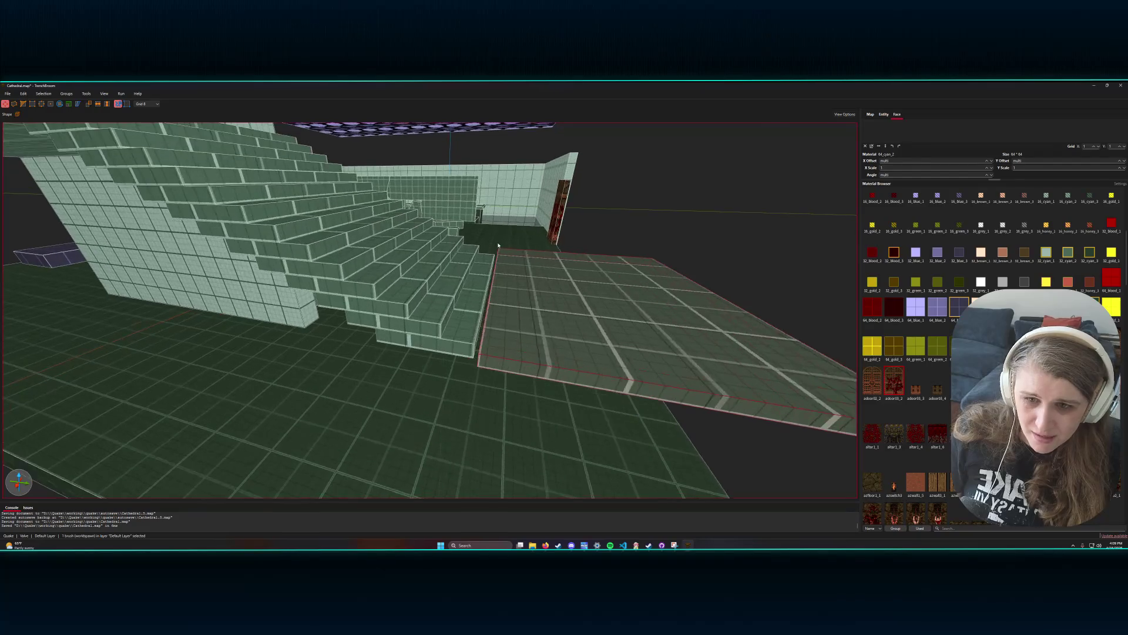
key(d)
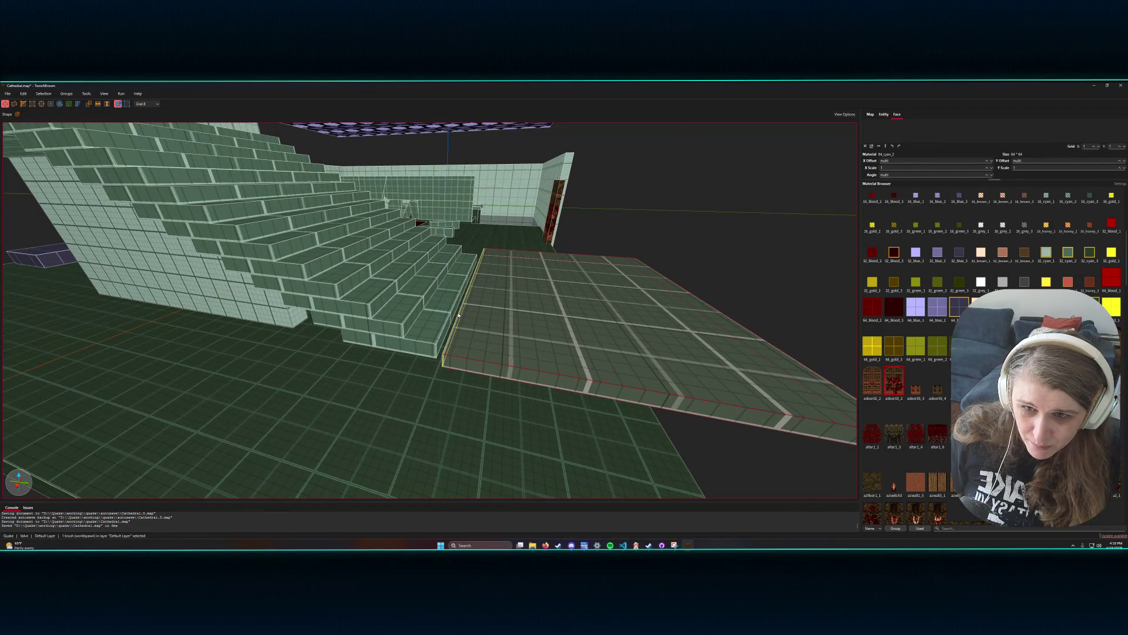
mouse_move(479, 298)
mouse_down()
mouse_move(489, 282)
mouse_move(441, 303)
mouse_up()
key(a)
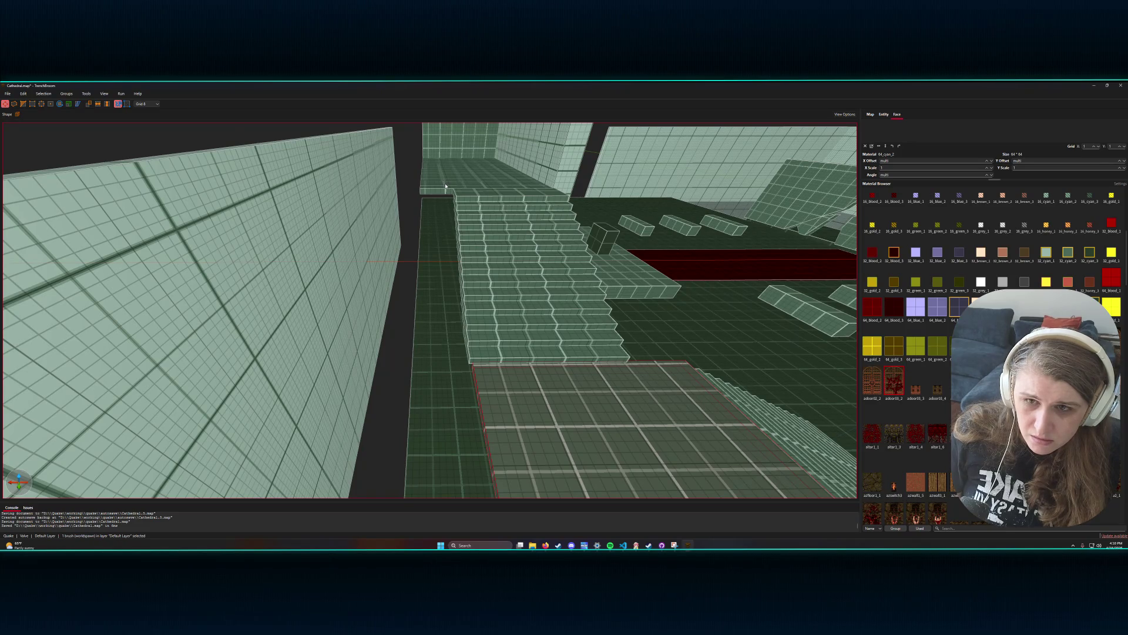
key(s)
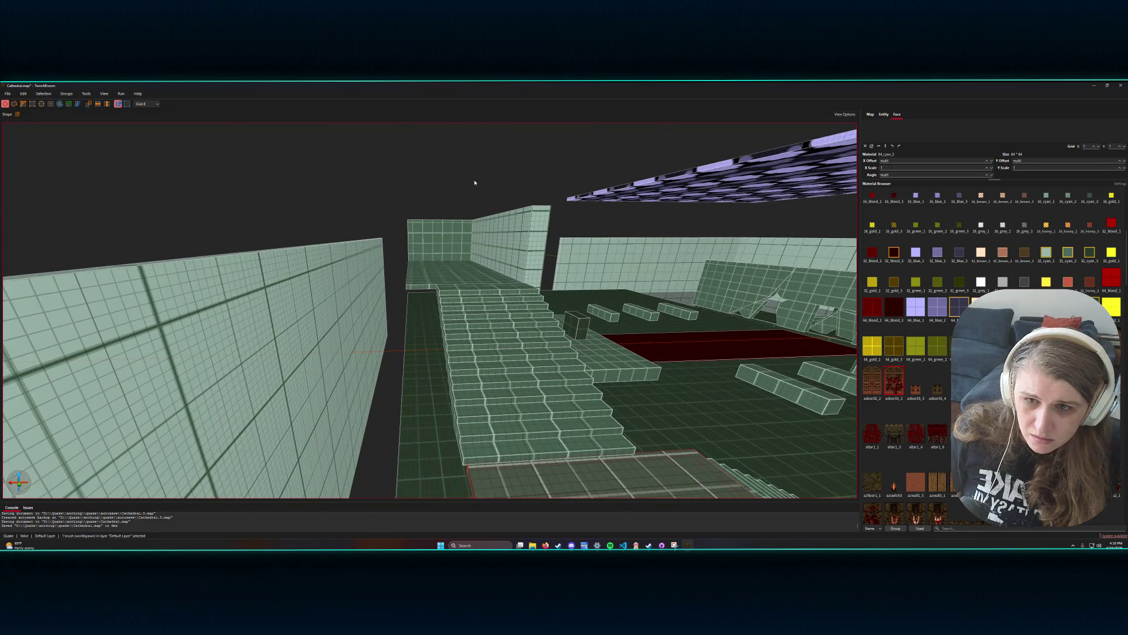
key(w)
drag(475, 183, 541, 202)
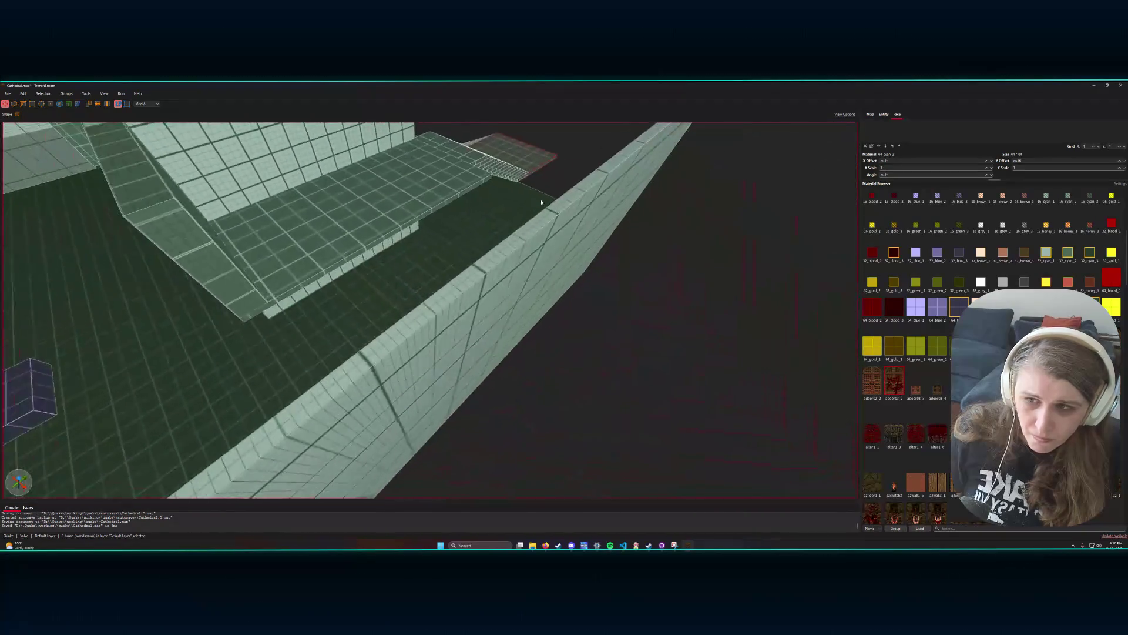
key(s)
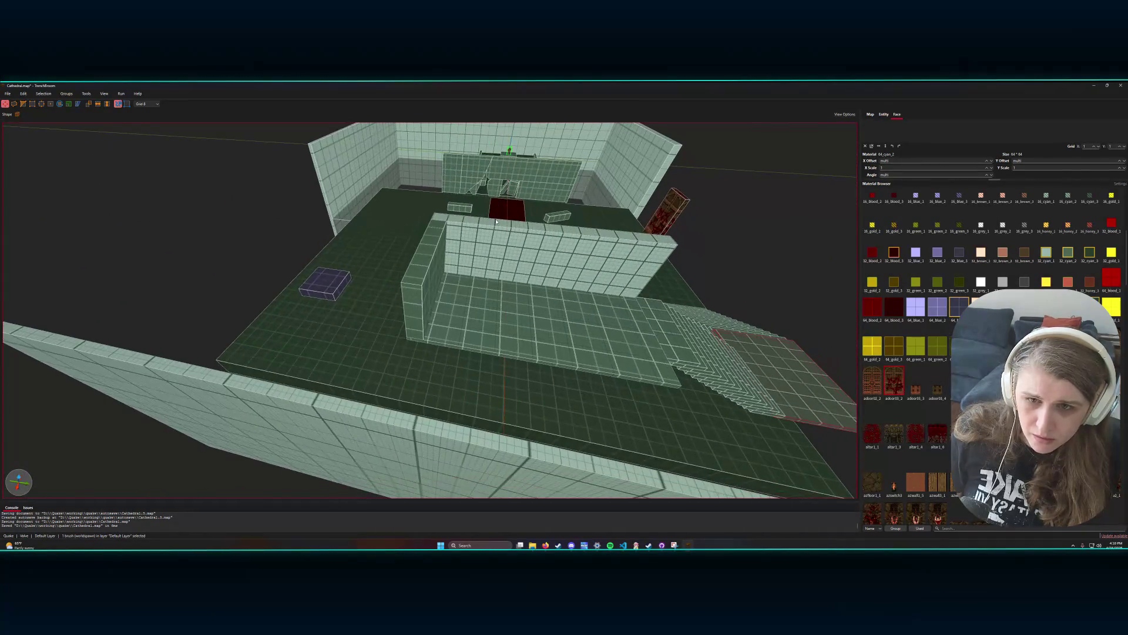
click(519, 237)
- Raise the front wall's top face higher, then select the small left side wall piece
drag(520, 232, 530, 208)
click(421, 256)
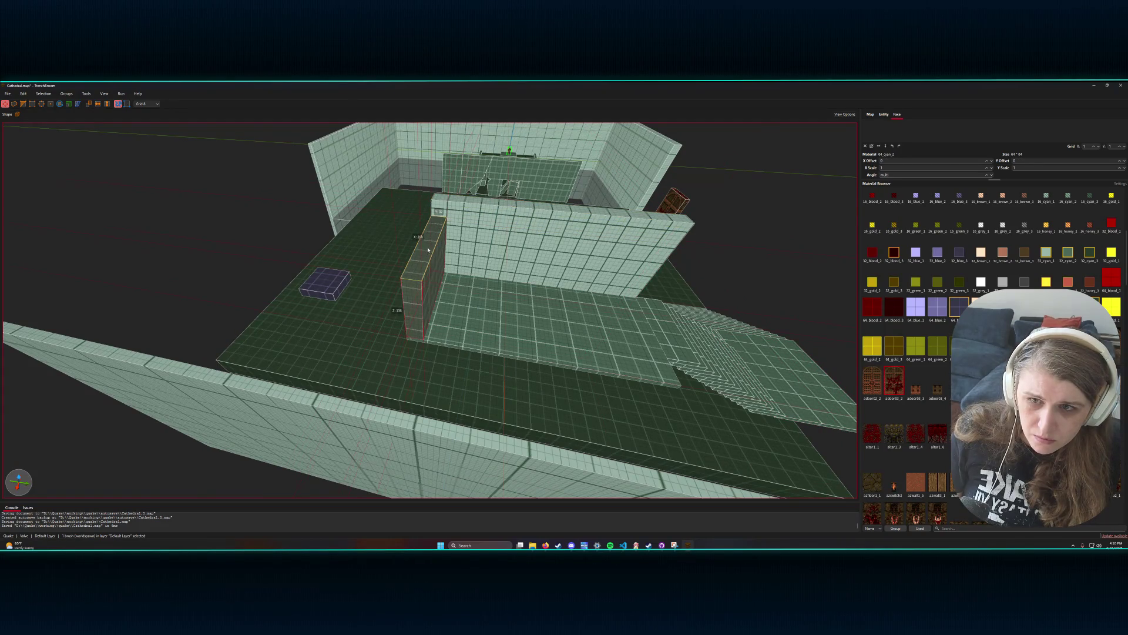
key(w)
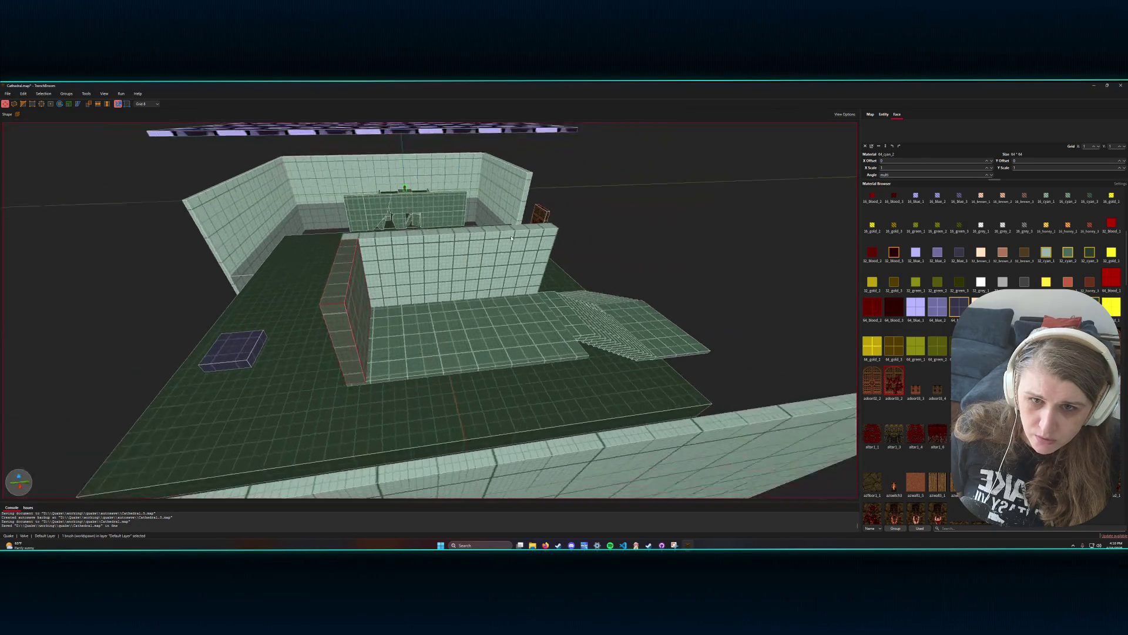
key(s)
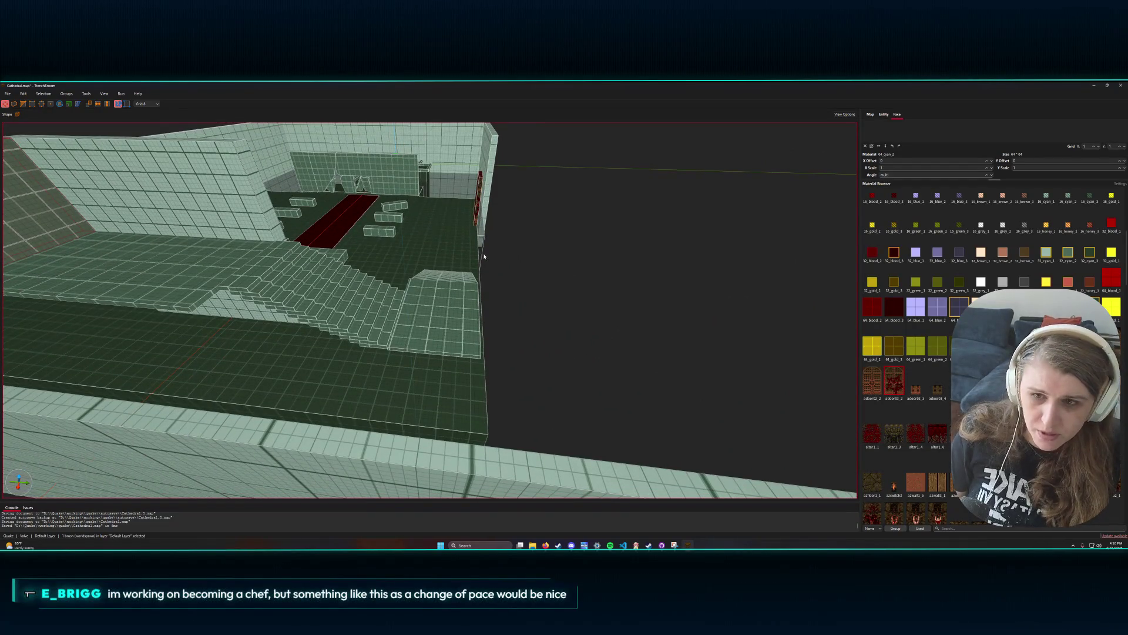
key(w)
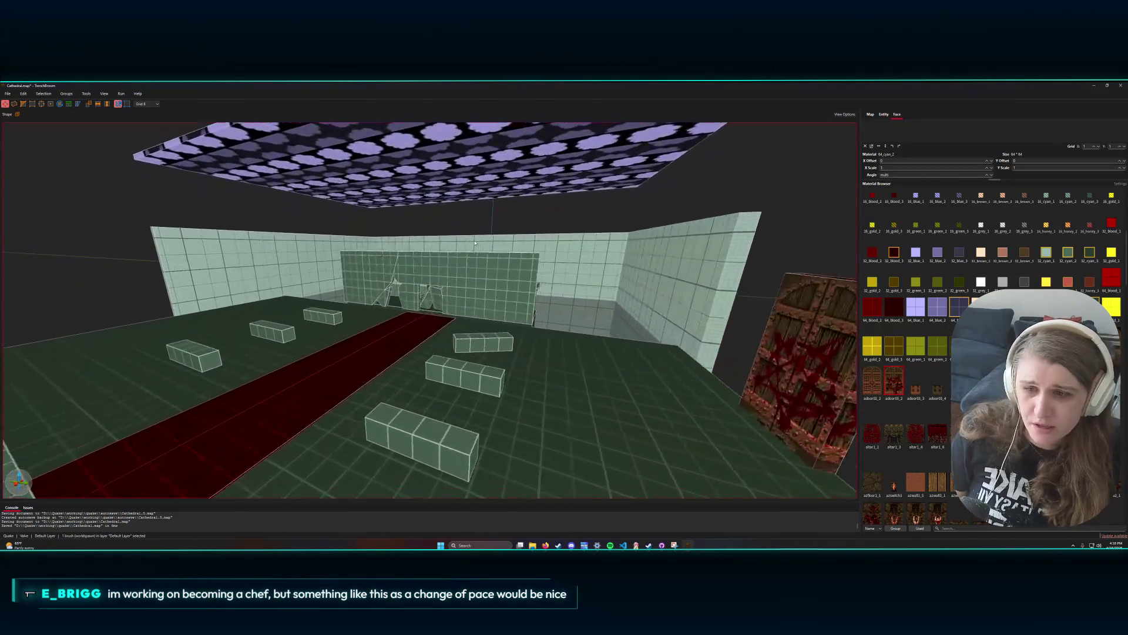
key(s)
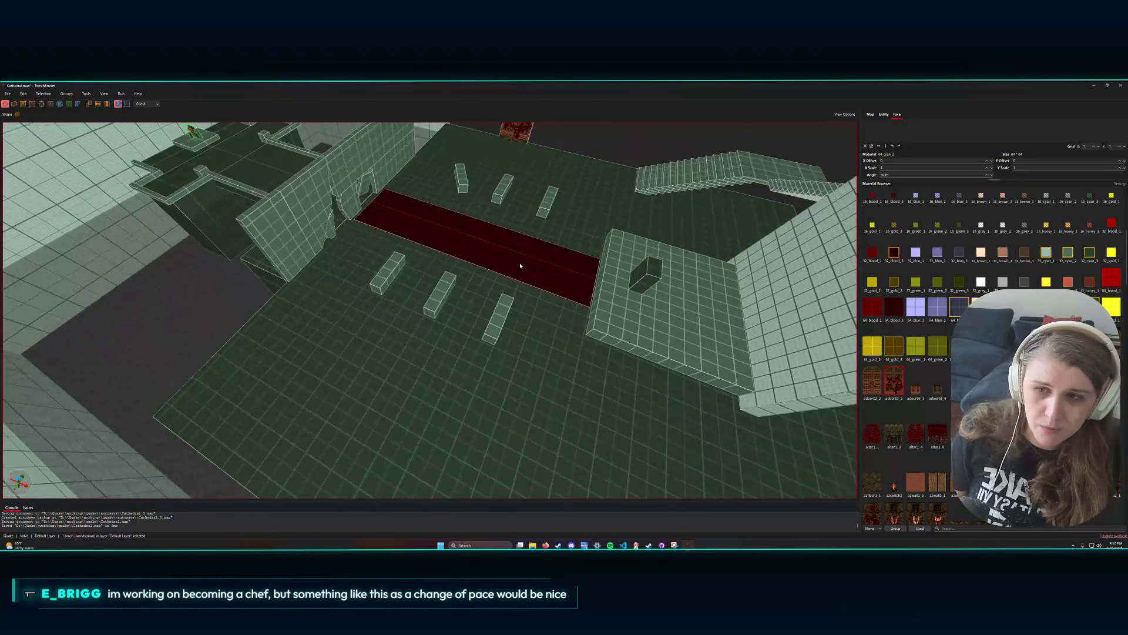
key(w)
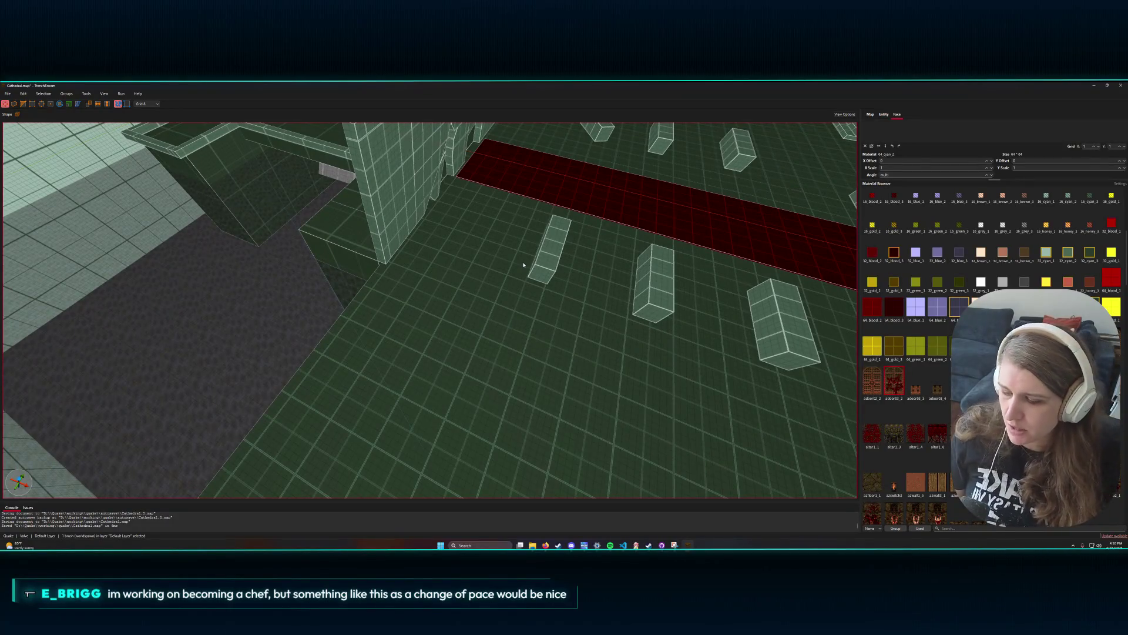
key(s)
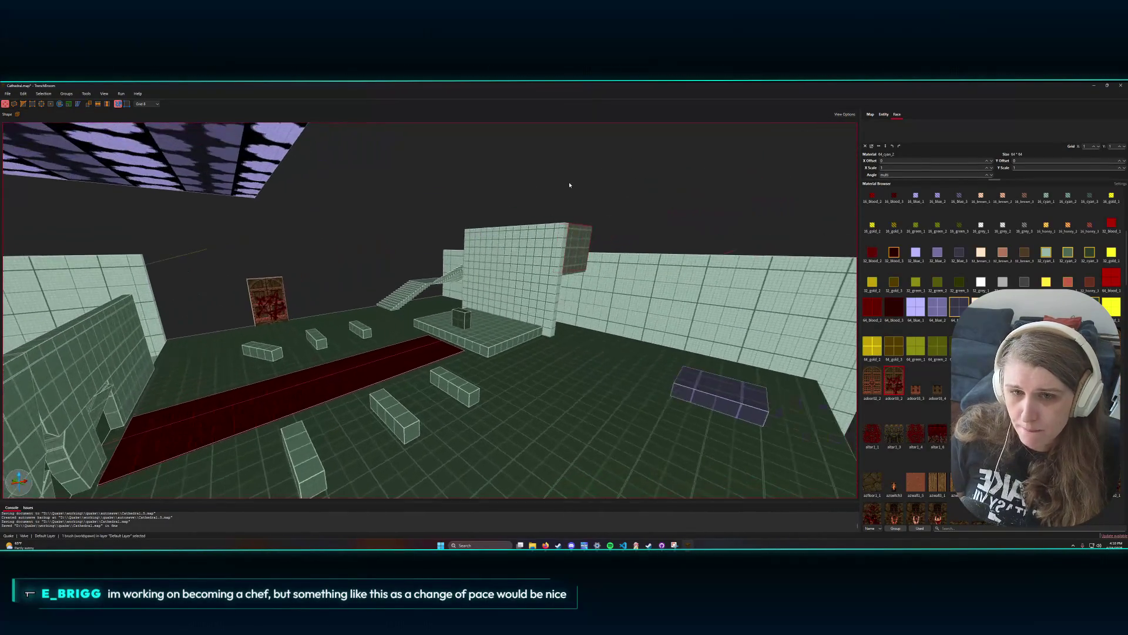
key(w)
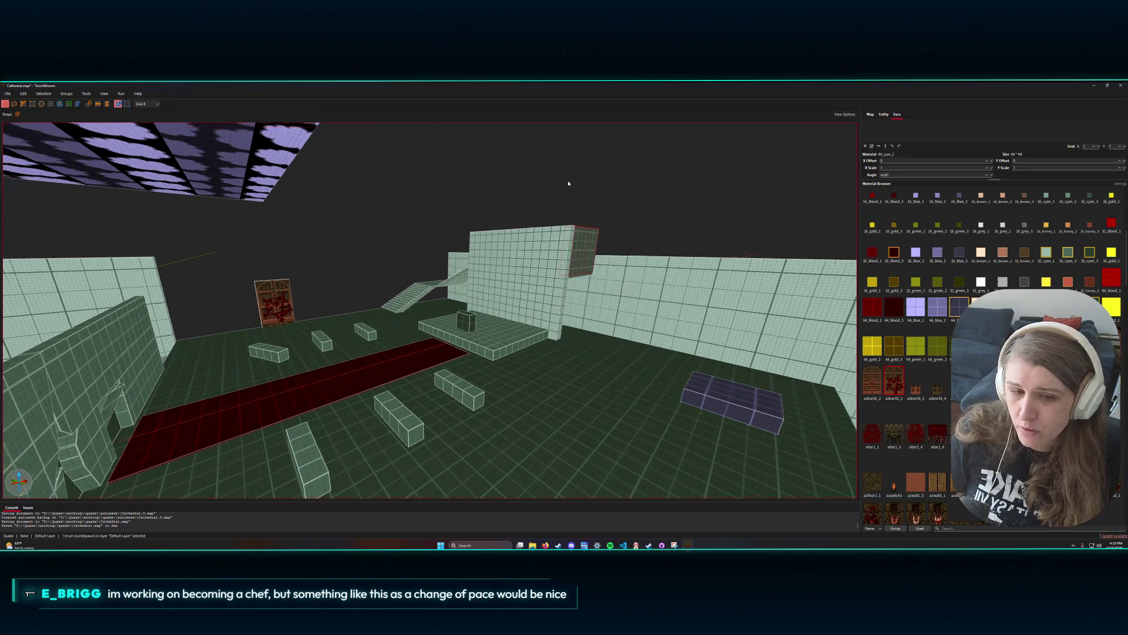
key(w)
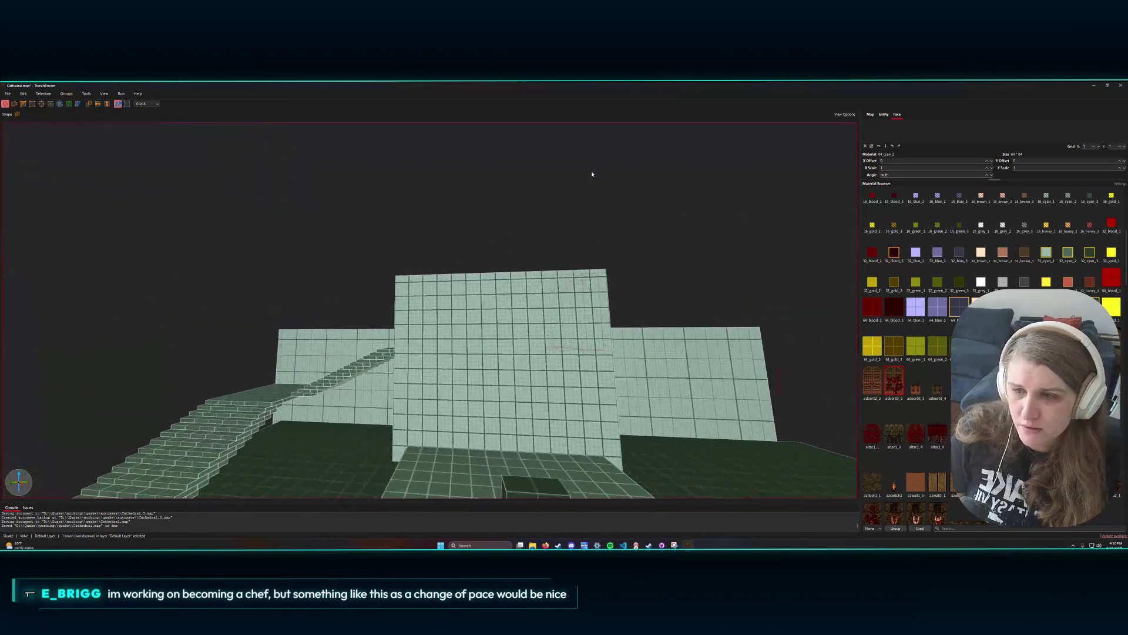
key(s)
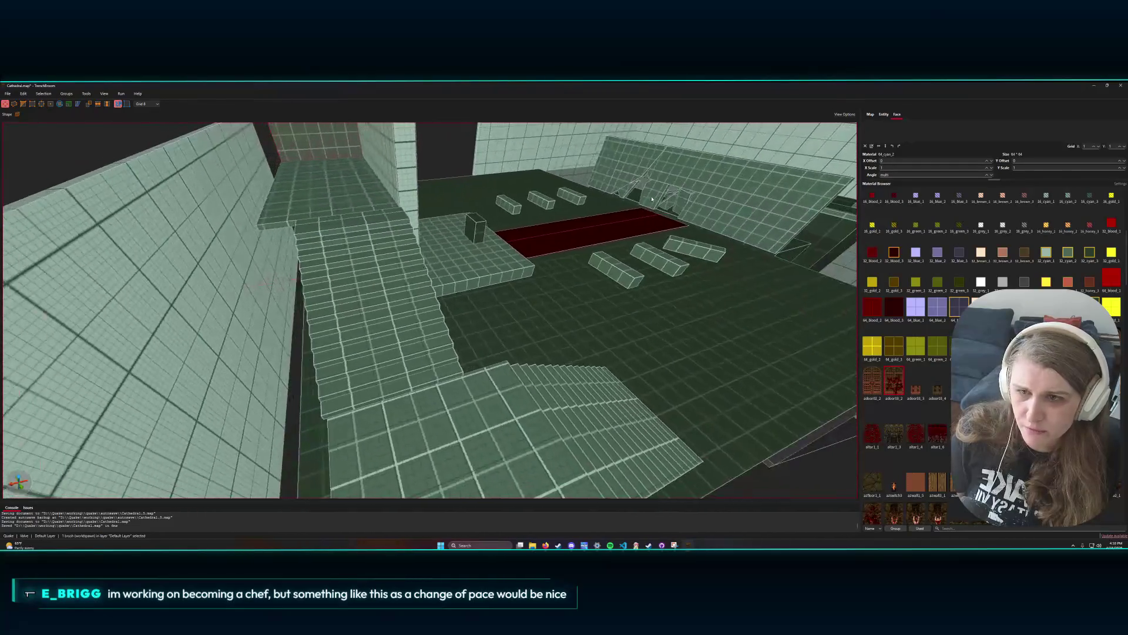
key(w)
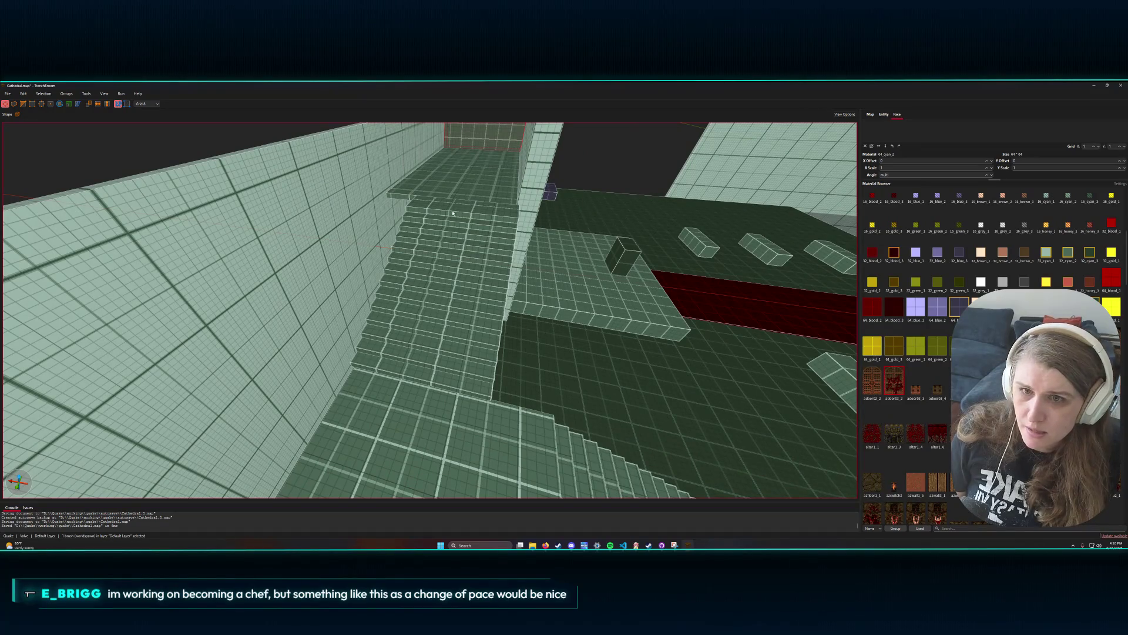
mouse_move(459, 207)
mouse_down()
mouse_move(426, 232)
mouse_move(403, 365)
mouse_up()
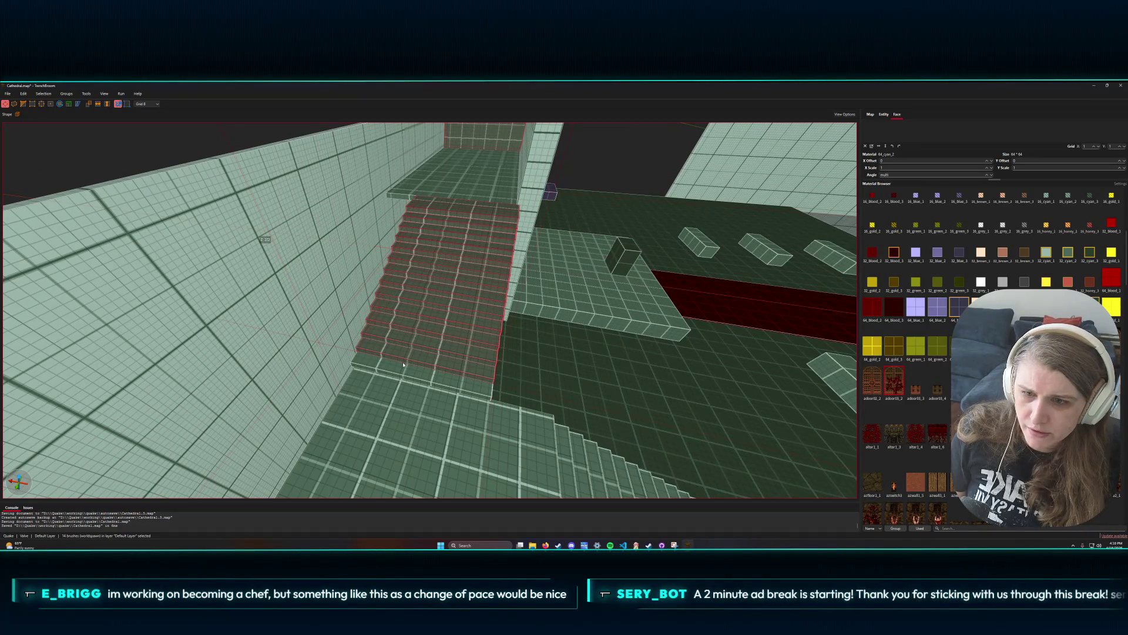
- Shift the staircase 8 units along X, then switch to grid 4 and nudge it 4 more units
drag(472, 297, 469, 296)
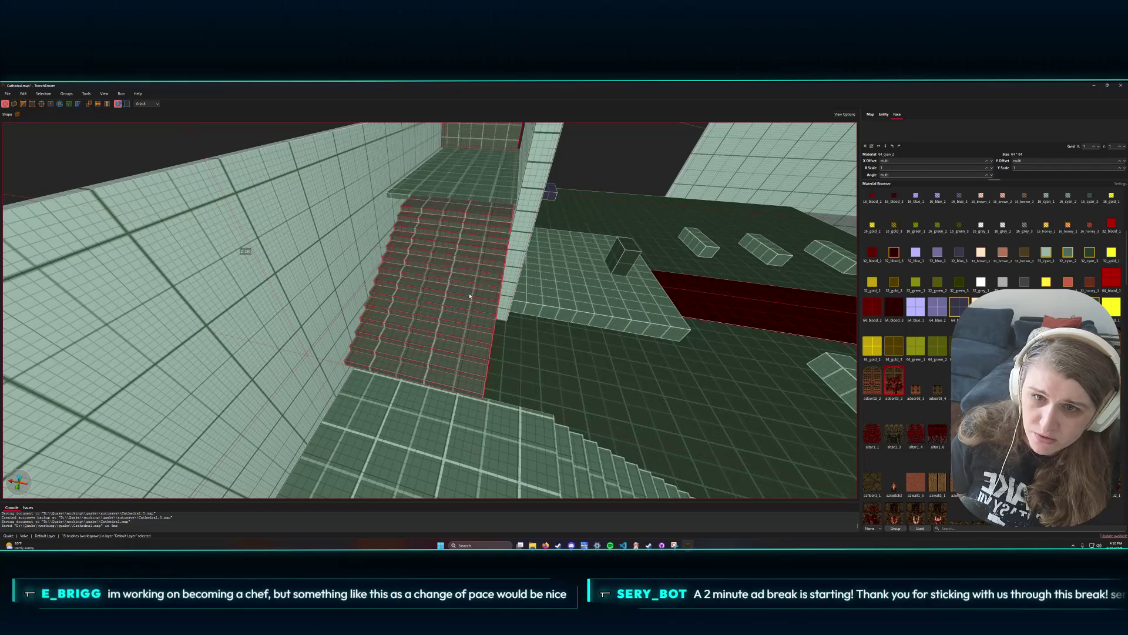
click(156, 104)
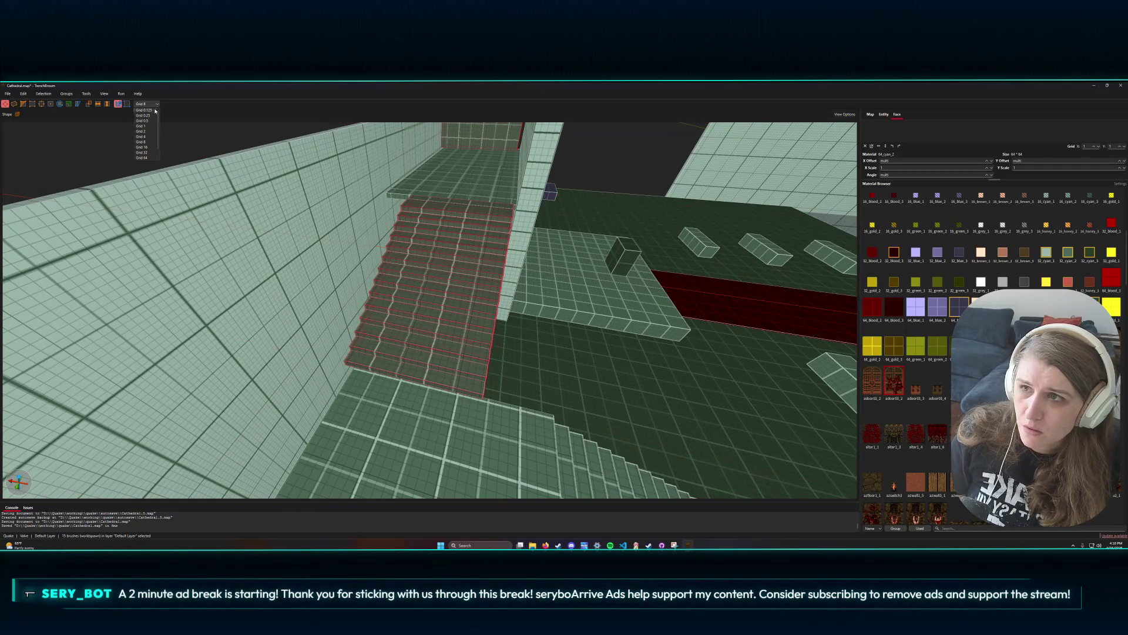
click(141, 136)
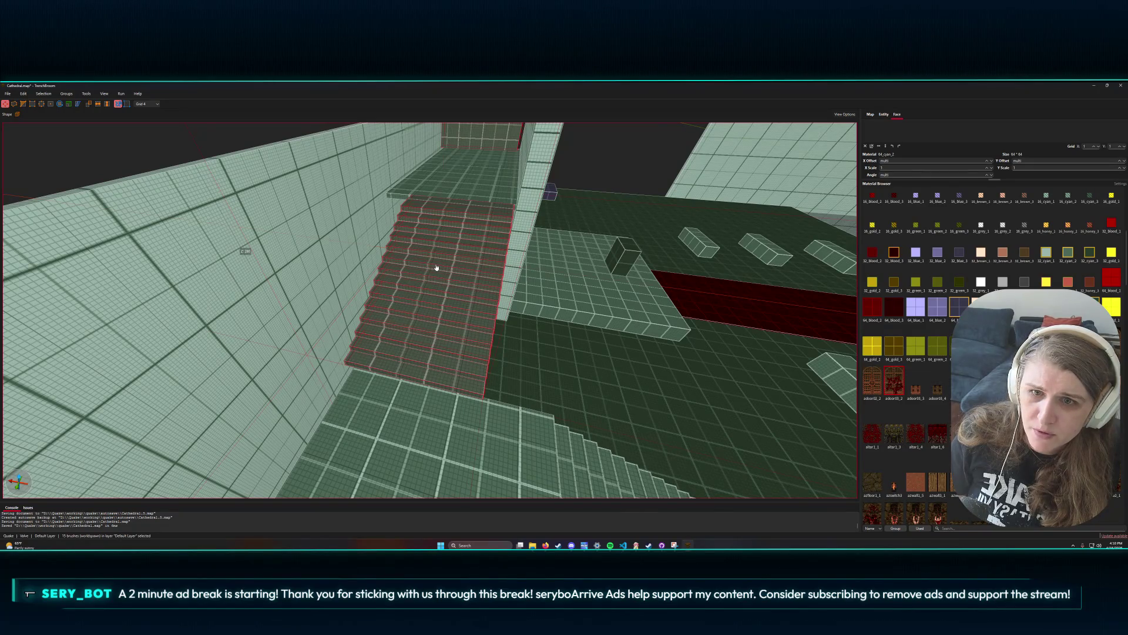
drag(449, 262, 451, 262)
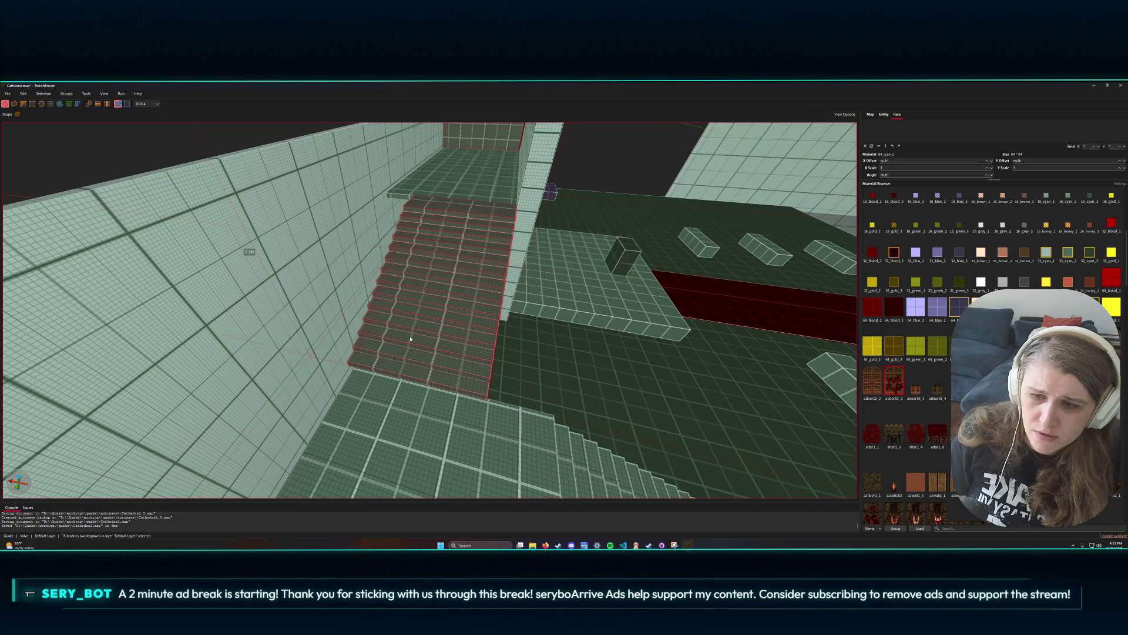
click(444, 338)
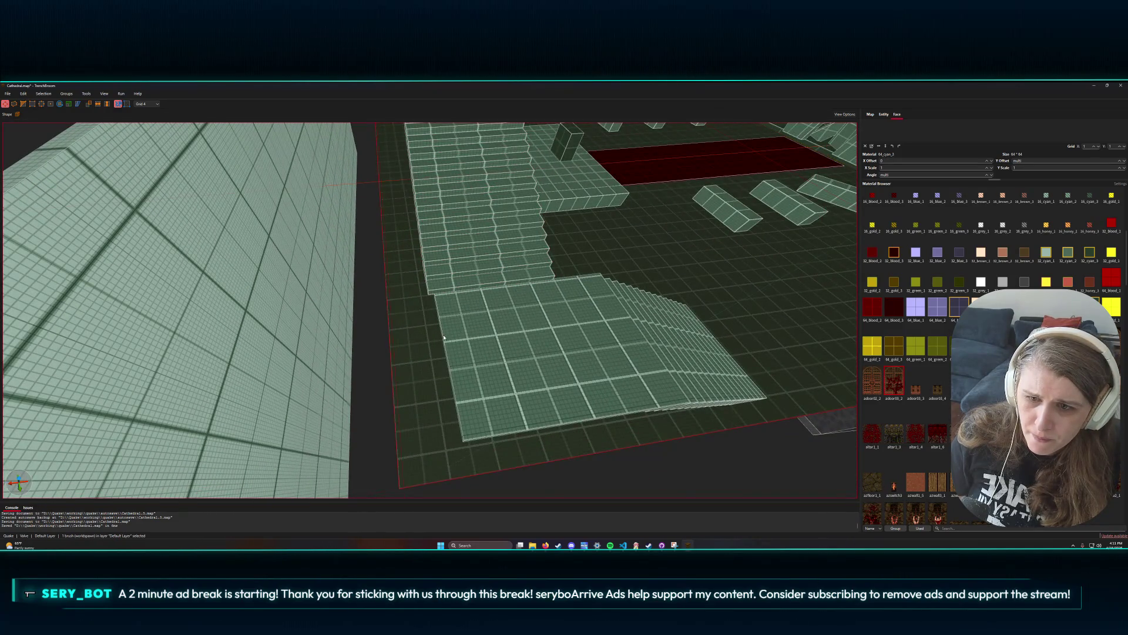
click(444, 338)
scroll(433, 337, down, 10)
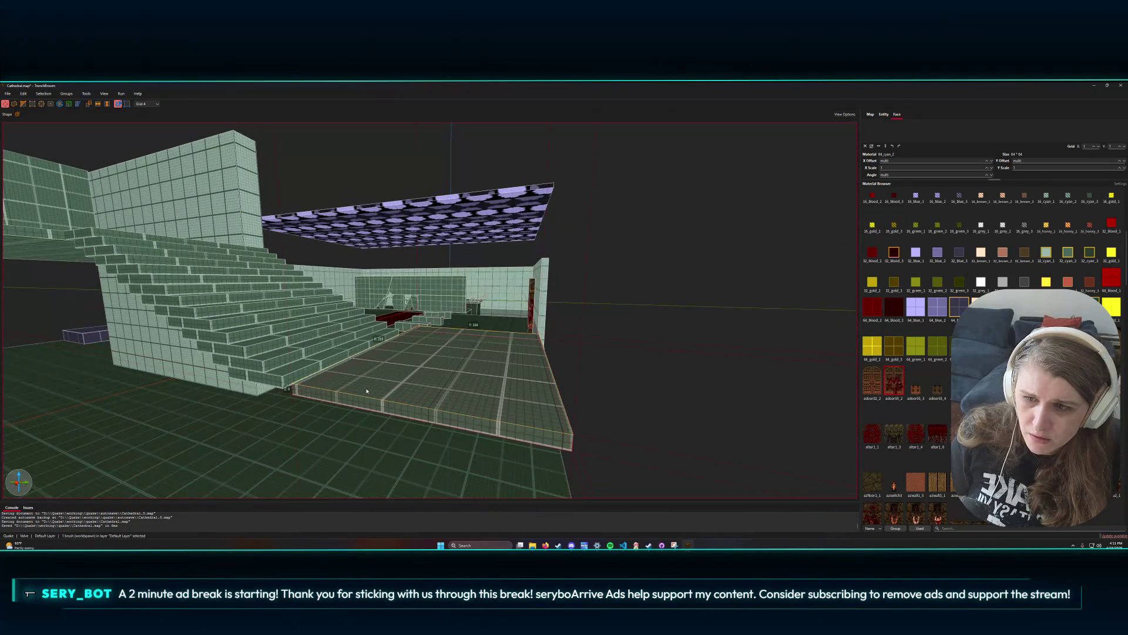
scroll(356, 400, up, 10)
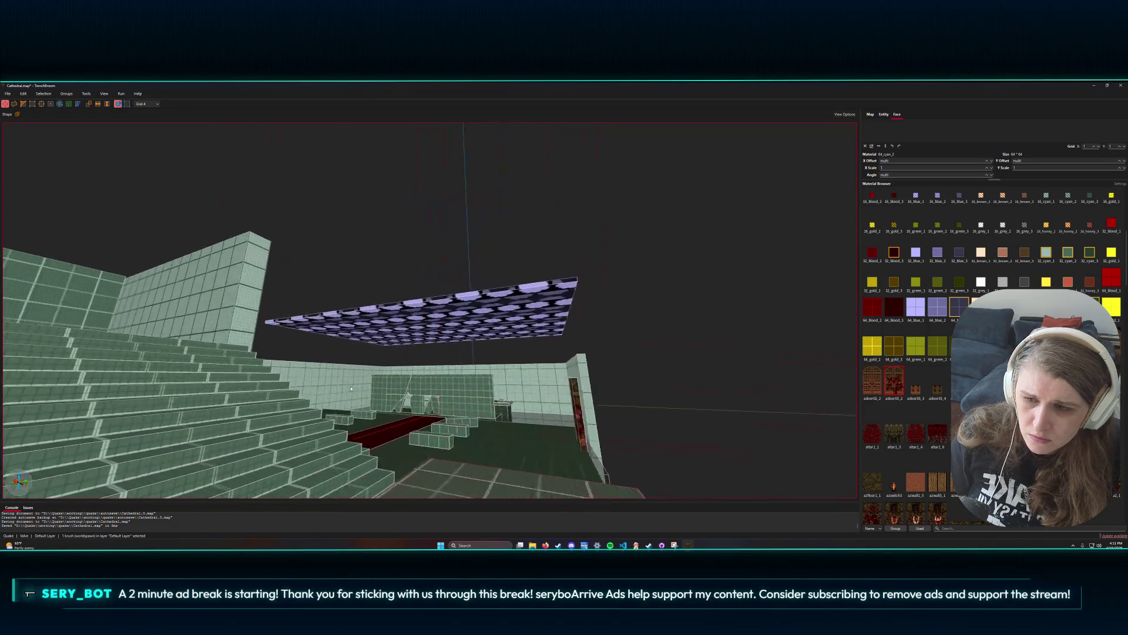
scroll(343, 409, down, 5)
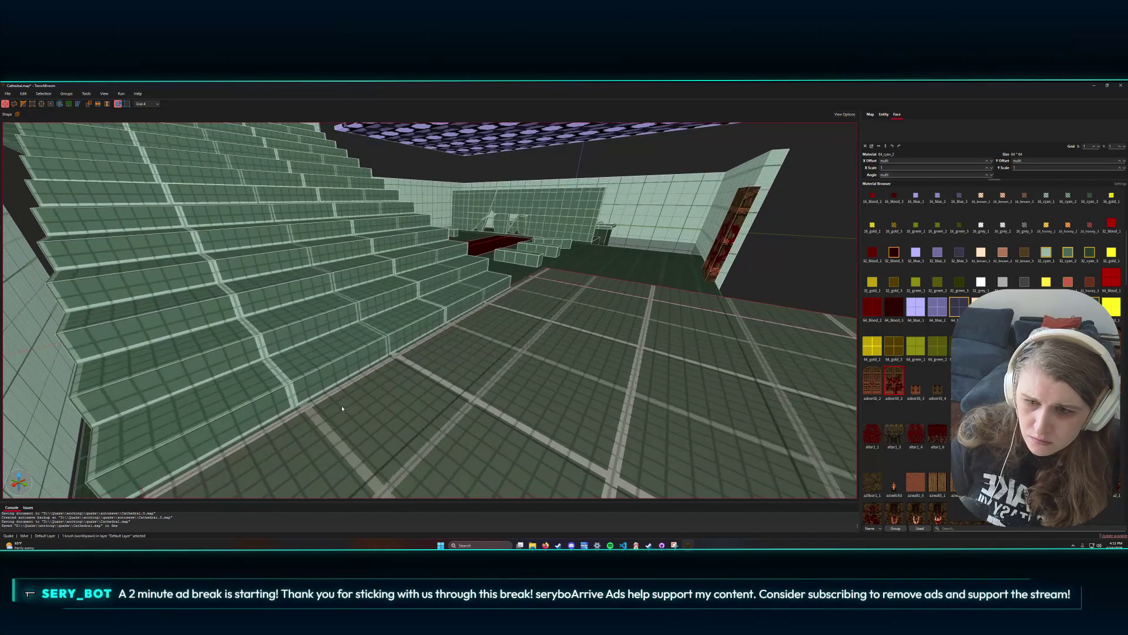
mouse_move(342, 408)
mouse_down()
mouse_move(413, 395)
mouse_move(370, 398)
mouse_up()
scroll(371, 398, up, 3)
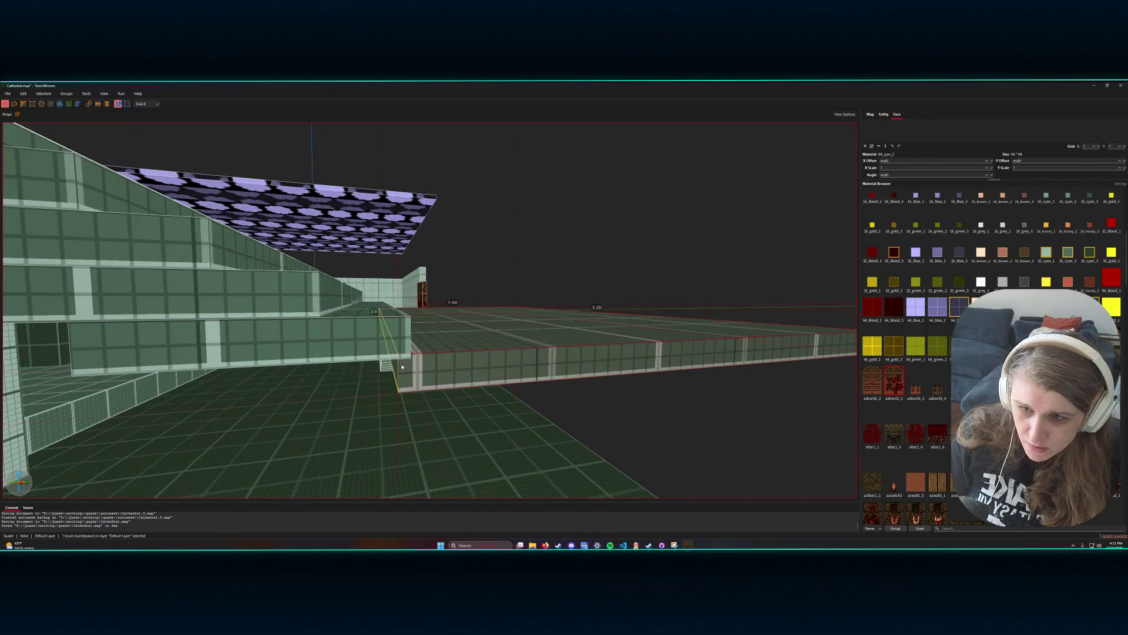
mouse_move(398, 368)
mouse_down()
mouse_move(305, 352)
mouse_move(328, 337)
mouse_move(396, 335)
mouse_move(367, 348)
mouse_move(386, 315)
mouse_up()
key(a)
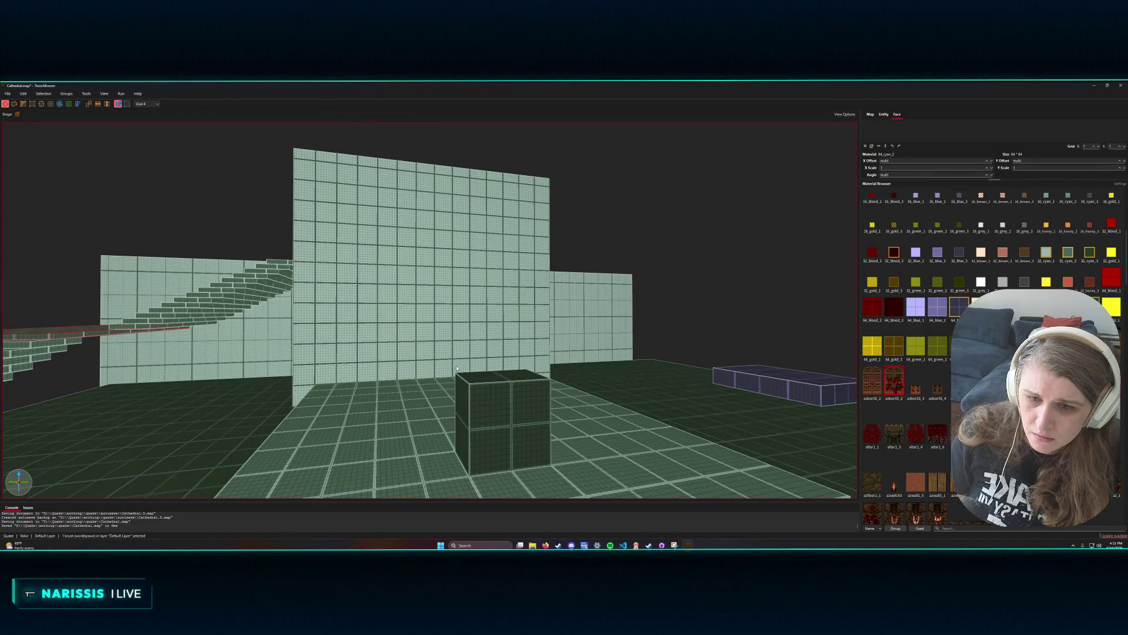
- Draw a long horizontal bar across the altar wall and give it the 32_brown_3 wood material
click(720, 327)
mouse_move(415, 259)
mouse_down()
mouse_move(432, 291)
mouse_move(413, 303)
mouse_move(411, 261)
mouse_up()
key(ctrl+z)
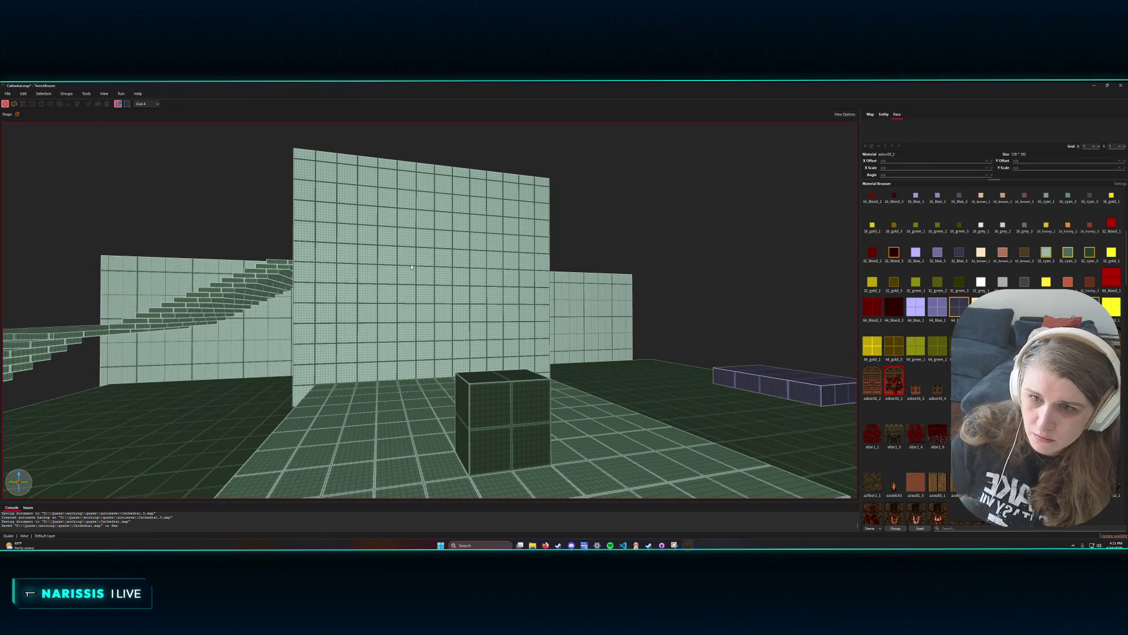
drag(366, 263, 513, 266)
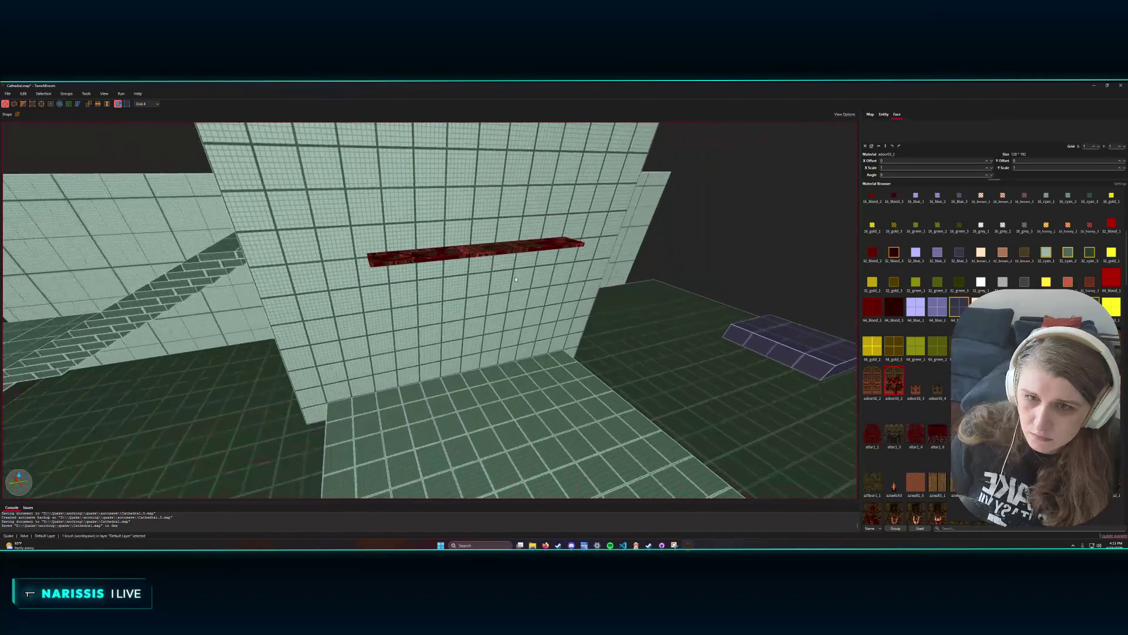
scroll(923, 270, up, 2)
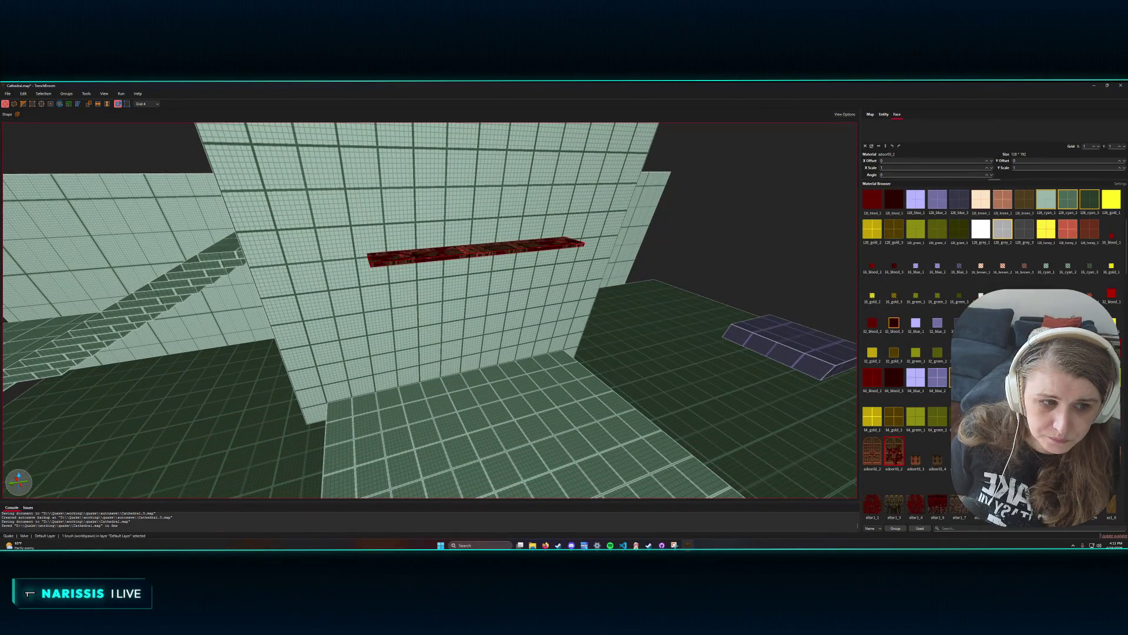
click(446, 256)
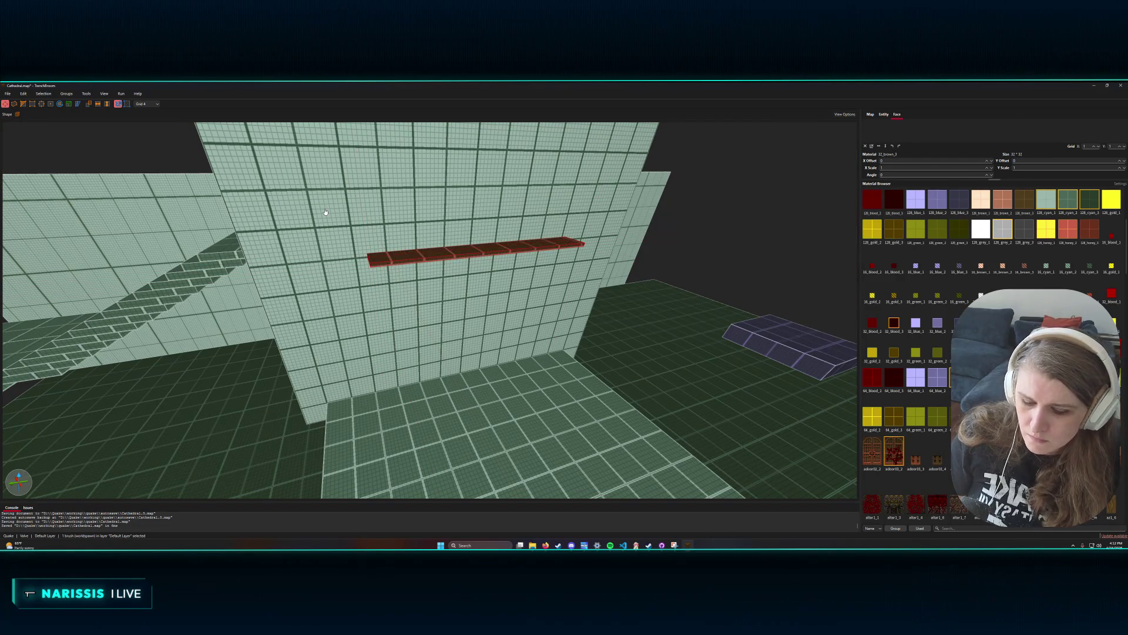
- Delete the old bar, set the grid to 8, and draw a new thin bar across the wall
drag(429, 264, 427, 258)
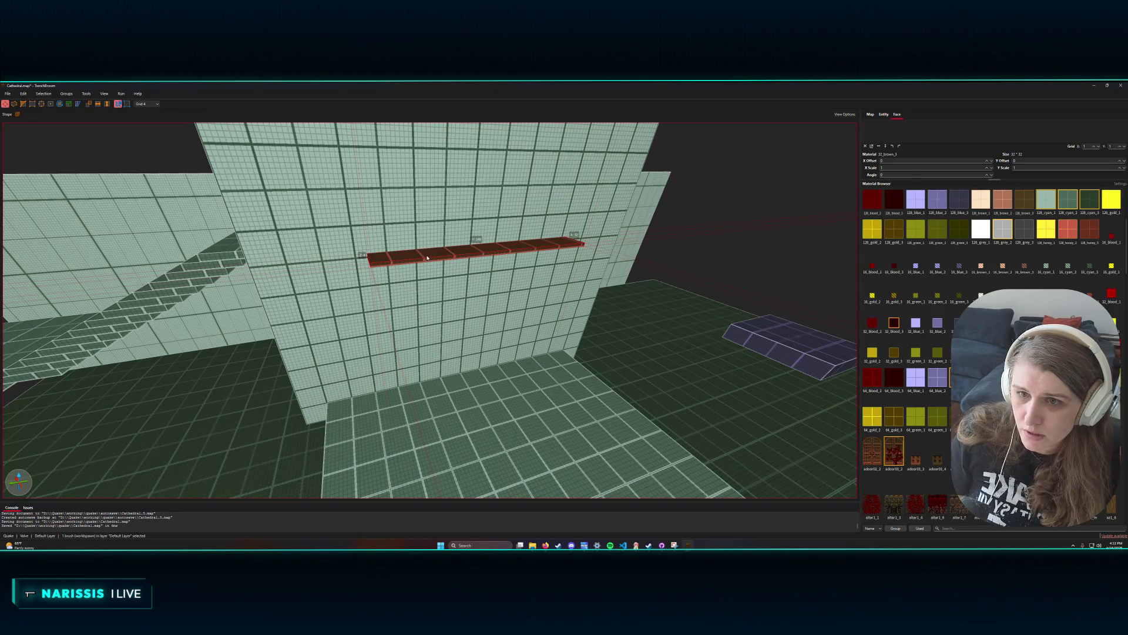
key(Delete)
click(147, 103)
click(147, 144)
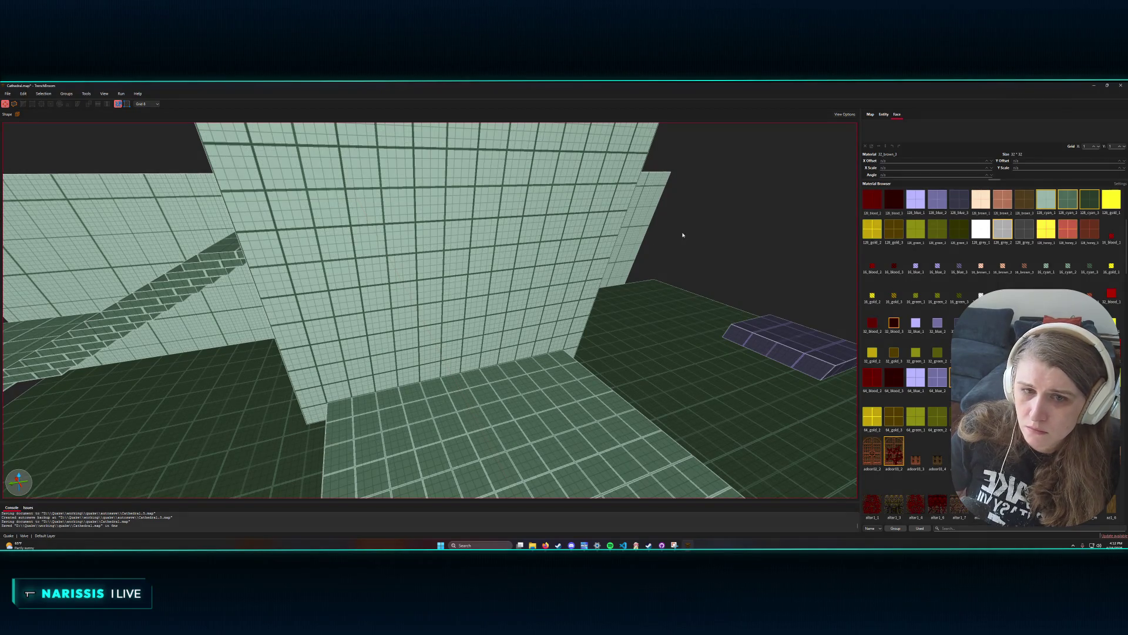
drag(389, 288, 521, 272)
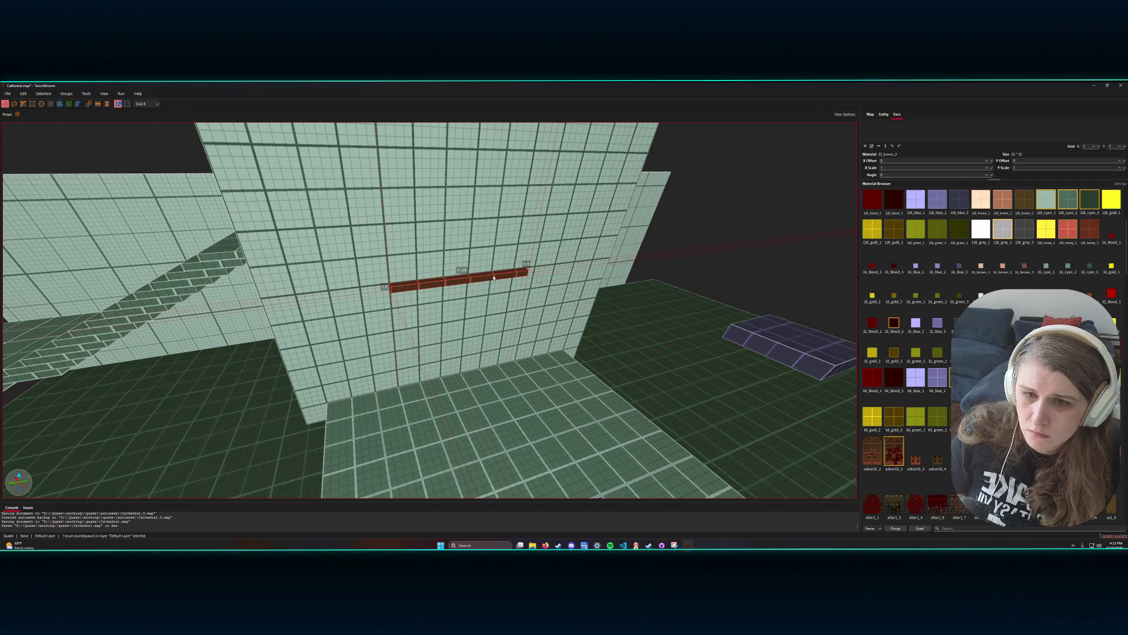
- Stretch the thin bar down to the floor to form the cross's upright, undoing an accidental wall move
click(470, 251)
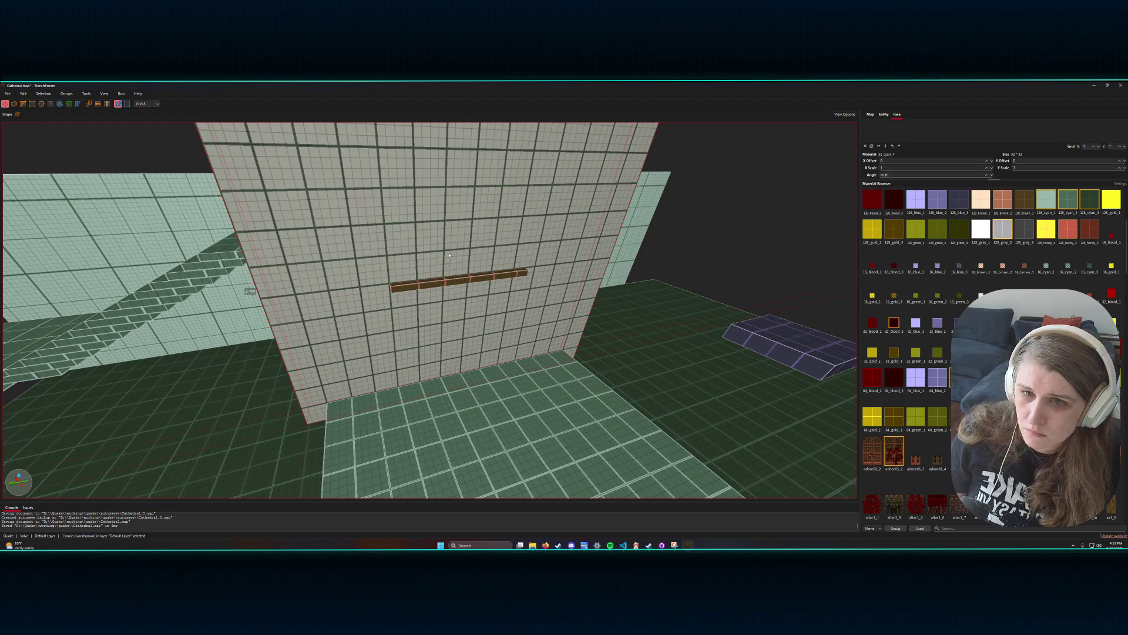
drag(466, 253, 470, 250)
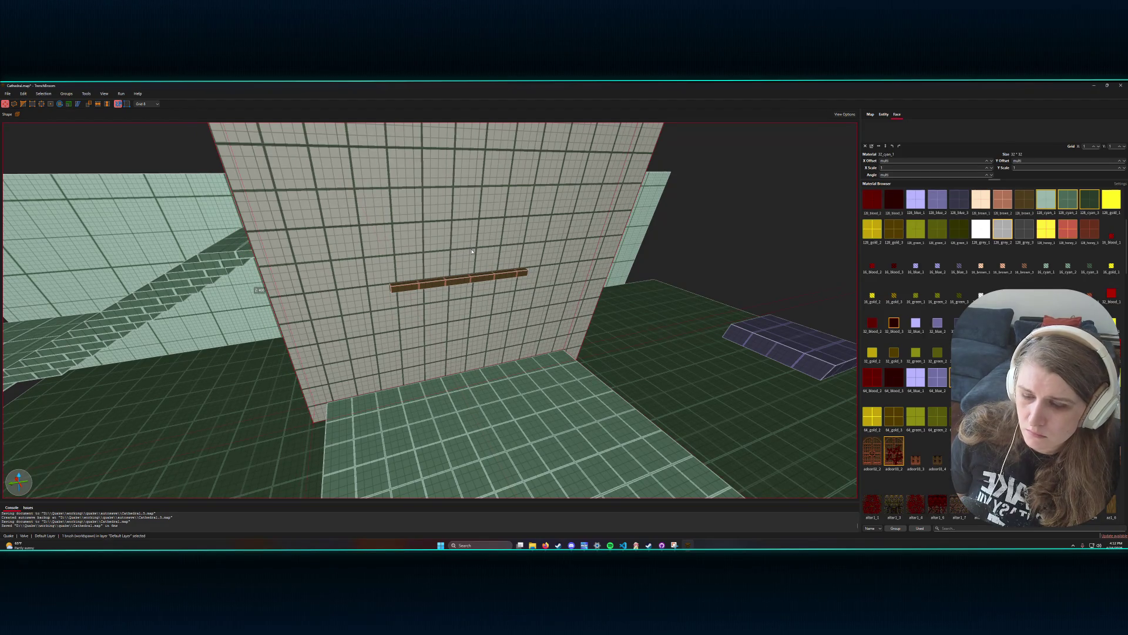
key(ctrl+z)
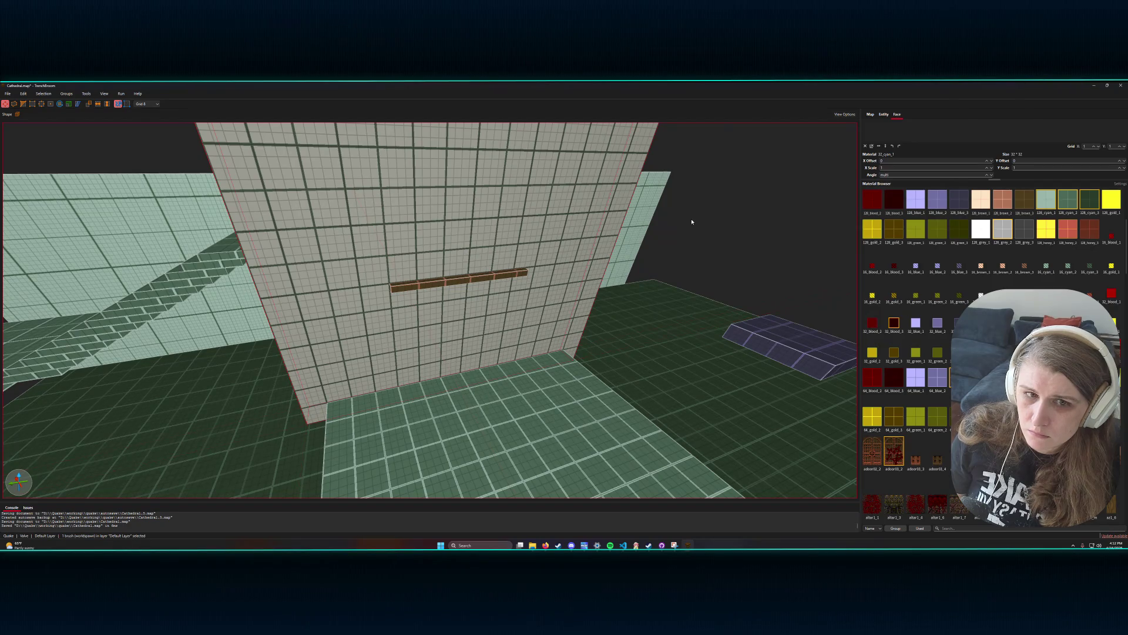
click(692, 222)
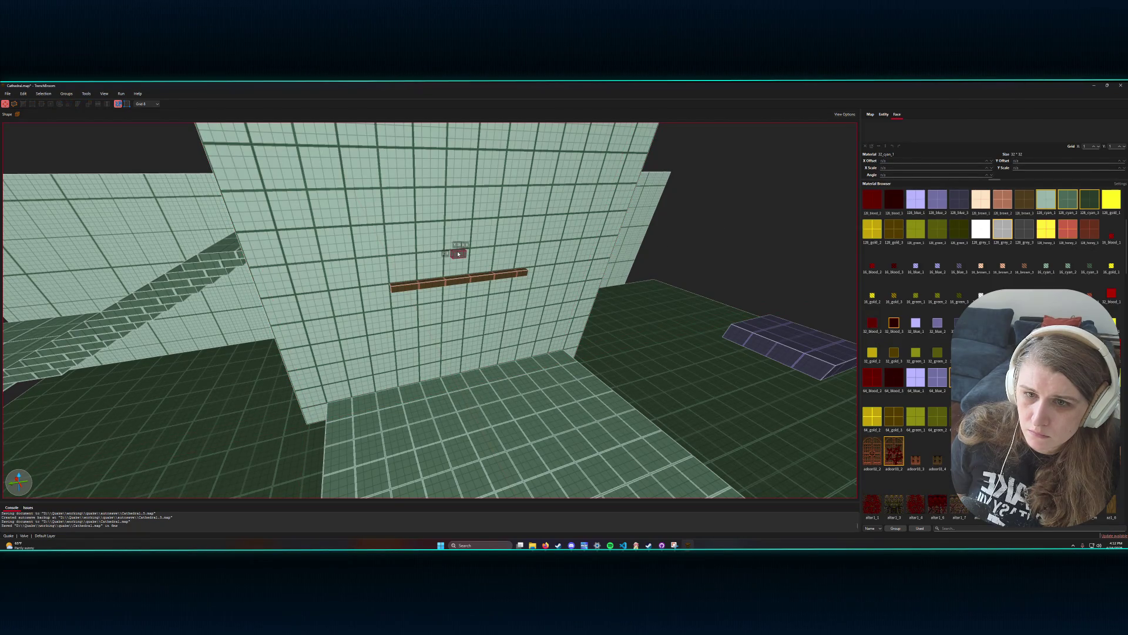
click(459, 254)
mouse_move(459, 260)
mouse_down()
mouse_move(462, 374)
mouse_move(485, 397)
mouse_up()
- Move the upright beam to the right to centre it on the wall
key(a)
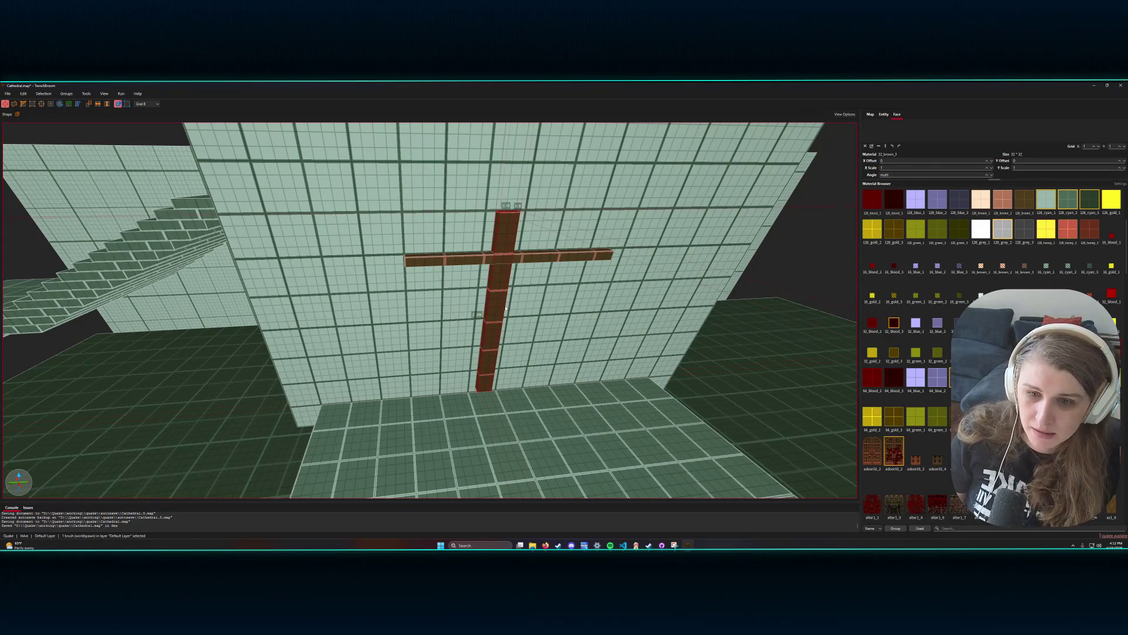
key(s)
key(a)
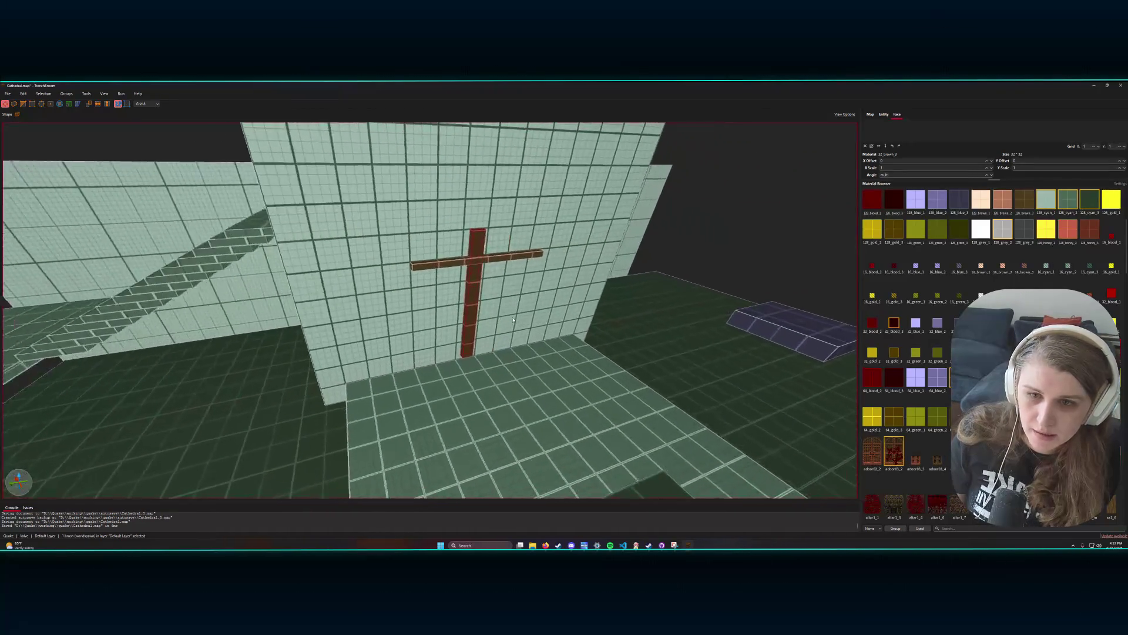
key(w)
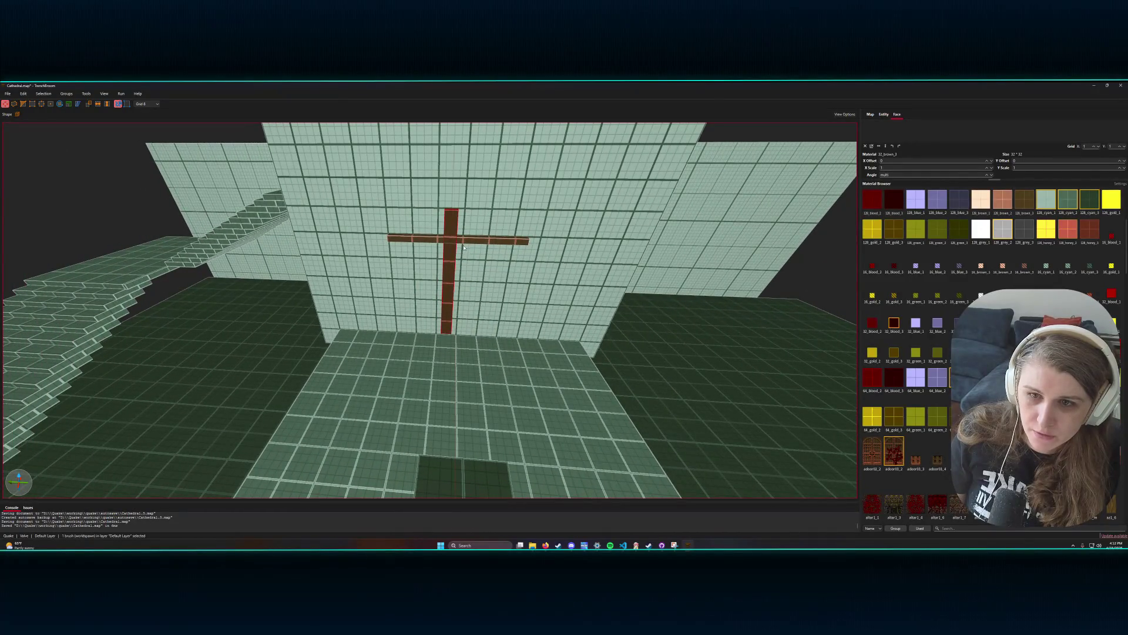
click(450, 254)
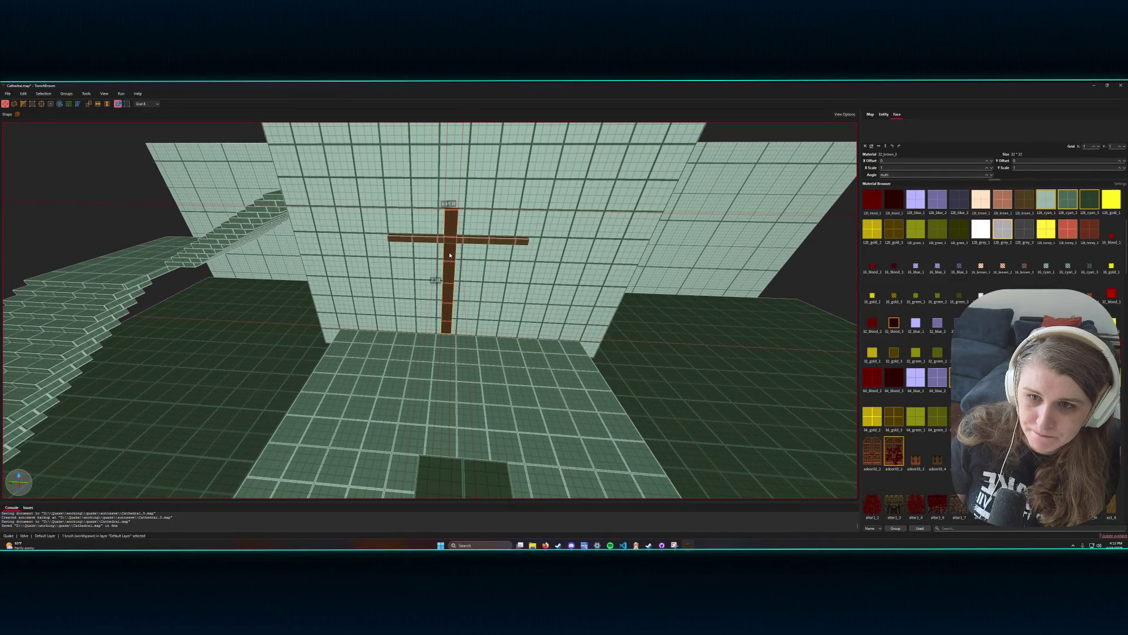
drag(450, 255, 459, 258)
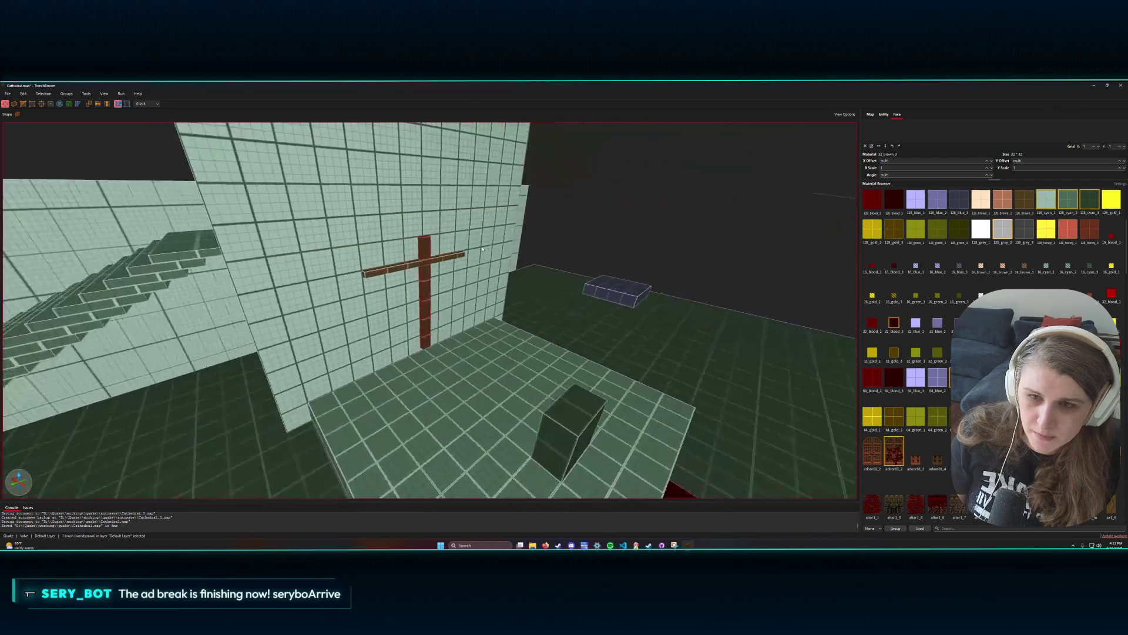
- Lengthen the crossbar to the right and make it taller, from 8 to 16 units
scroll(496, 247, up, 5)
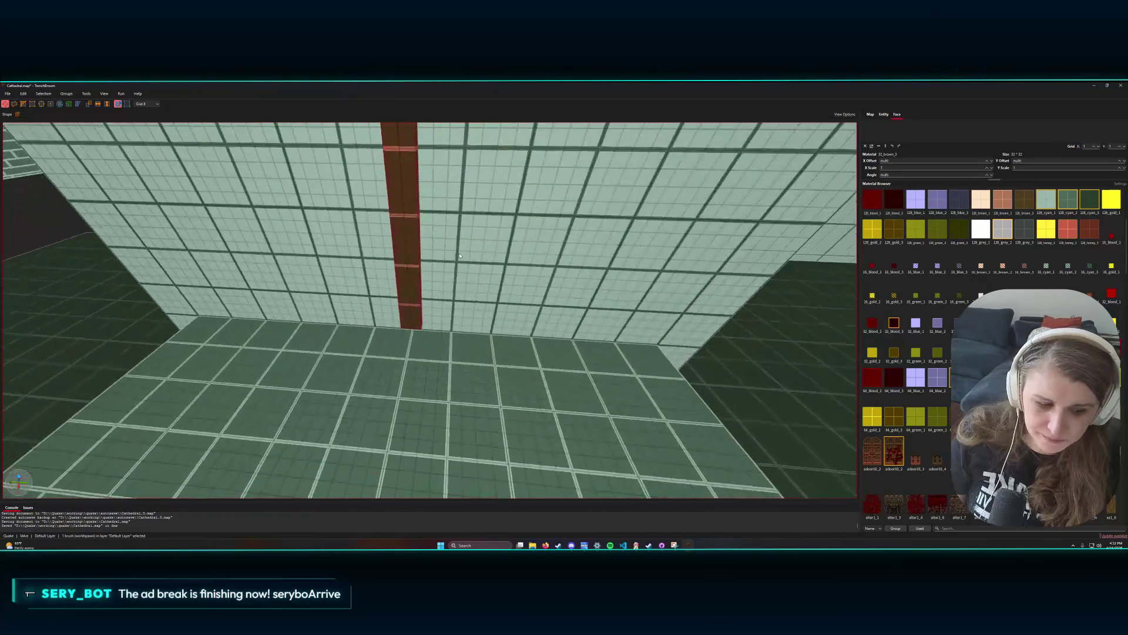
scroll(449, 245, down, 5)
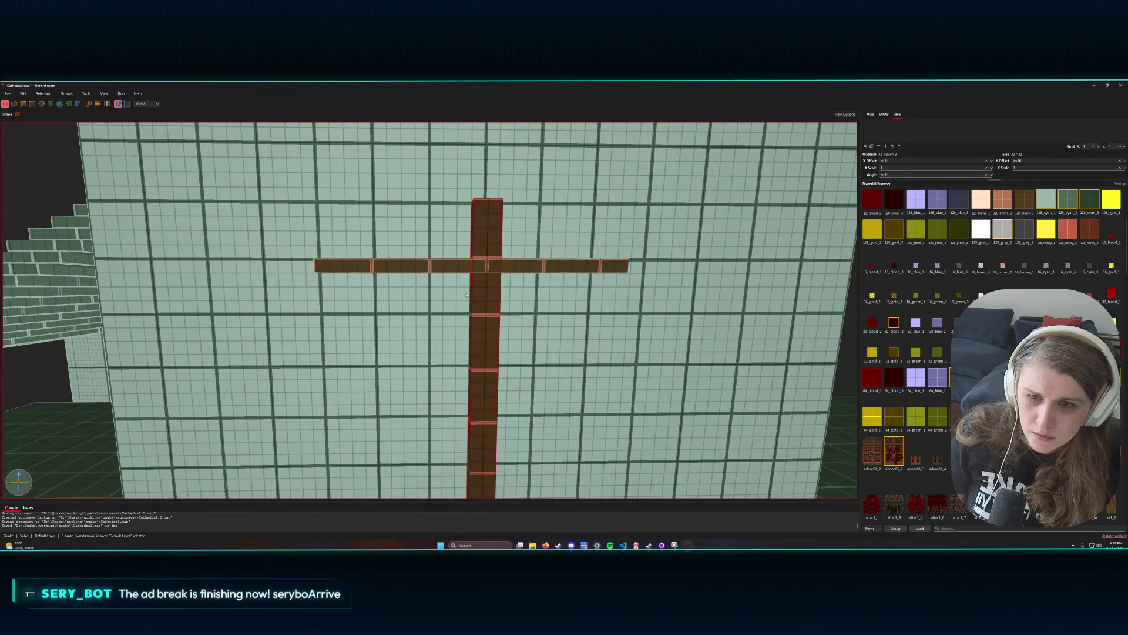
click(624, 266)
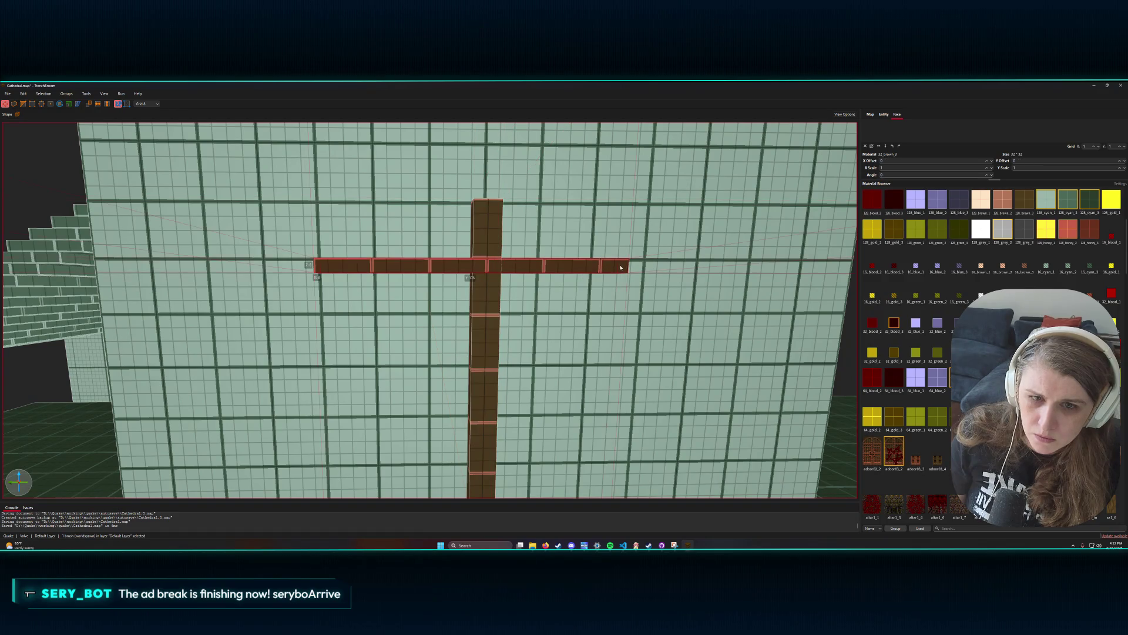
drag(631, 269, 652, 271)
scroll(647, 272, up, 3)
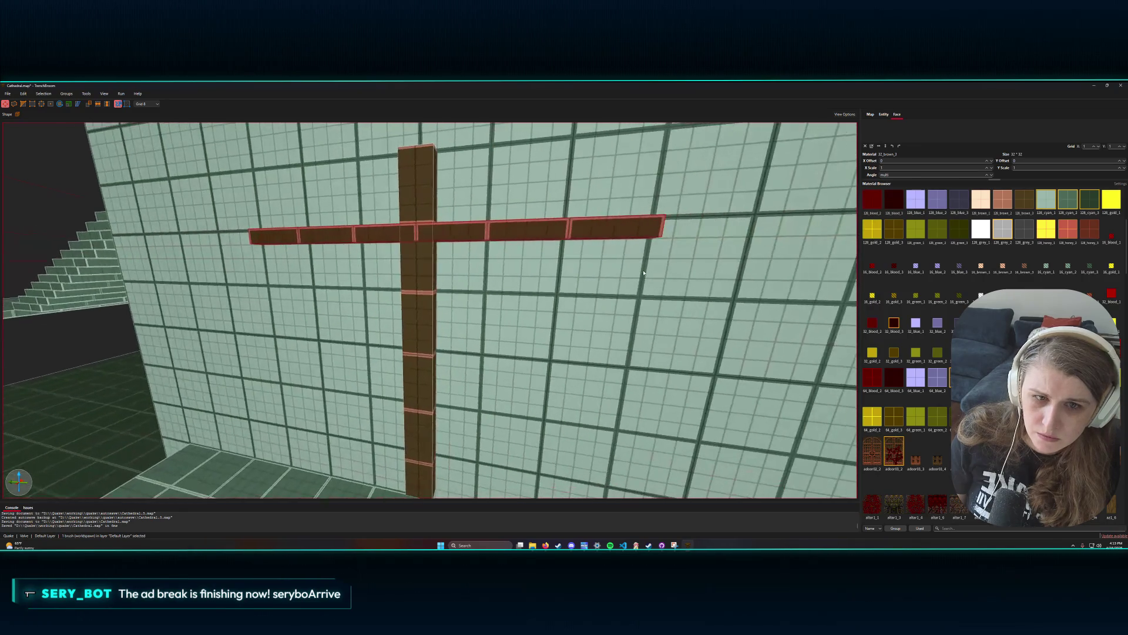
scroll(648, 272, down, 4)
mouse_move(649, 272)
mouse_down()
mouse_move(685, 267)
mouse_move(573, 278)
mouse_up()
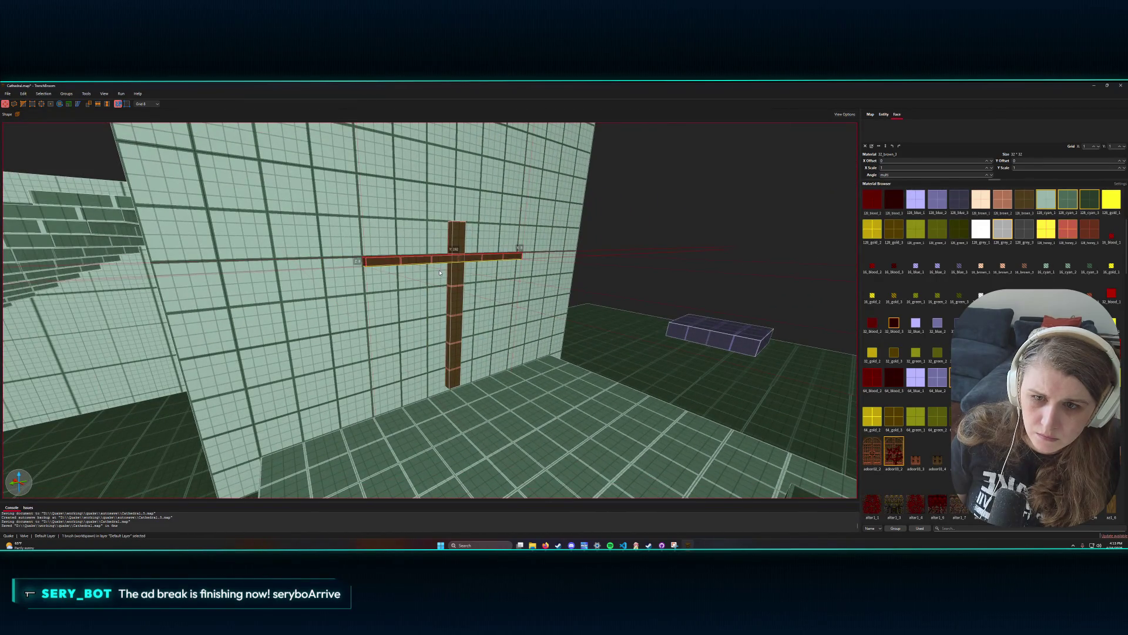
drag(440, 266, 439, 276)
- Widen the upright beam one grid step to the left and deselect the finished cross
click(451, 245)
drag(450, 244, 417, 271)
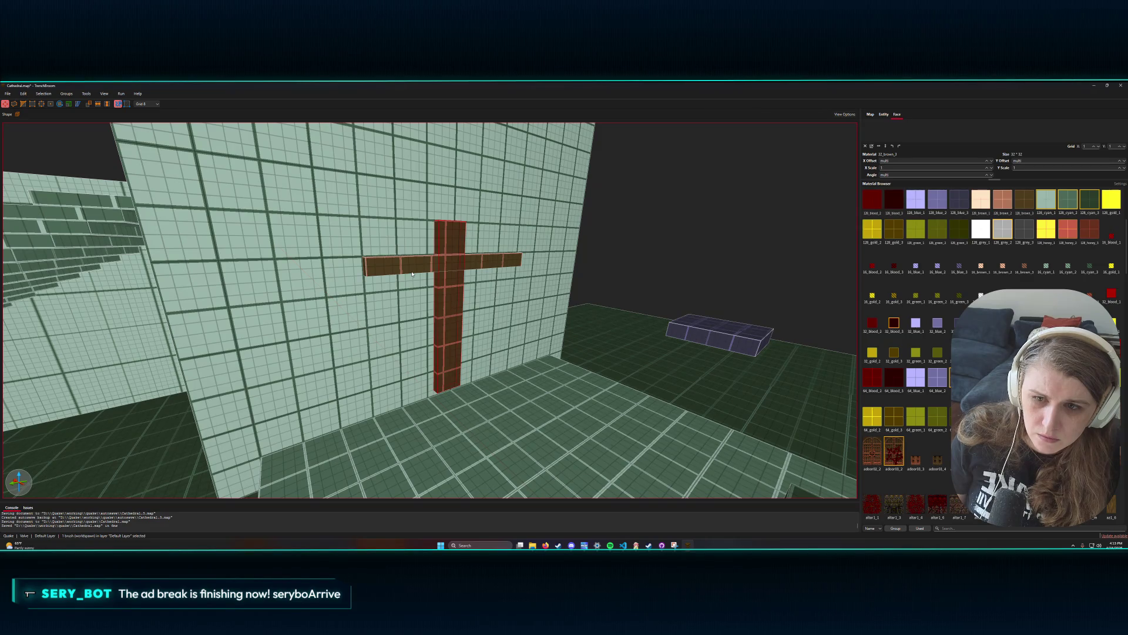
key(Escape)
scroll(654, 354, down, 5)
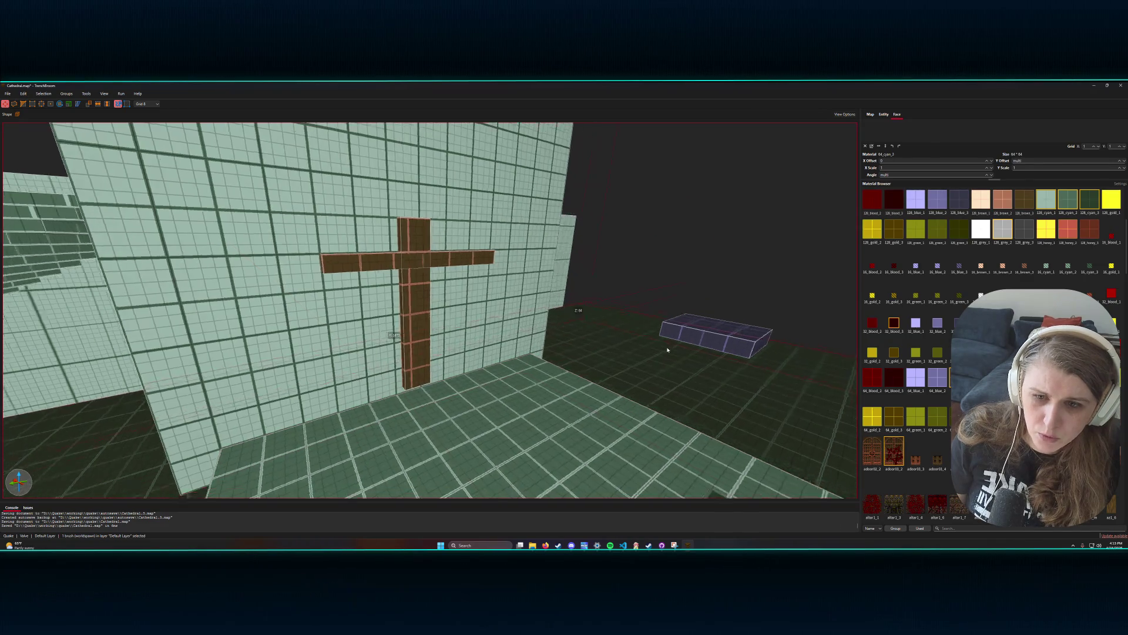
scroll(653, 355, down, 3)
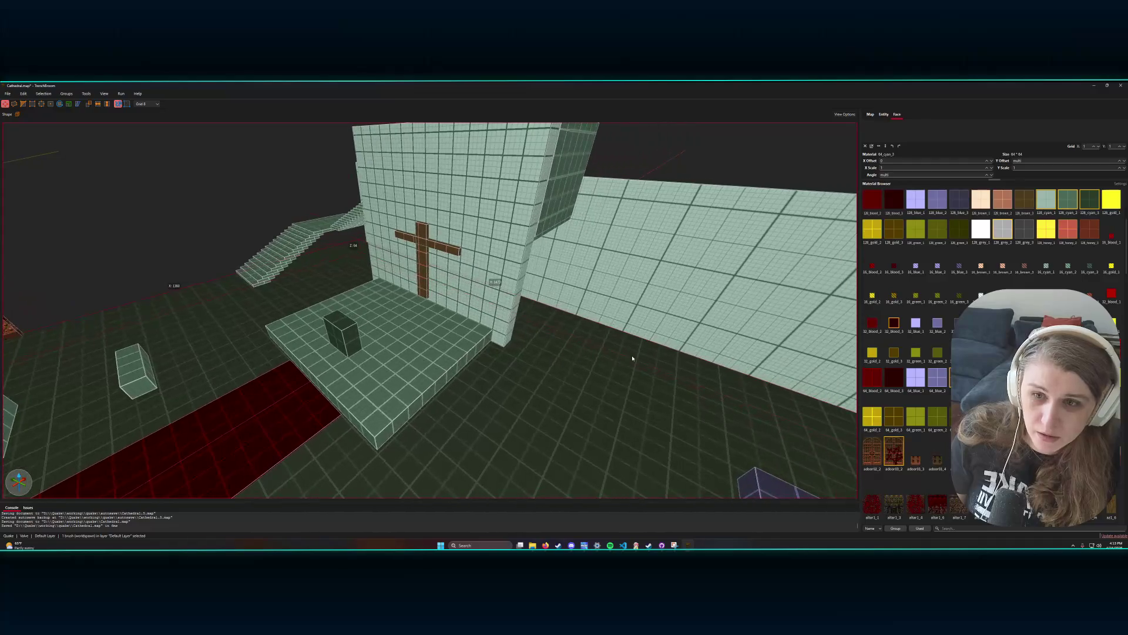
- Select the cross upright and crossbar together and apply the sky_blood material
mouse_move(630, 357)
mouse_down()
mouse_move(646, 347)
mouse_move(586, 315)
mouse_up()
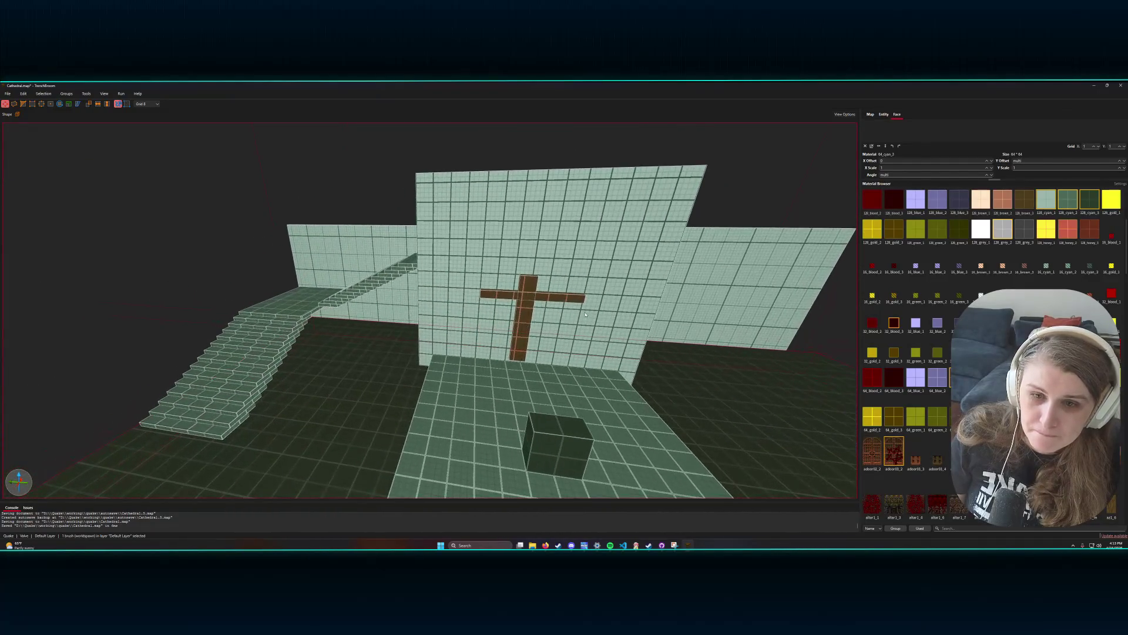
click(526, 304)
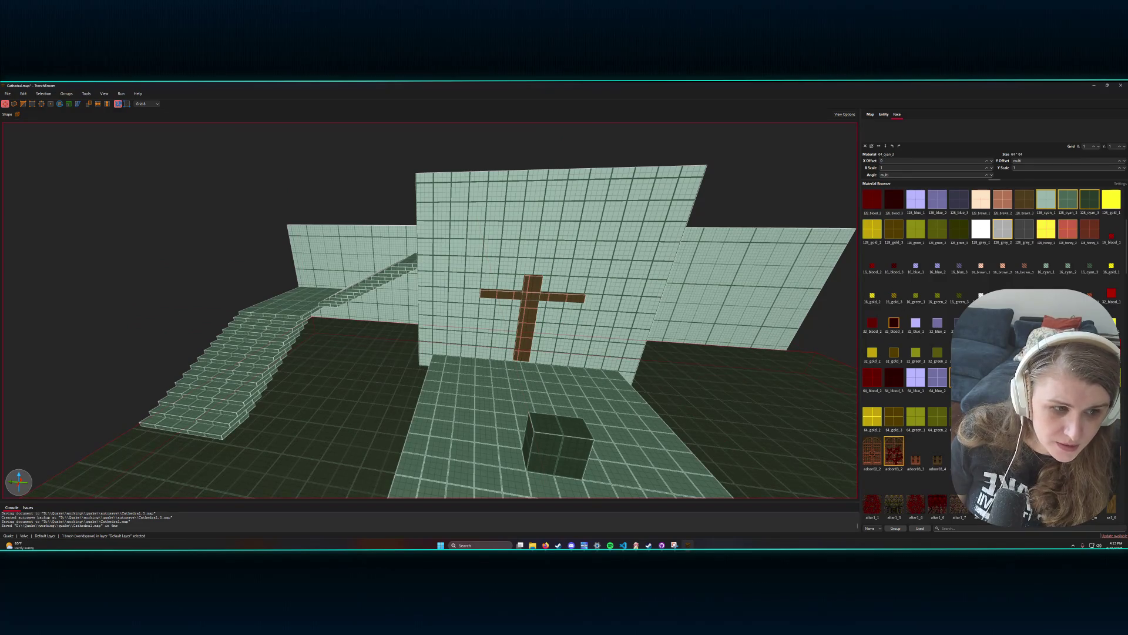
scroll(905, 353, down, 10)
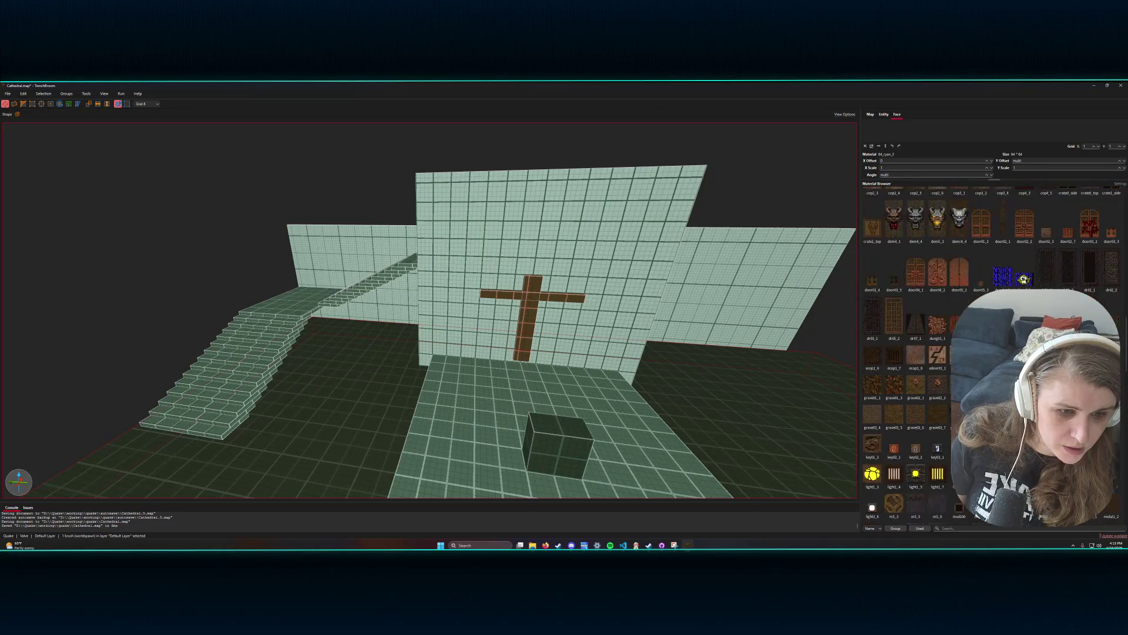
scroll(905, 353, down, 5)
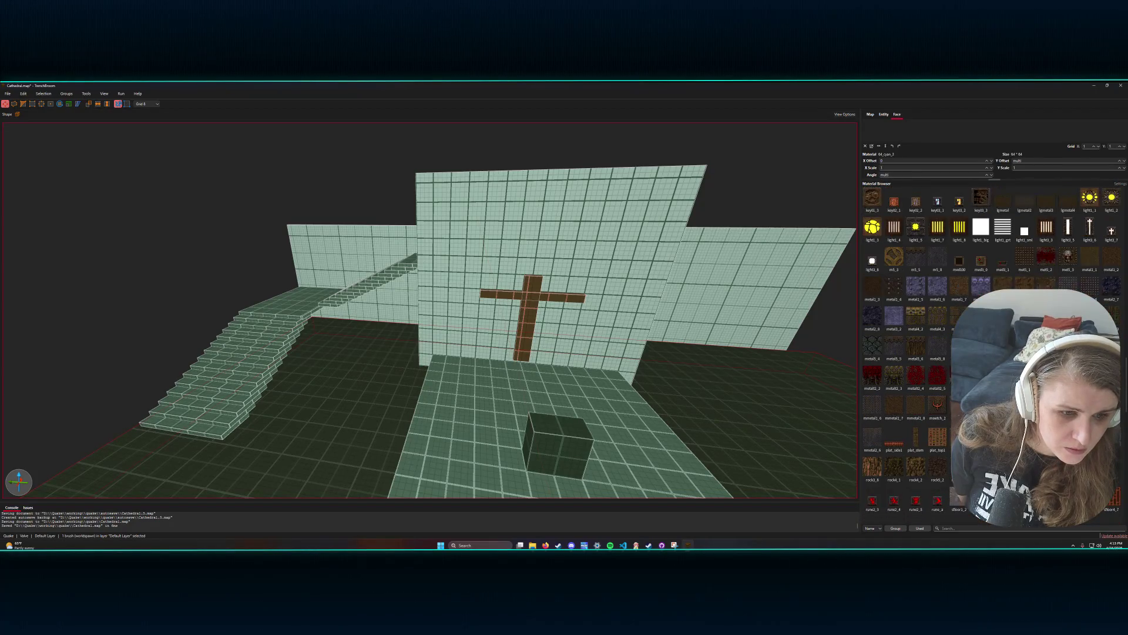
scroll(905, 353, down, 5)
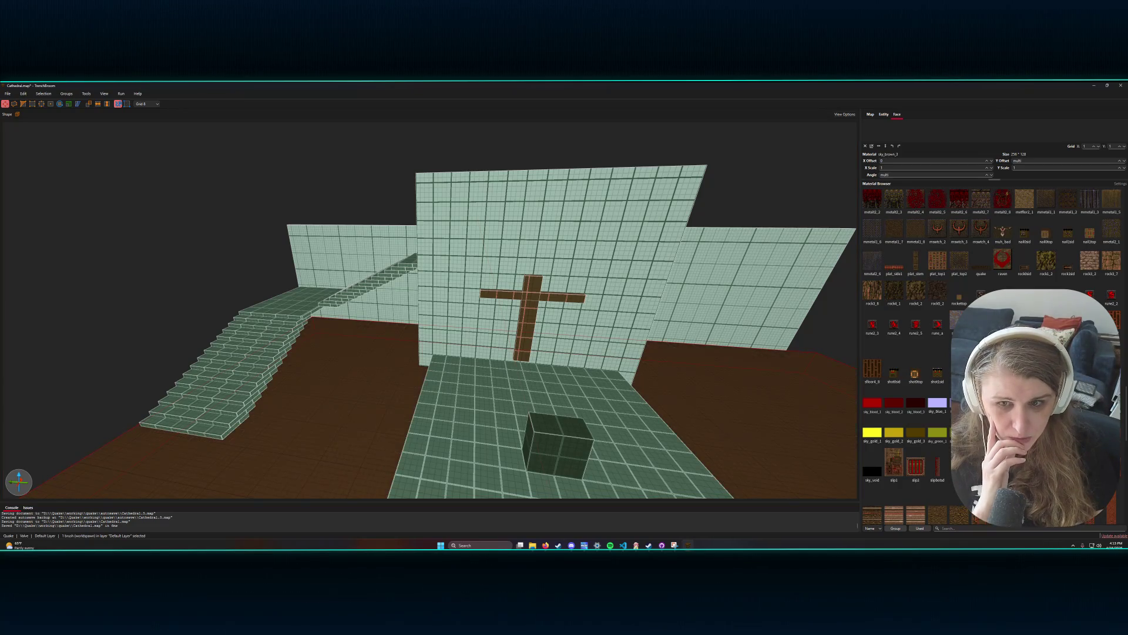
click(528, 313)
ctrl+click(488, 295)
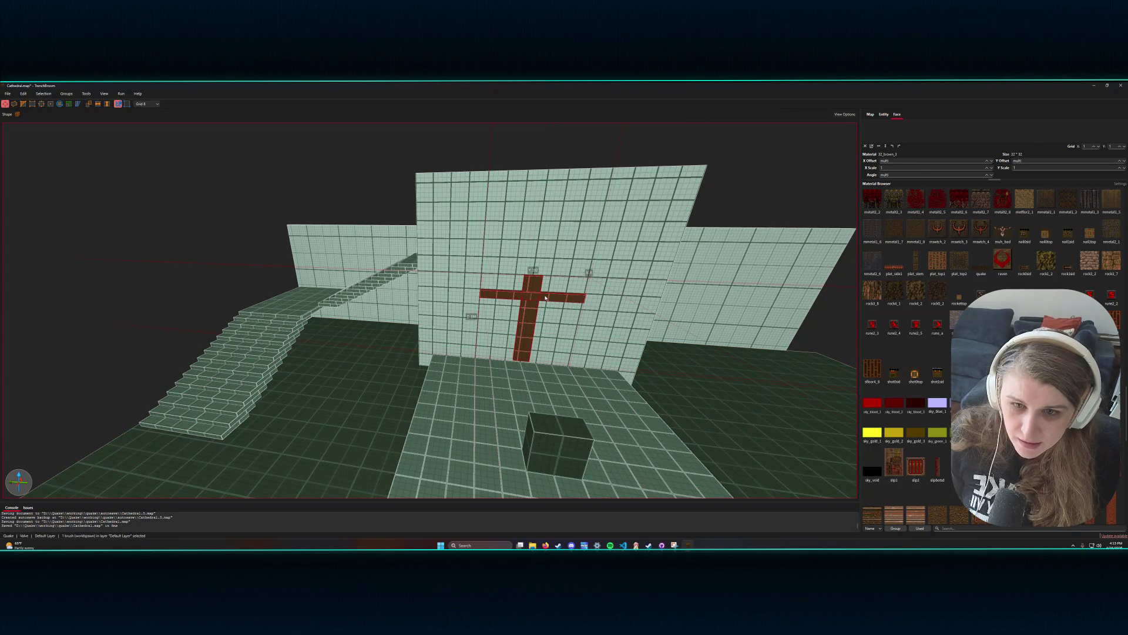
click(915, 403)
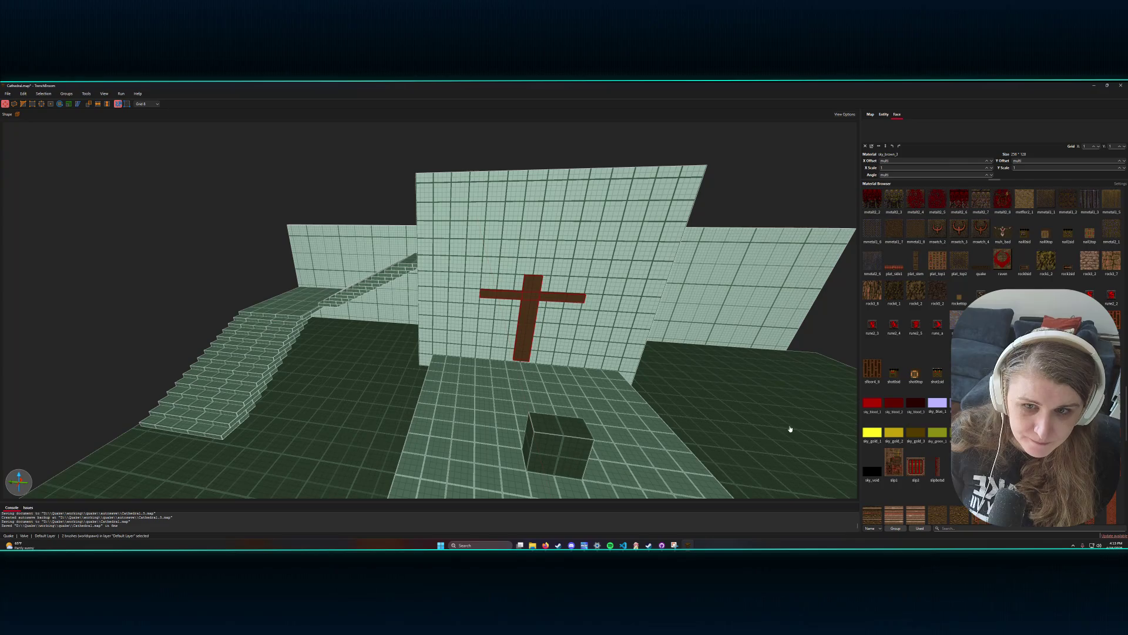
- Deselect the cross and frame the view on the red carpet strip
key(Escape)
scroll(764, 435, down, 5)
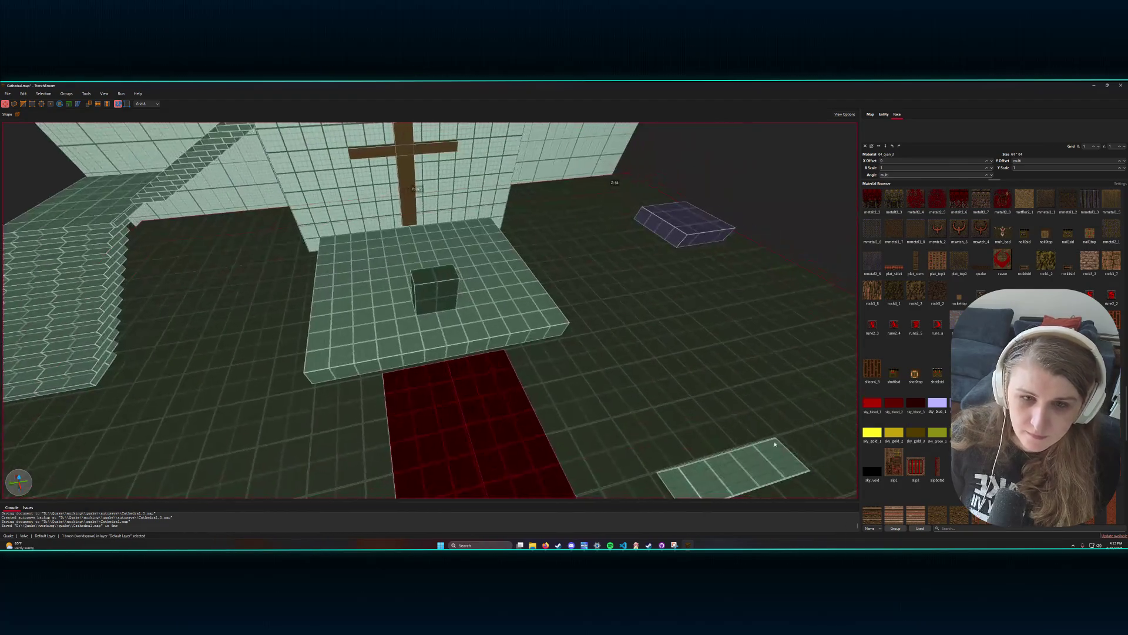
key(ctrl+u)
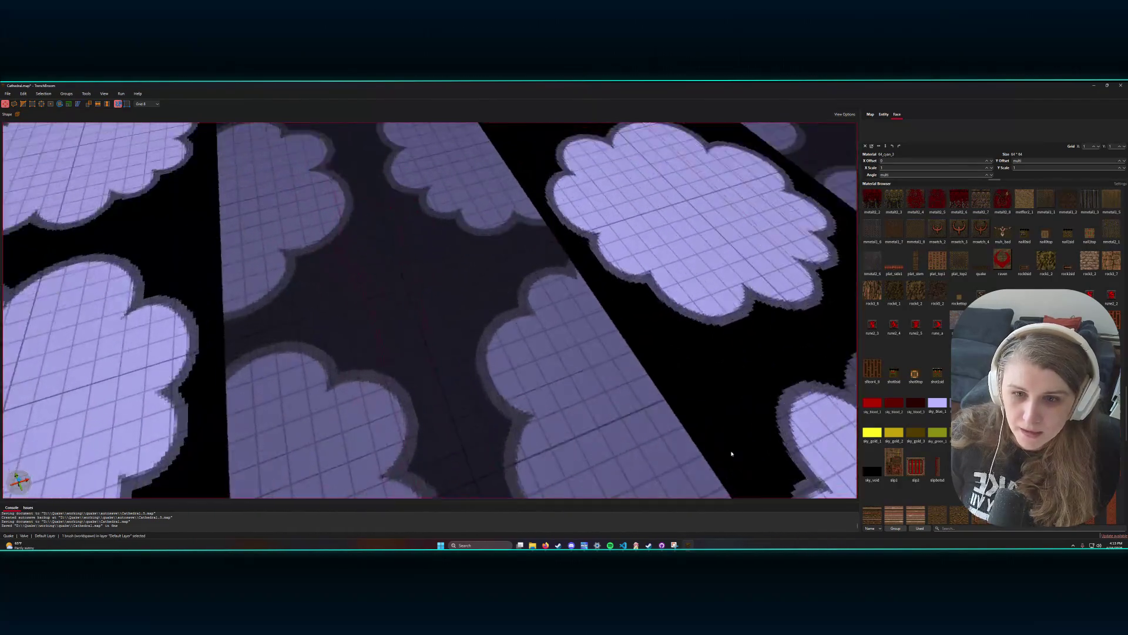
scroll(741, 452, down, 5)
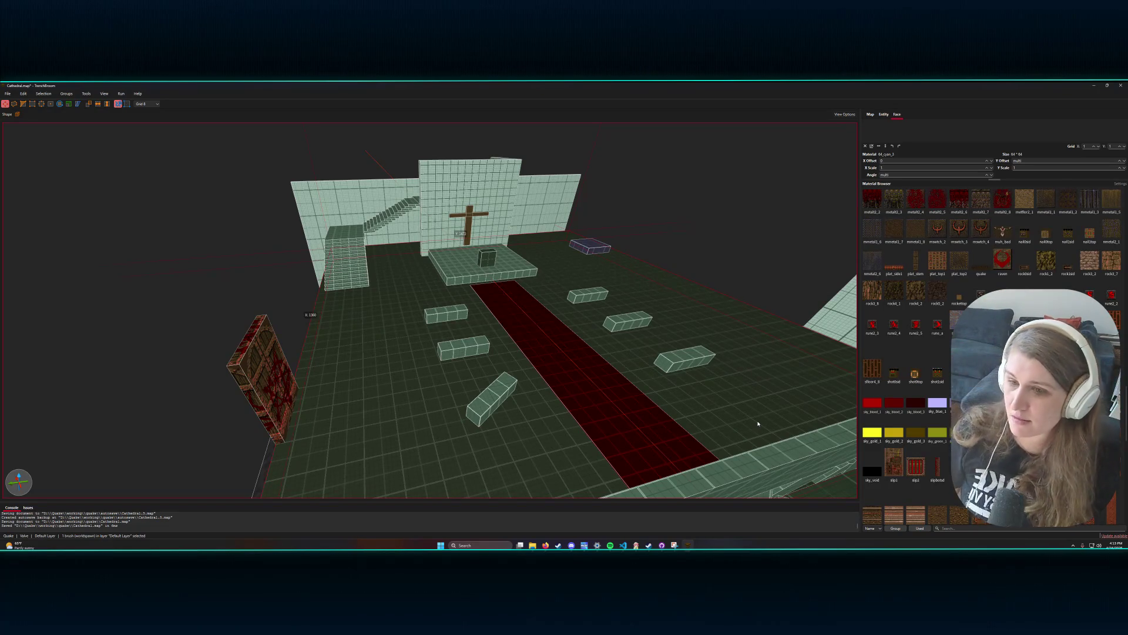
key(w)
key(w)
key(w)
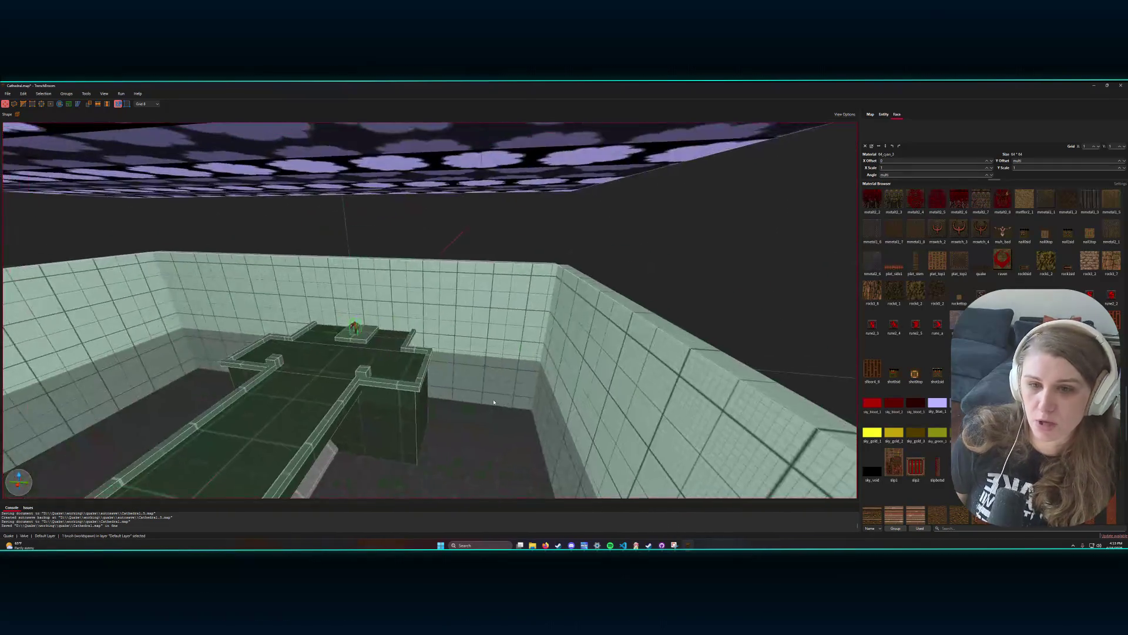
key(w)
key(w)
key(w)
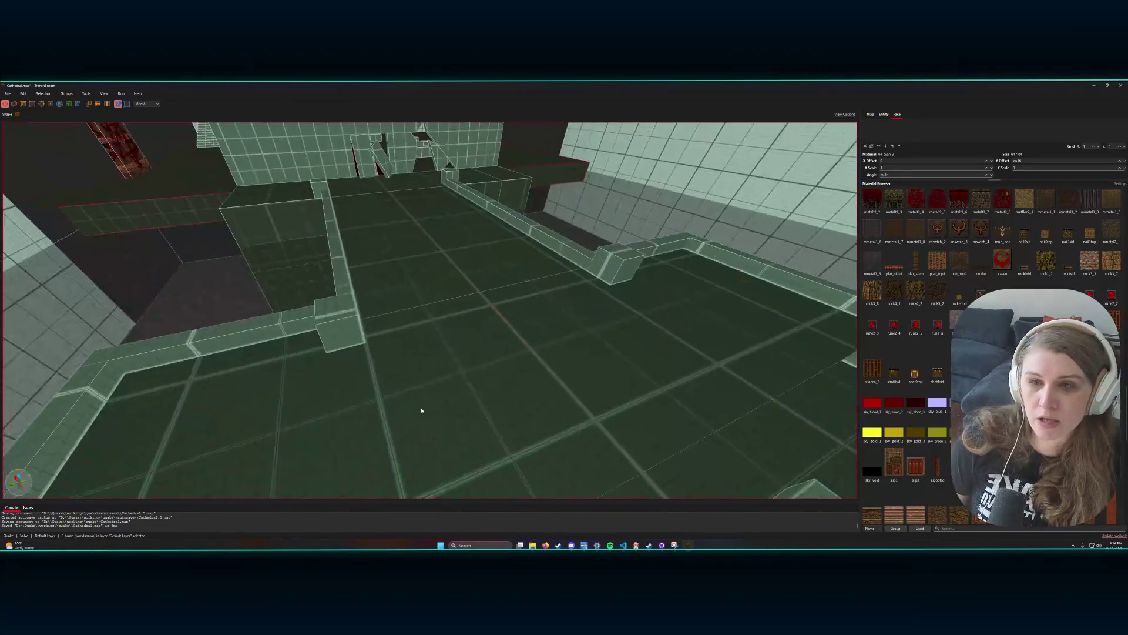
key(w)
key(w)
key(w)
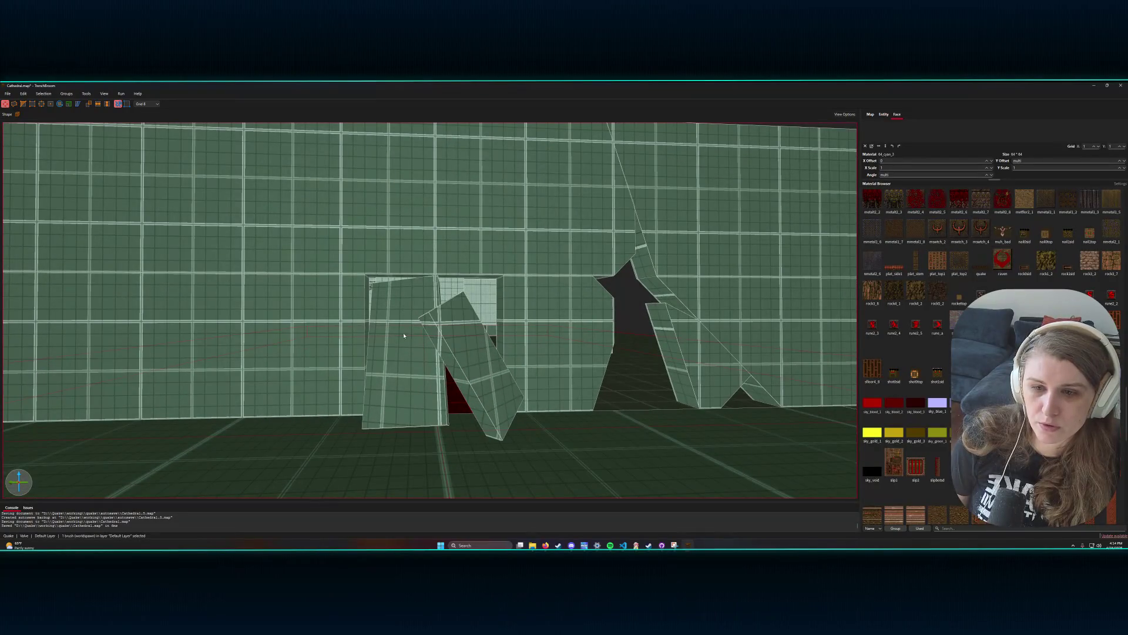
key(w)
key(w)
key(w)
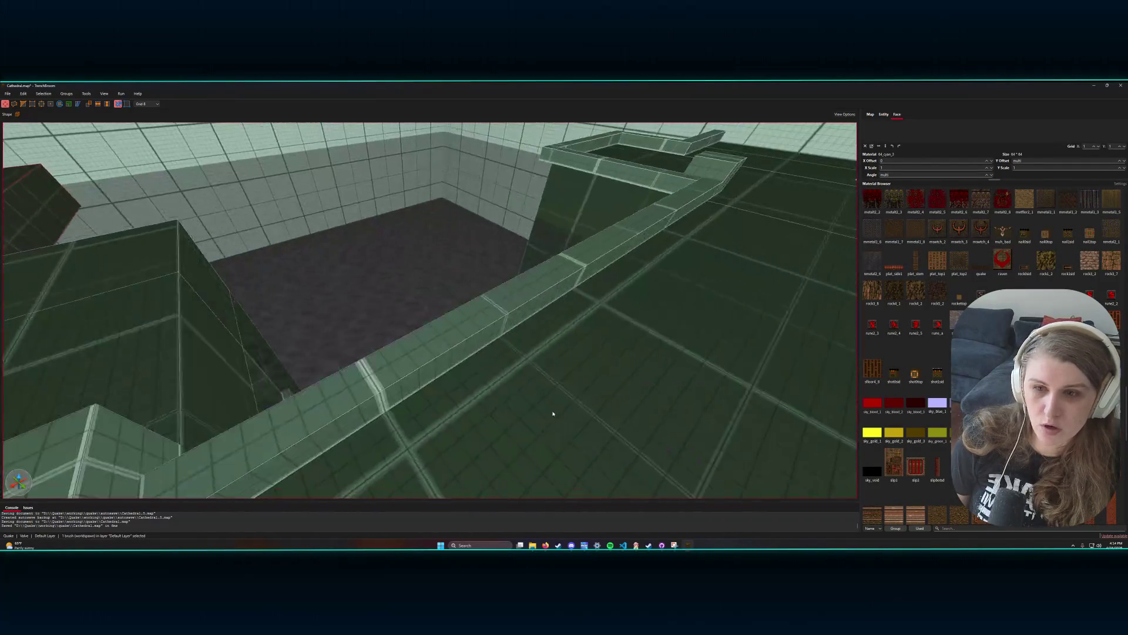
key(w)
key(w)
key(w)
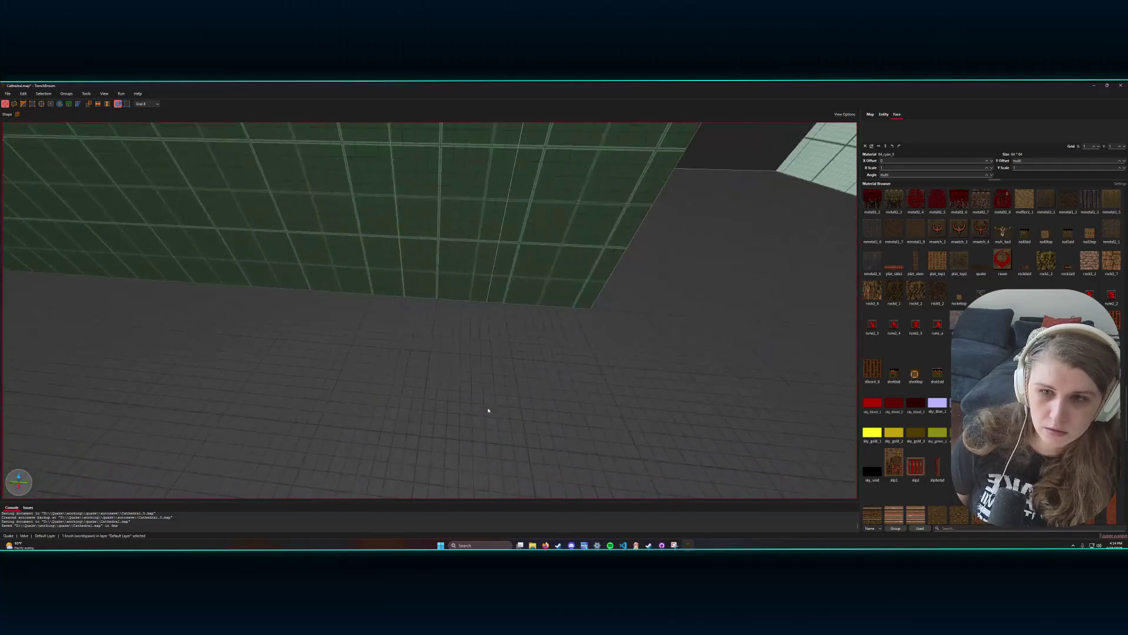
key(w)
key(w)
key(w)
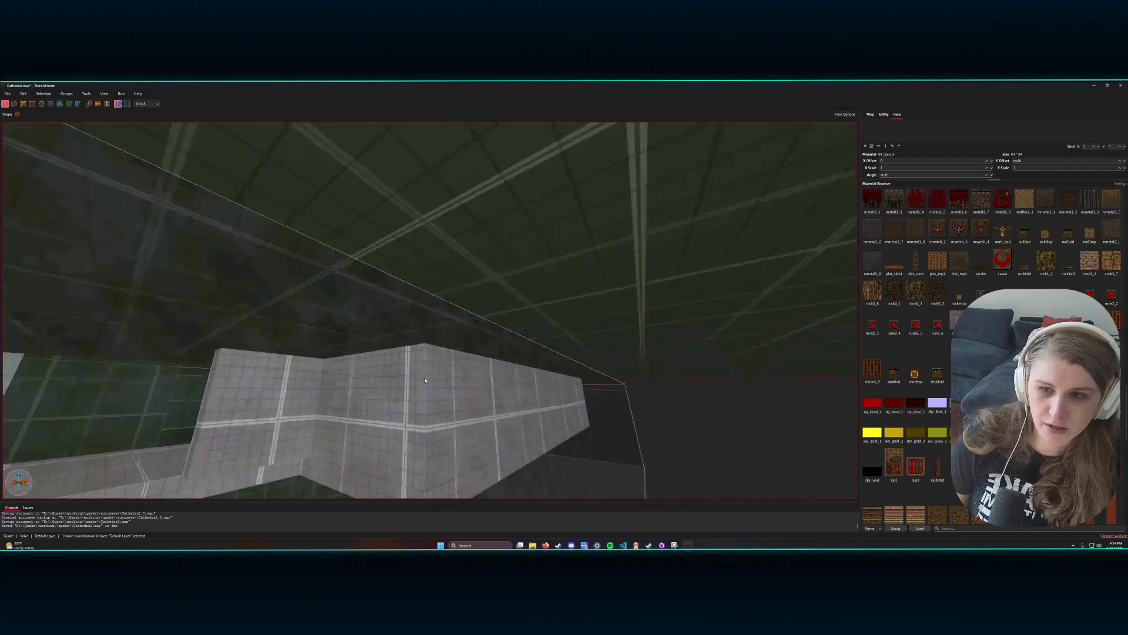
key(w)
key(w)
key(w)
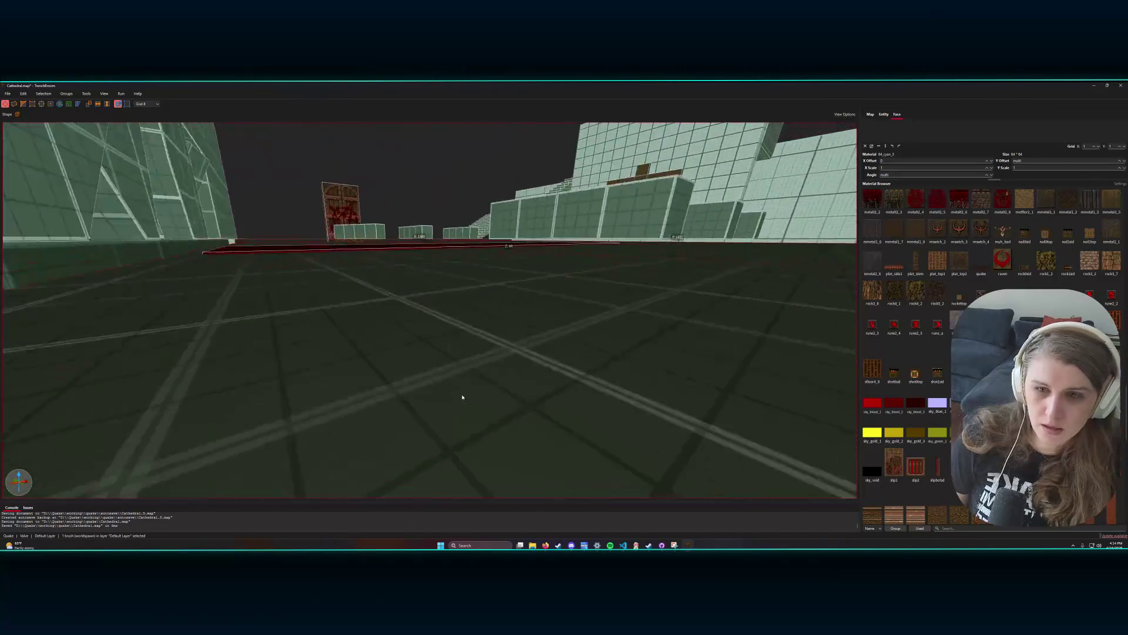
key(w)
key(w)
key(w)
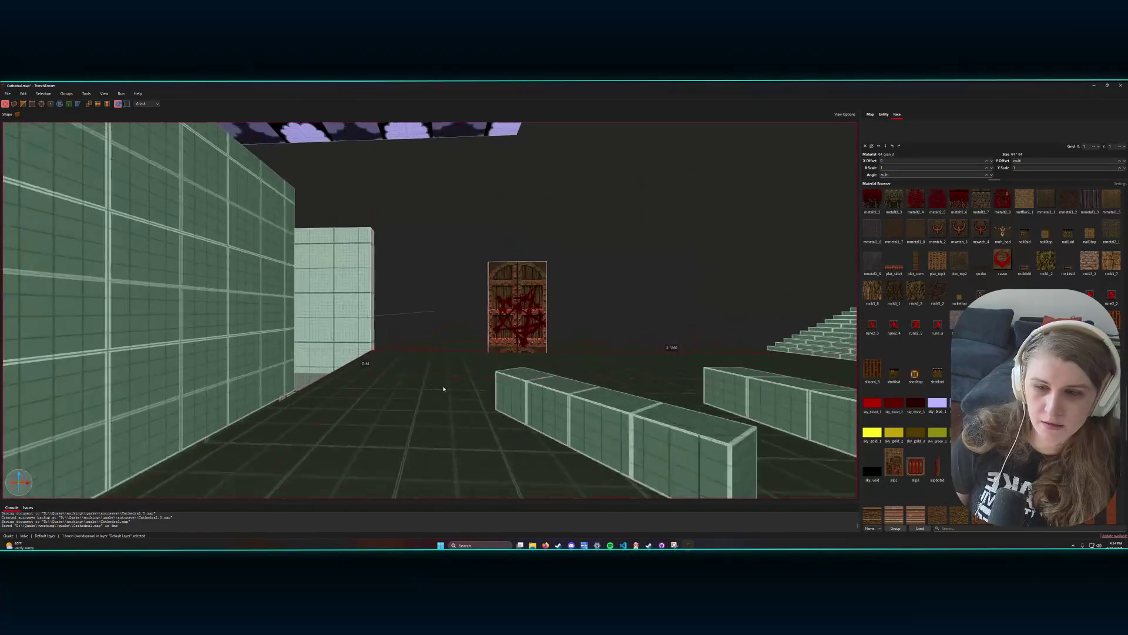
key(w)
key(s)
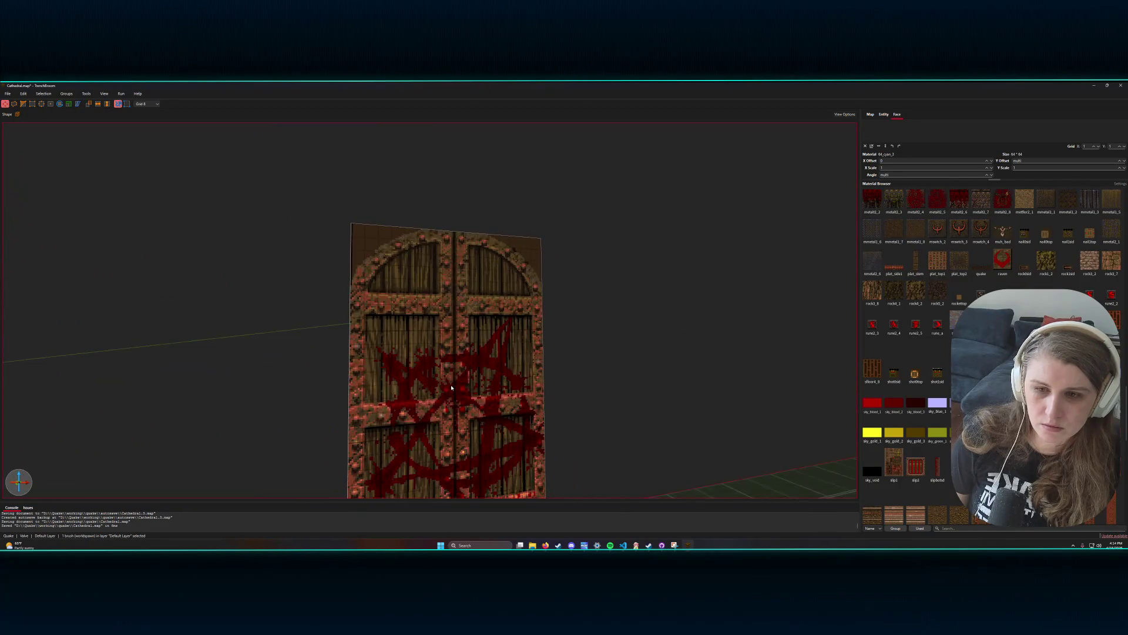
key(s)
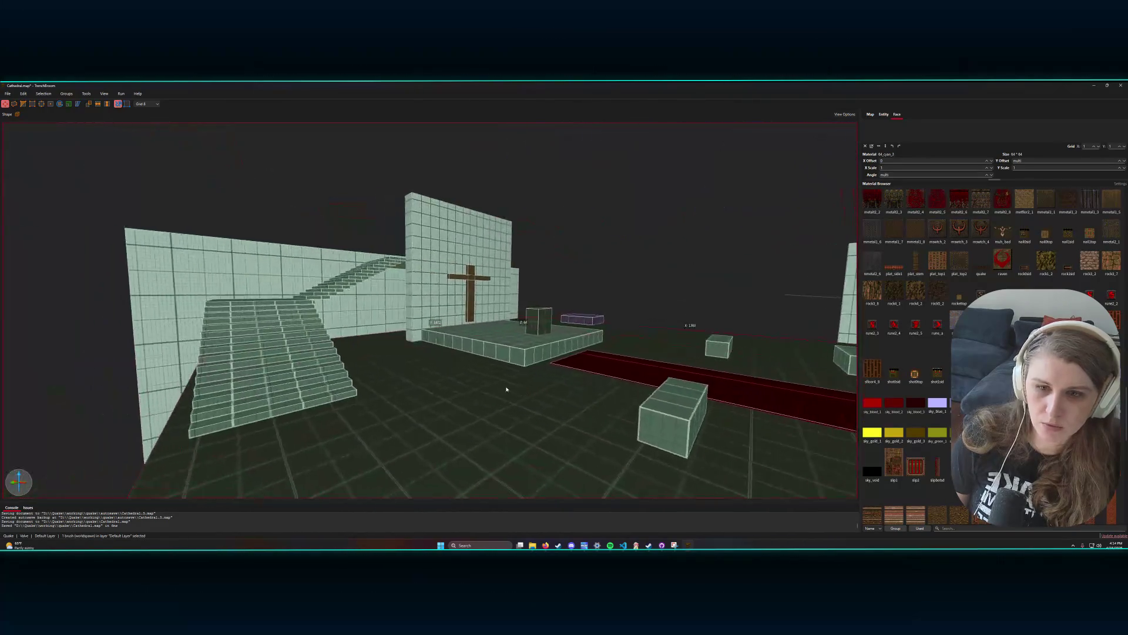
key(w)
key(w)
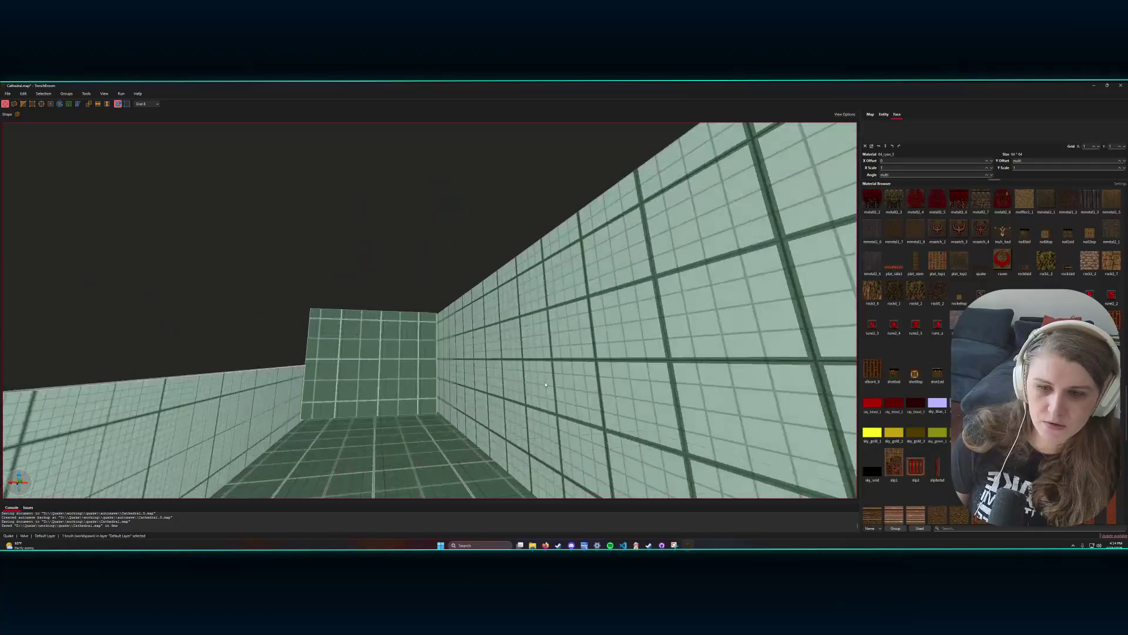
key(a)
key(w)
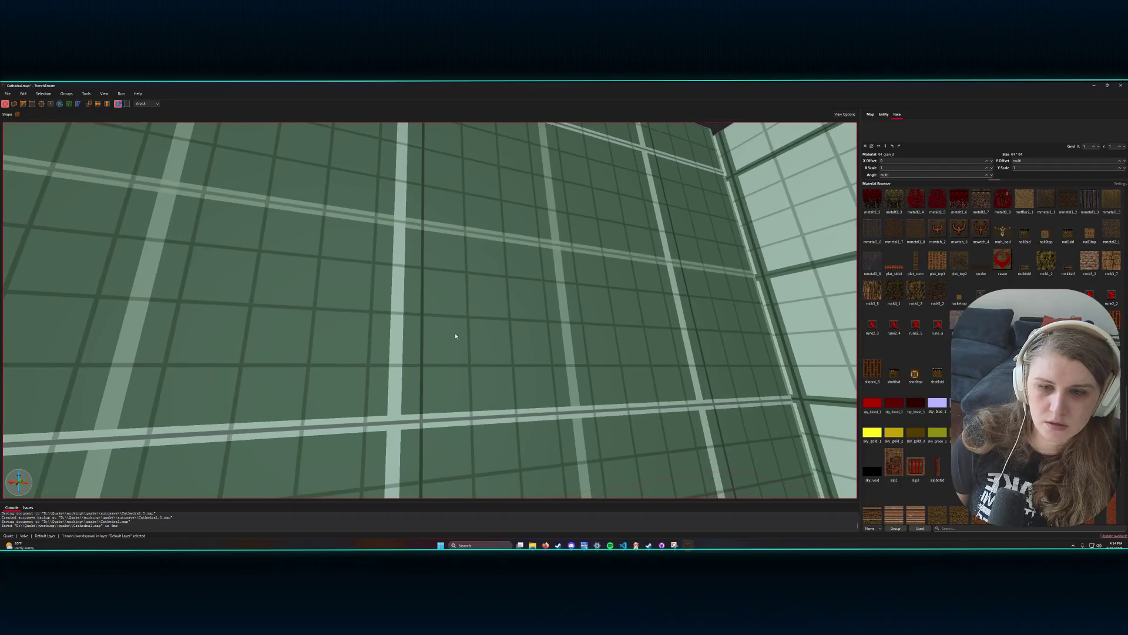
key(s)
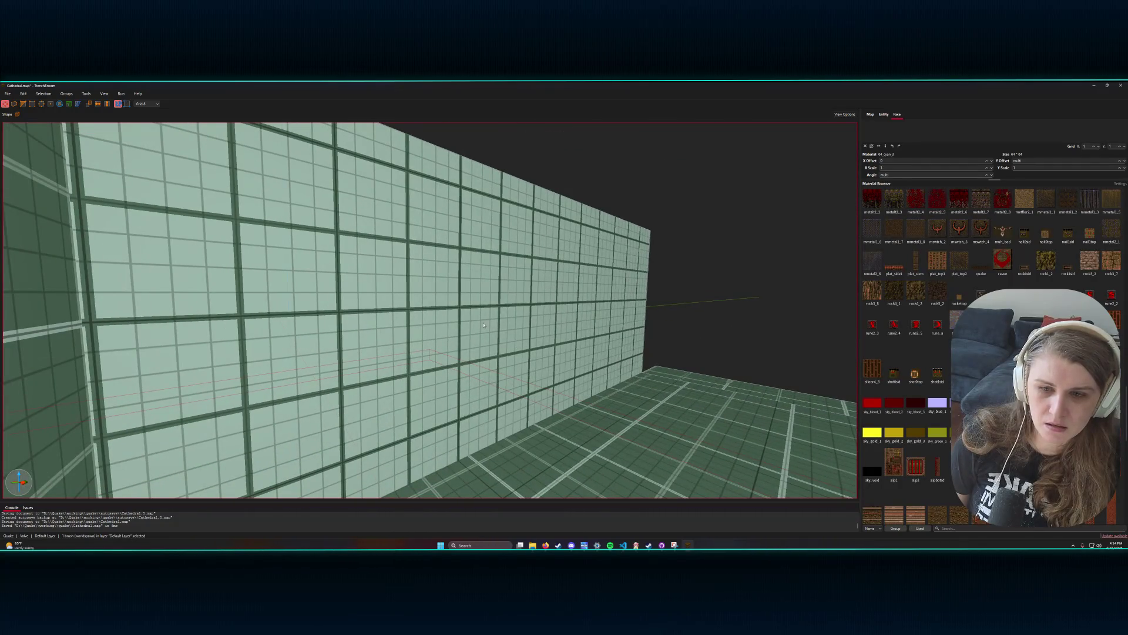
key(s)
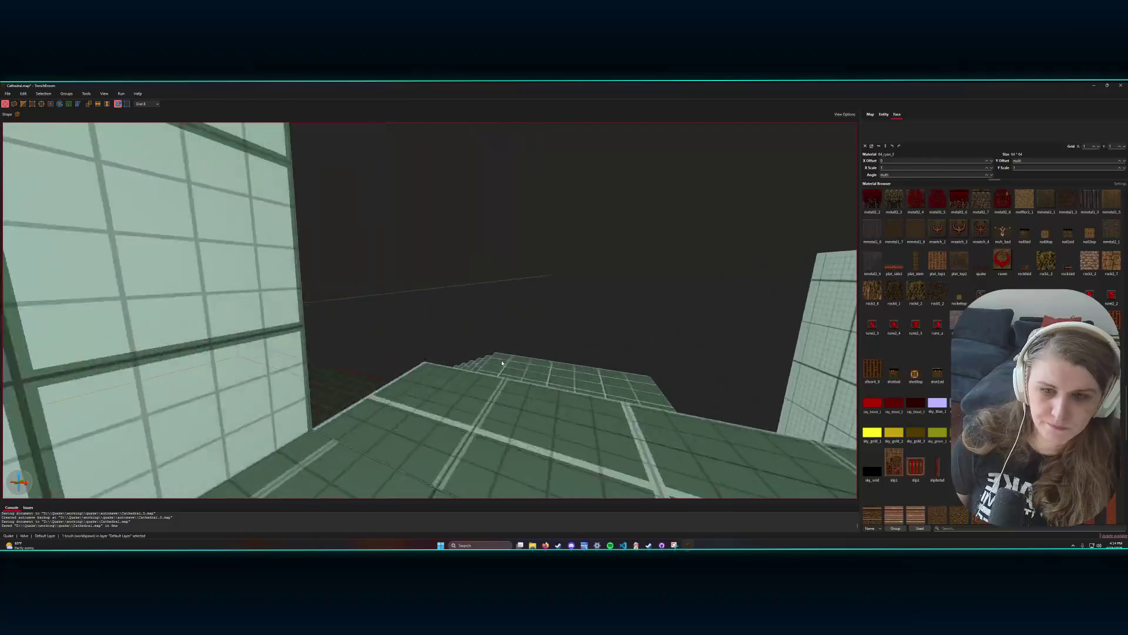
key(w)
key(s)
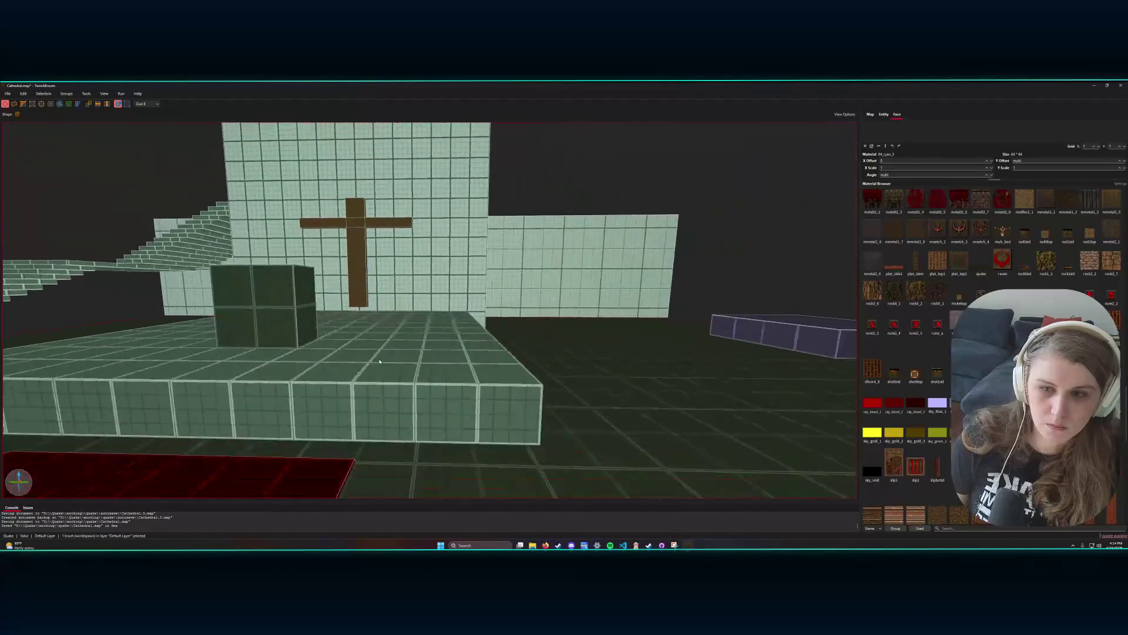
key(w)
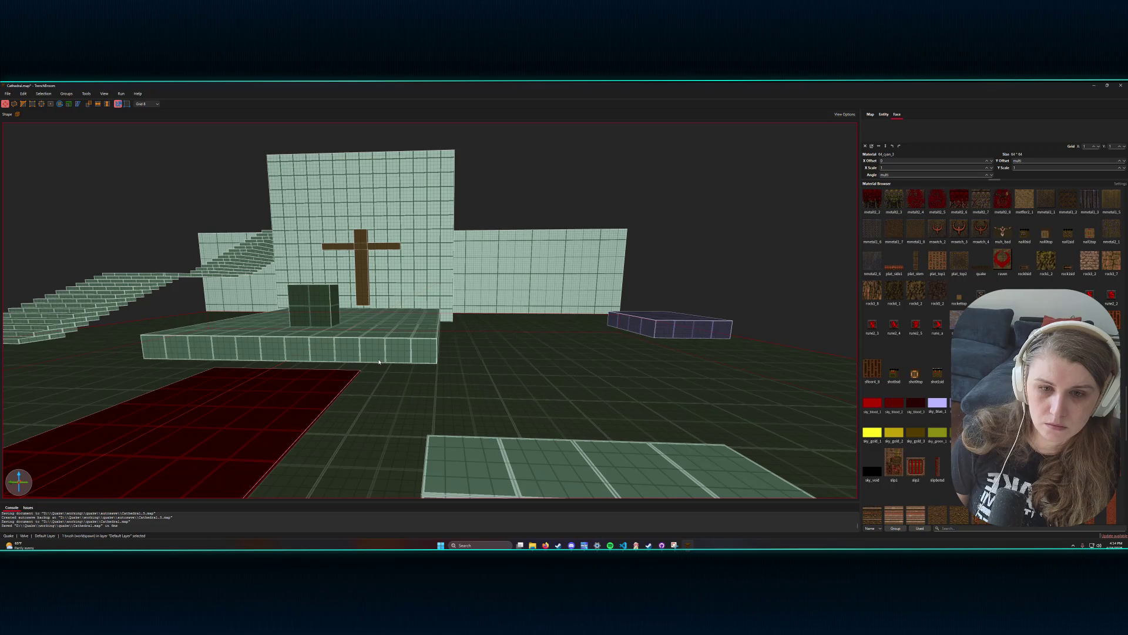
key(a)
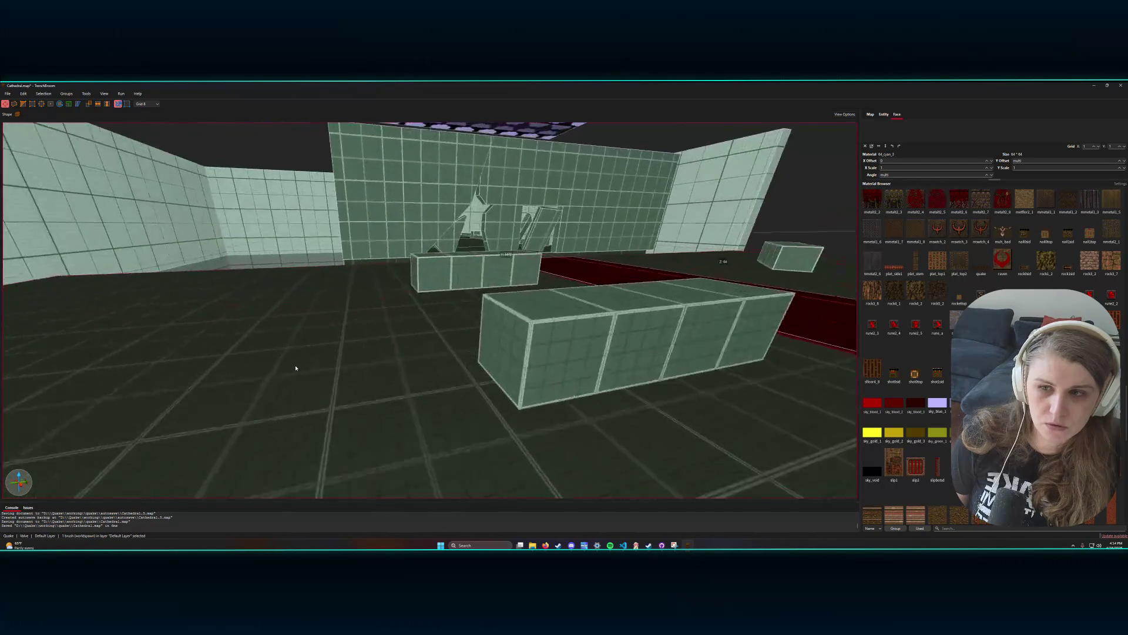
key(a)
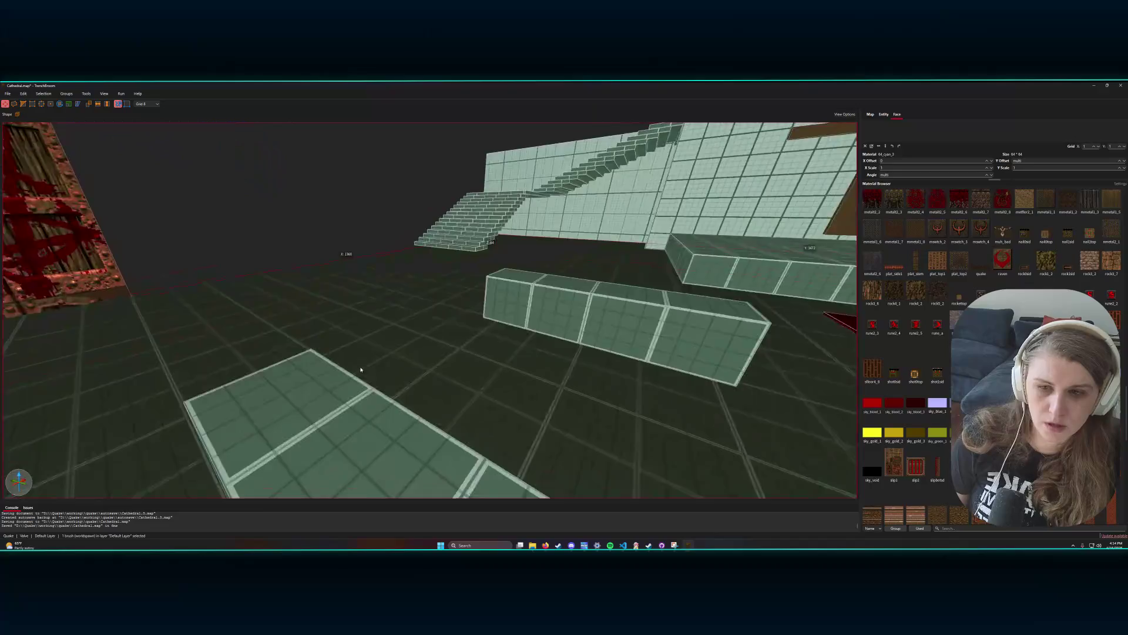
key(d)
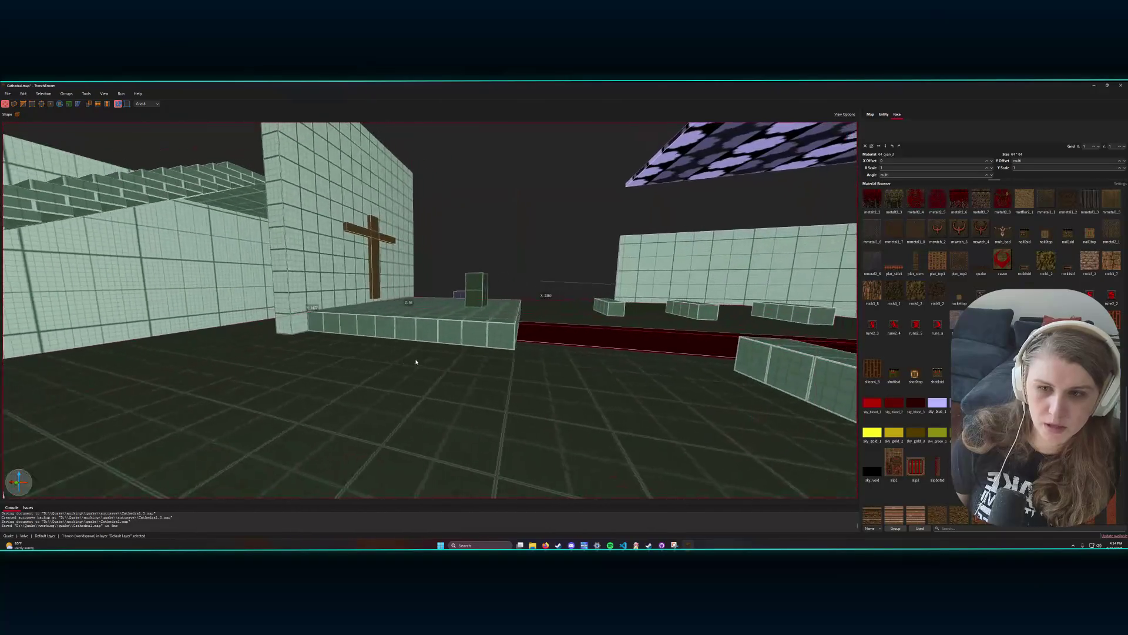
key(w)
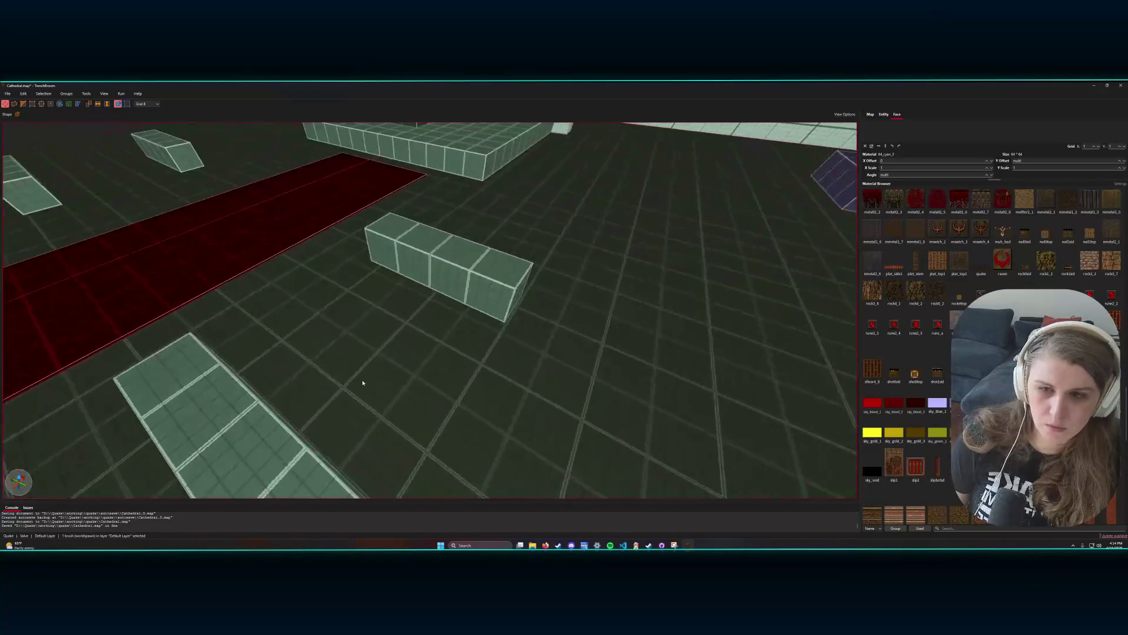
key(s)
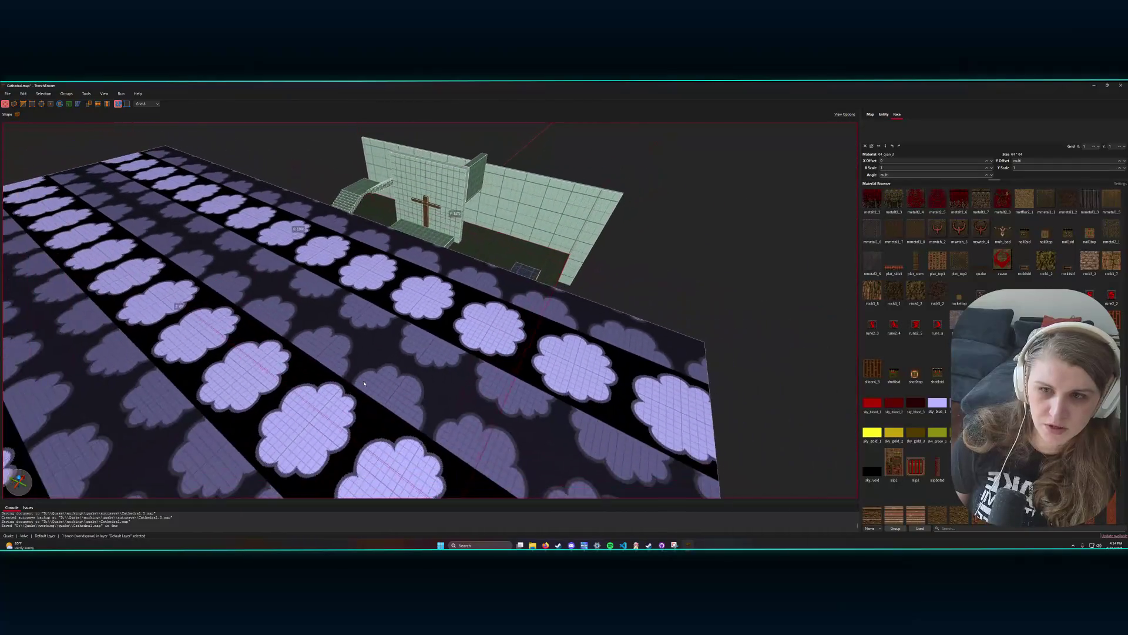
key(w)
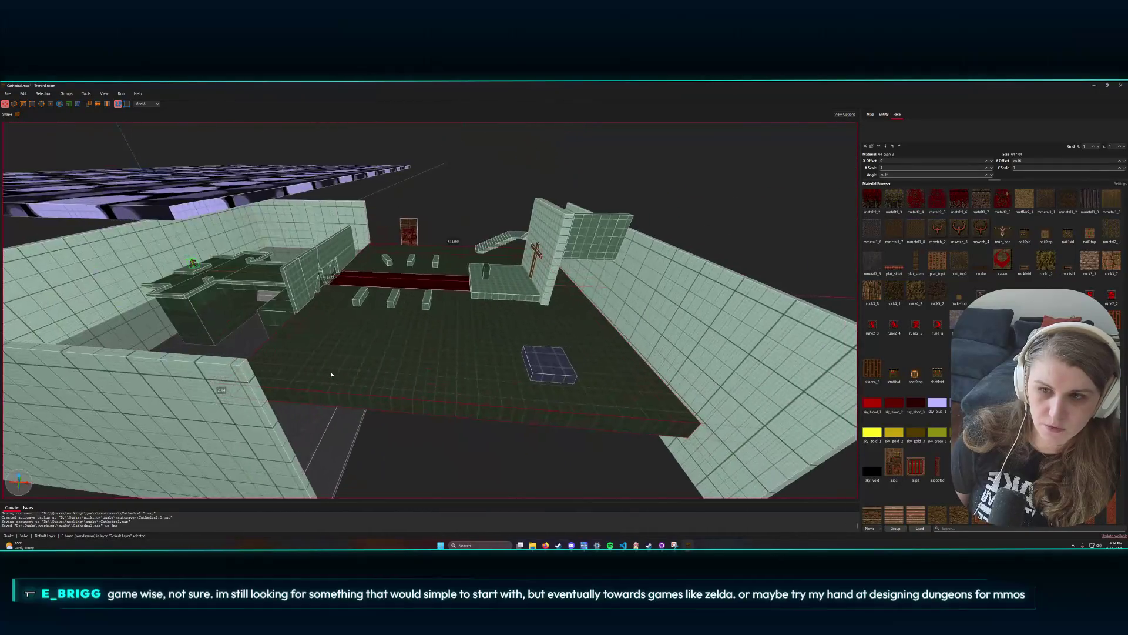
key(w)
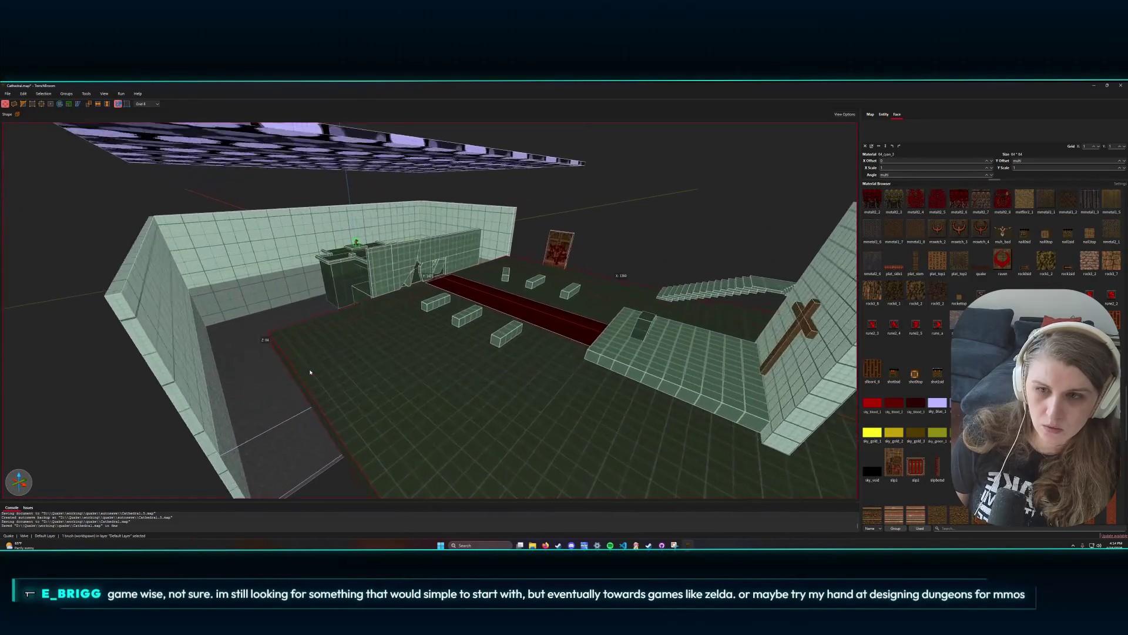
key(d)
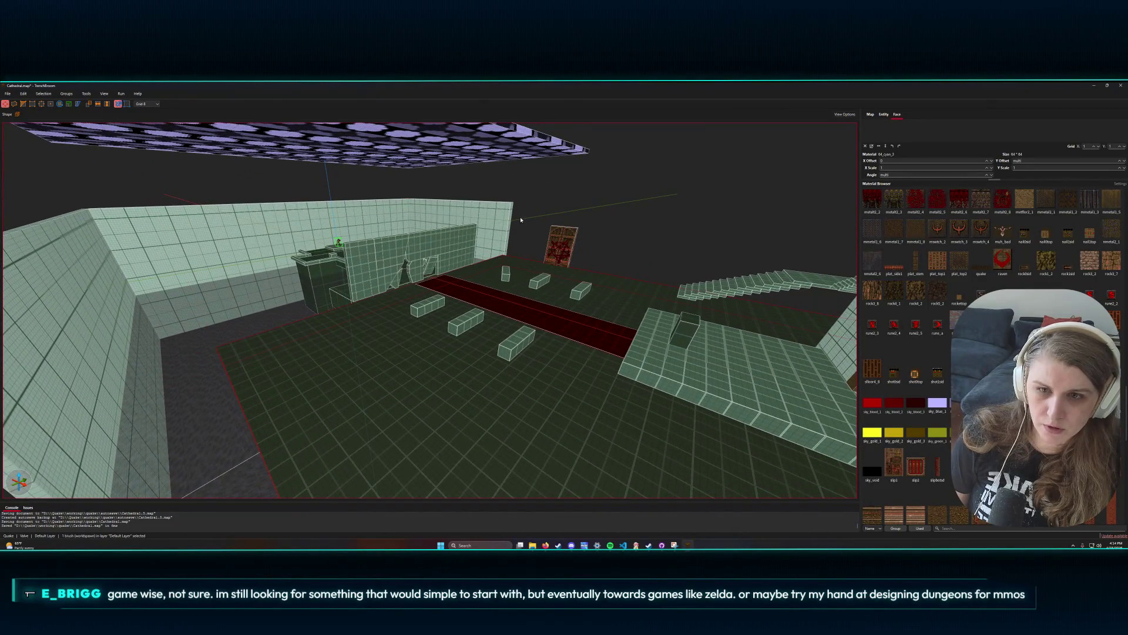
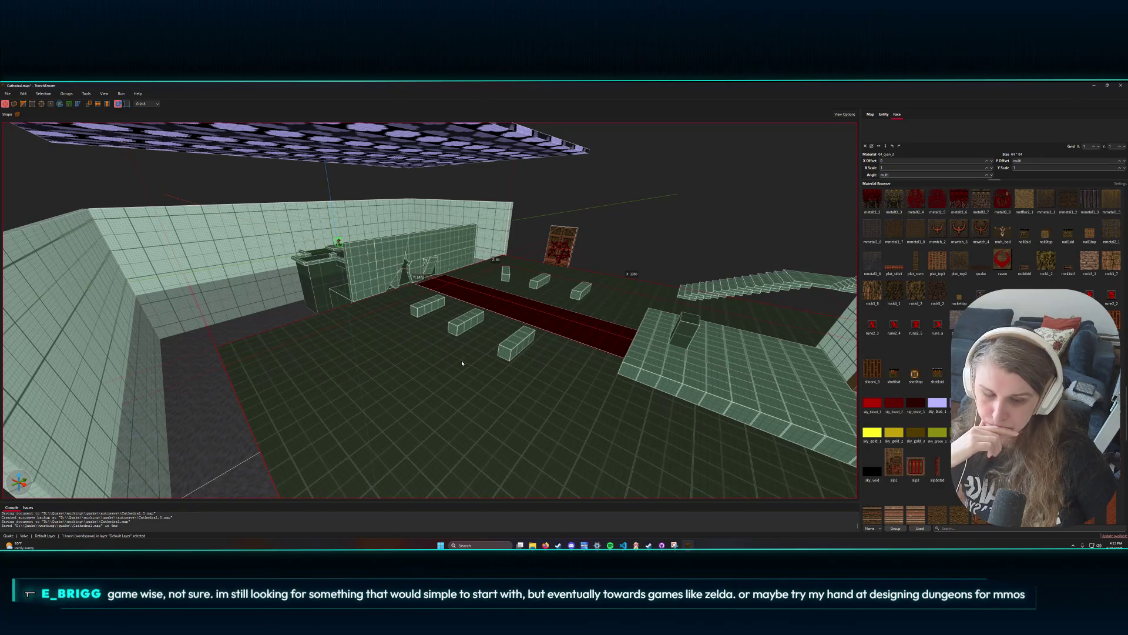
- Fly the camera around the room, surveying the benches, carpet, pillar and cross wall
key(w)
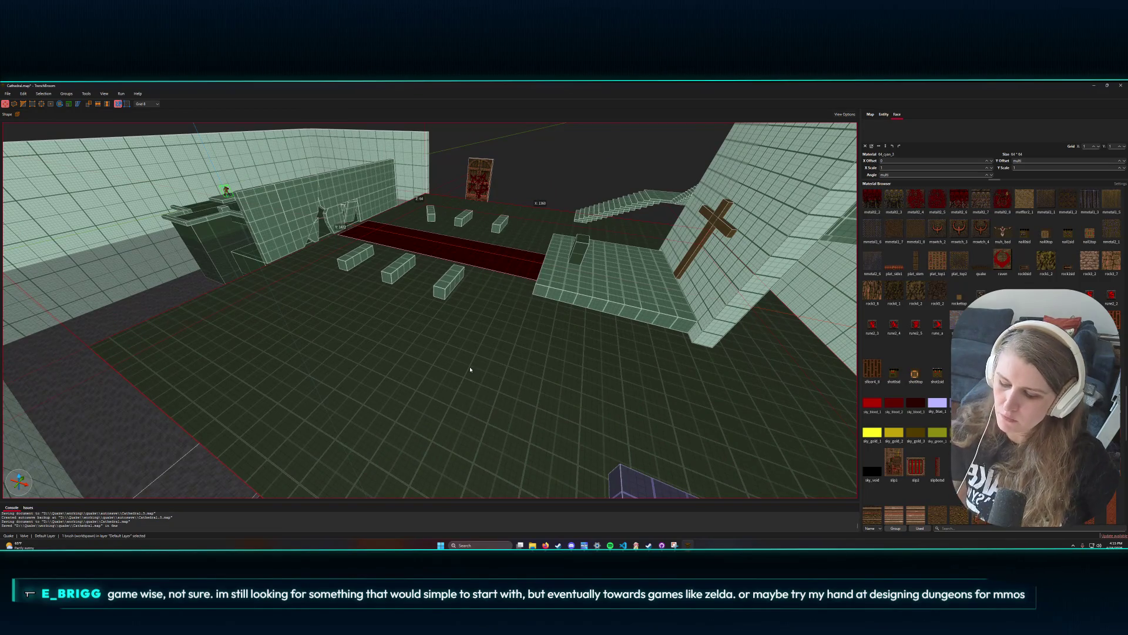
key(w)
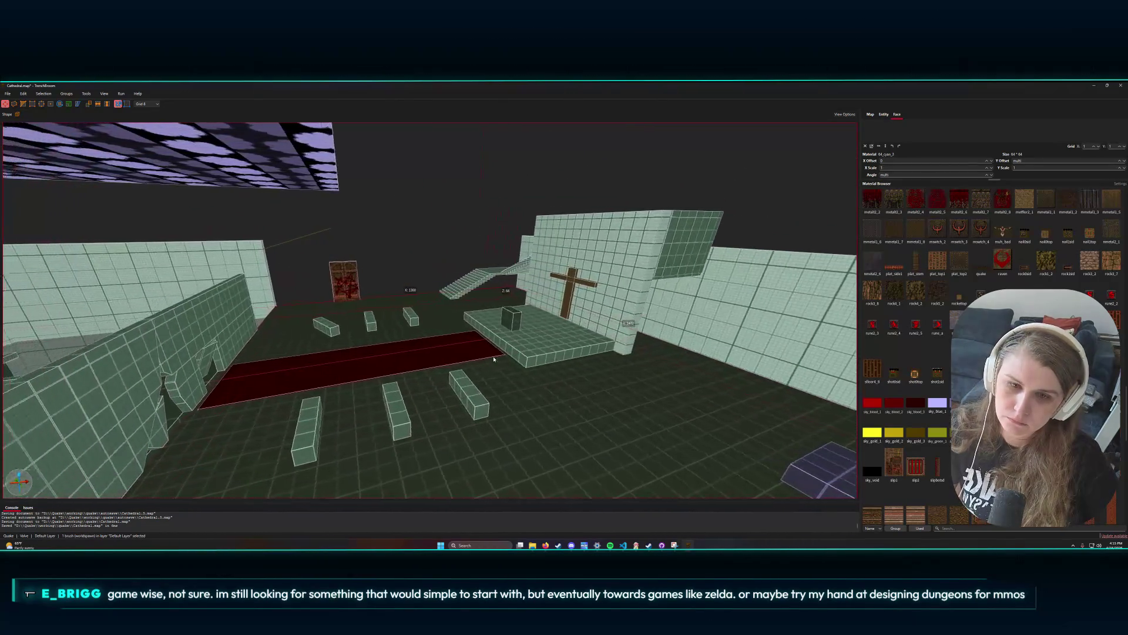
key(s)
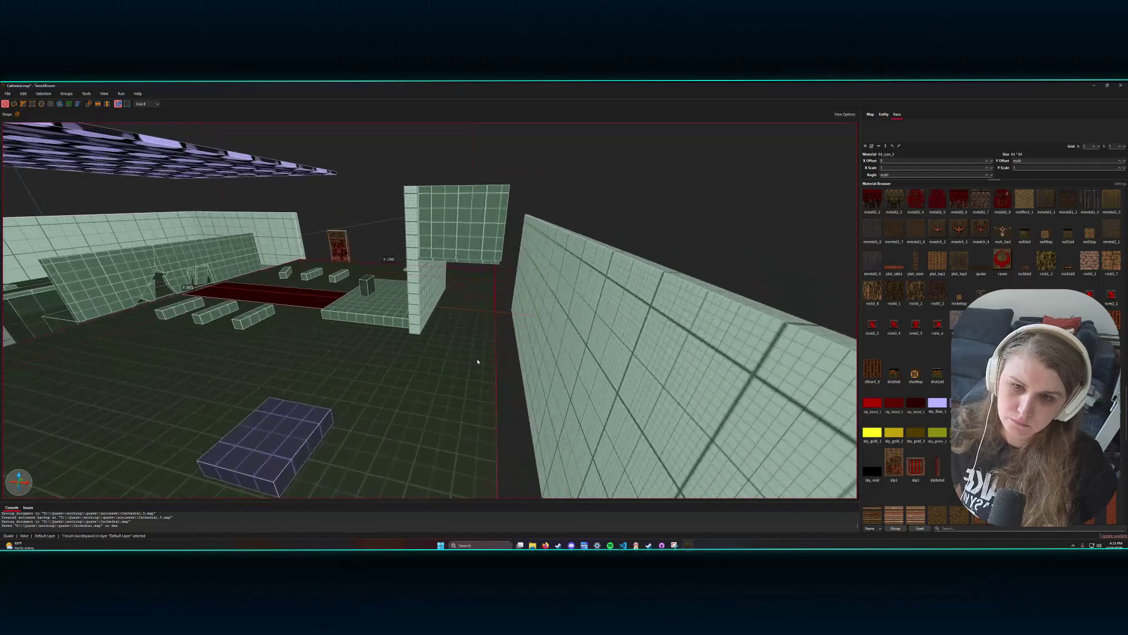
key(w)
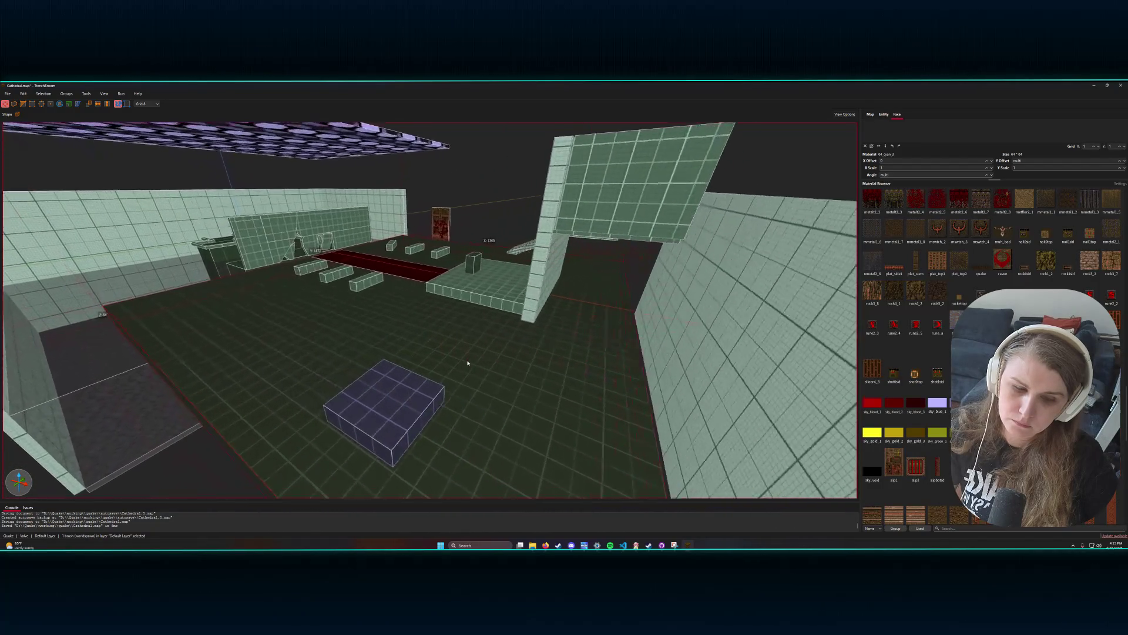
key(a)
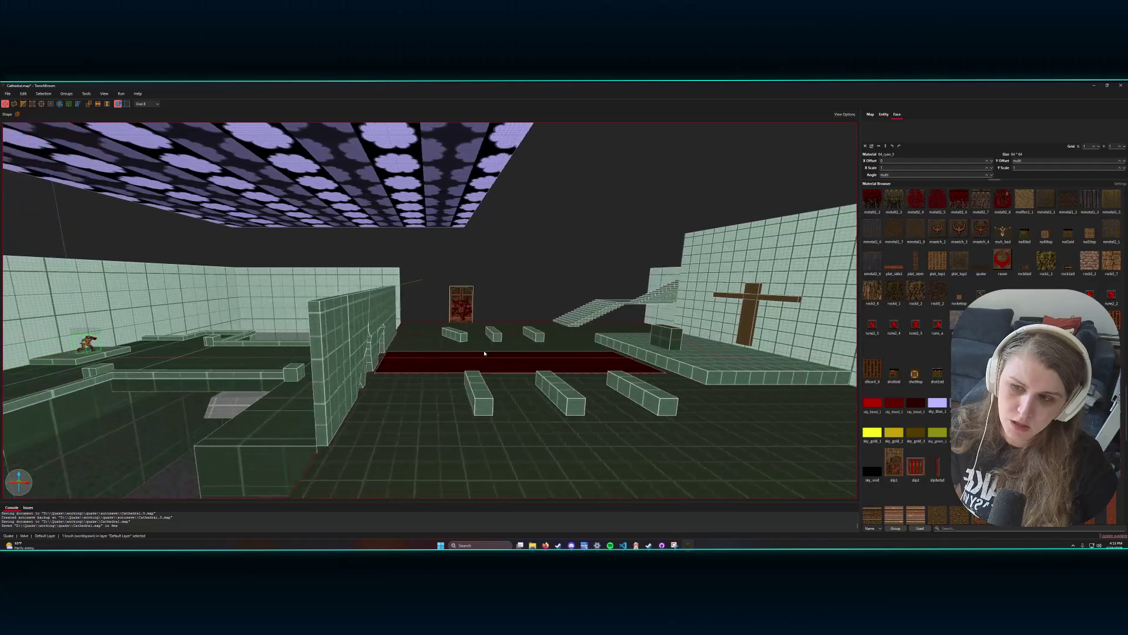
key(w)
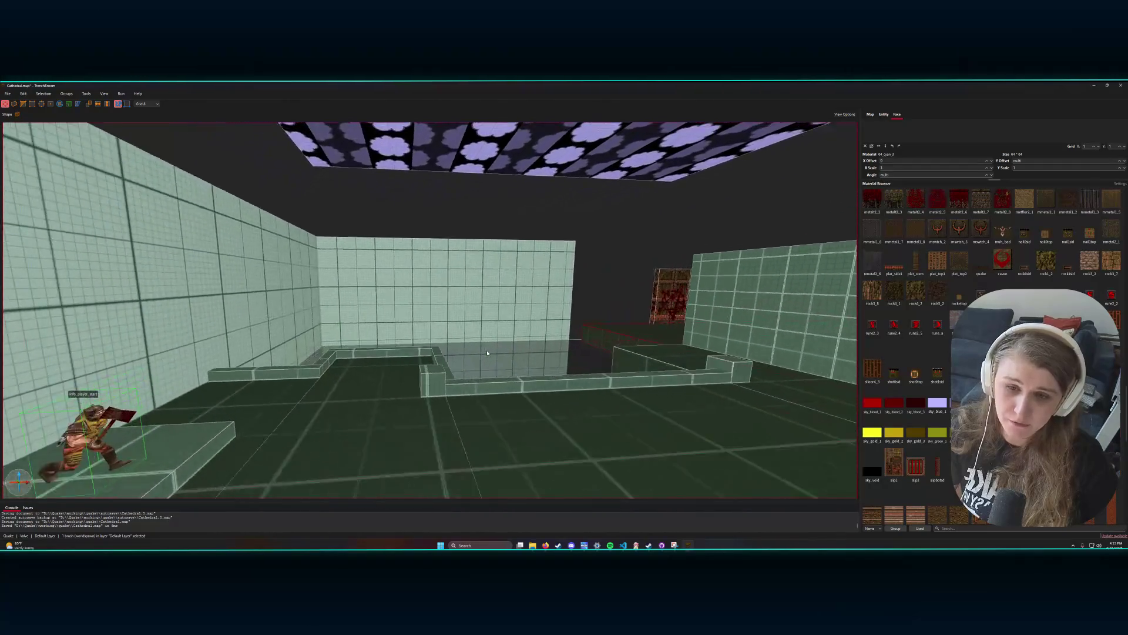
key(s)
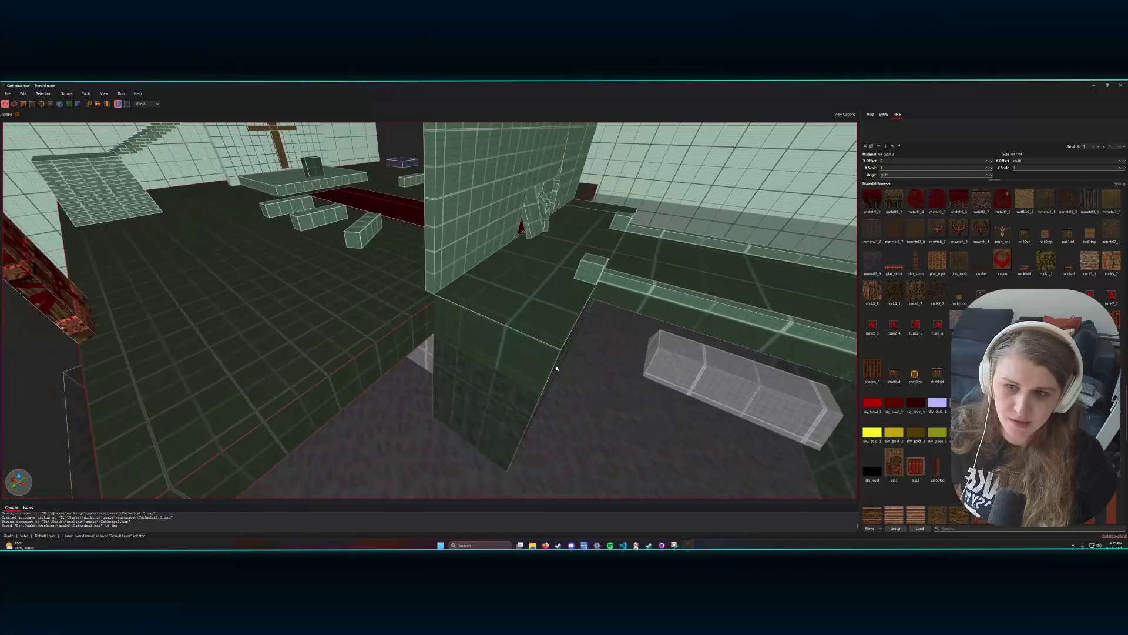
key(d)
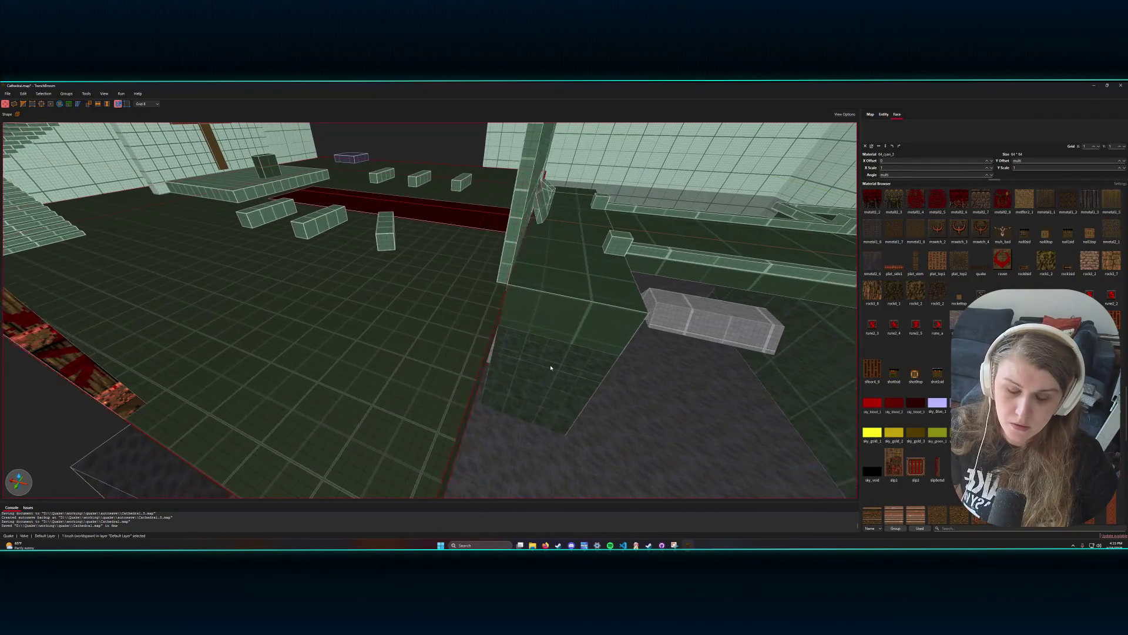
right_click(540, 360)
key(s)
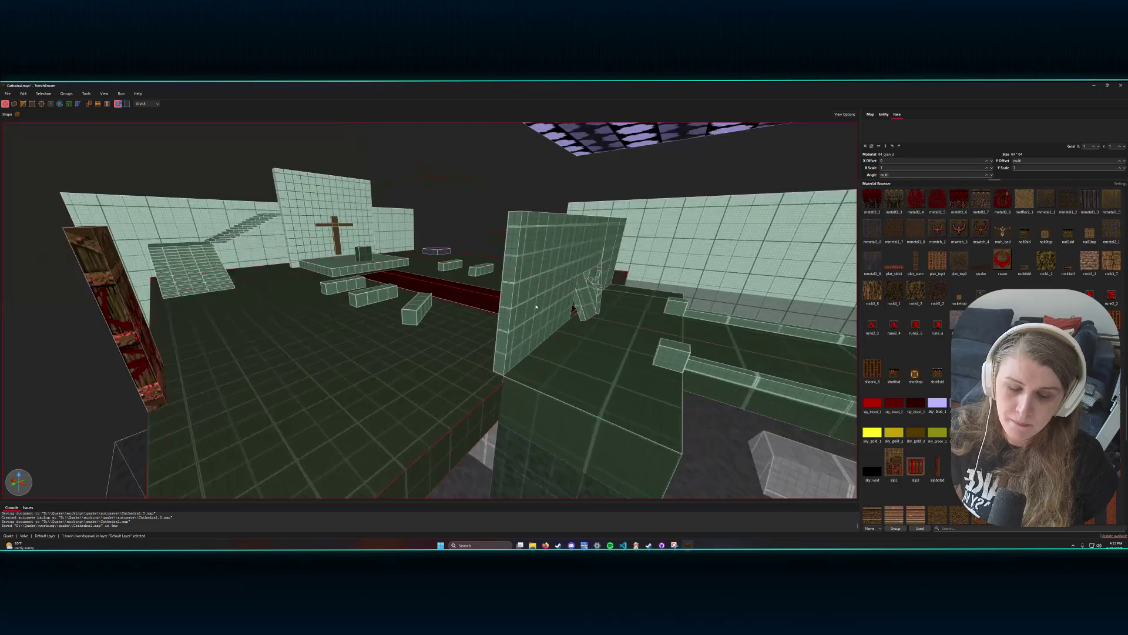
key(s)
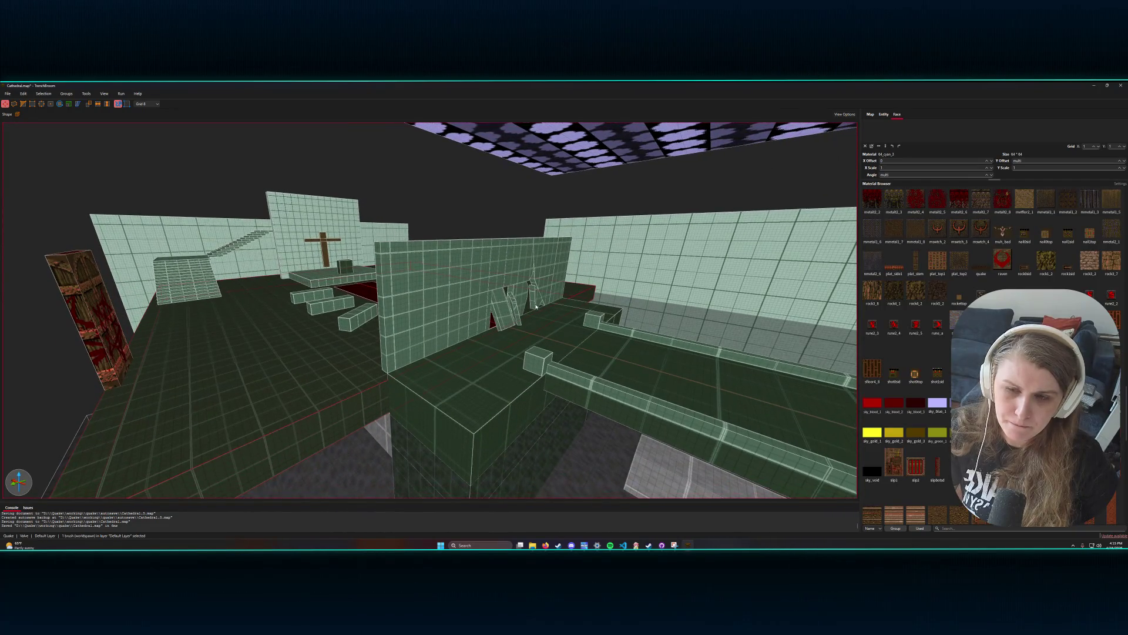
key(d)
key(s)
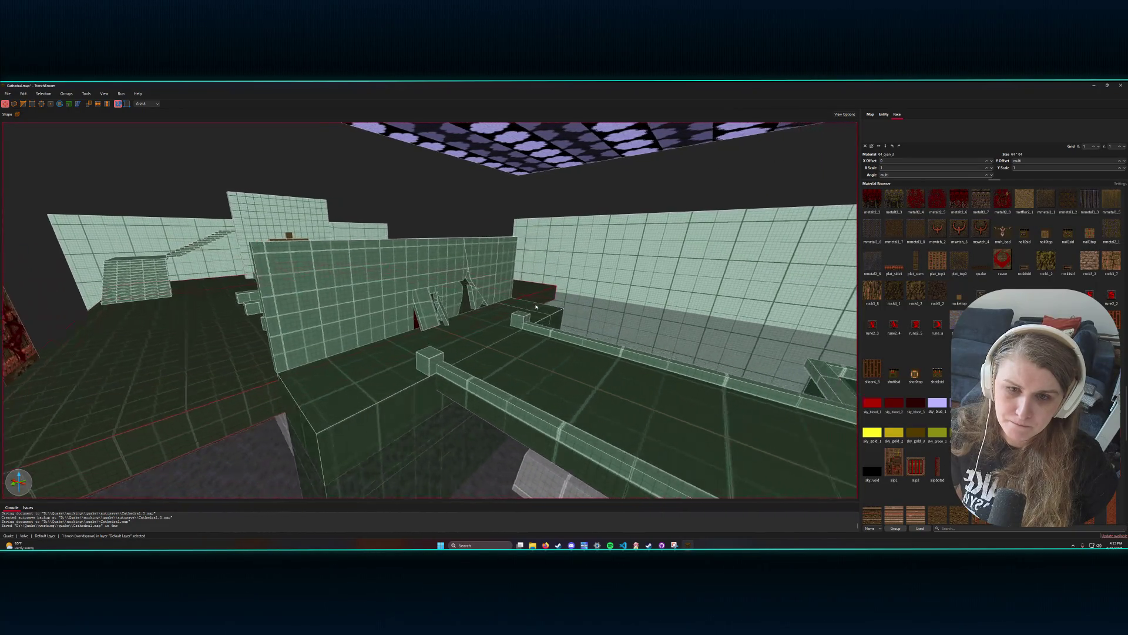
key(a)
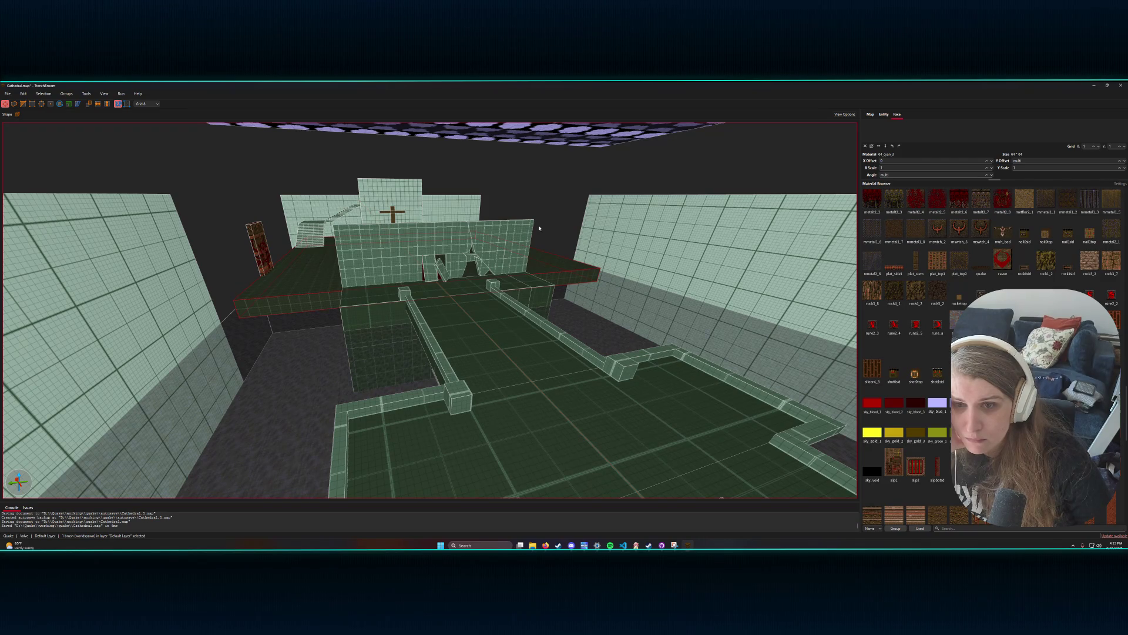
- Zoom in and out and turn the view away from the blood-marked door
scroll(544, 231, up, 5)
scroll(368, 219, down, 5)
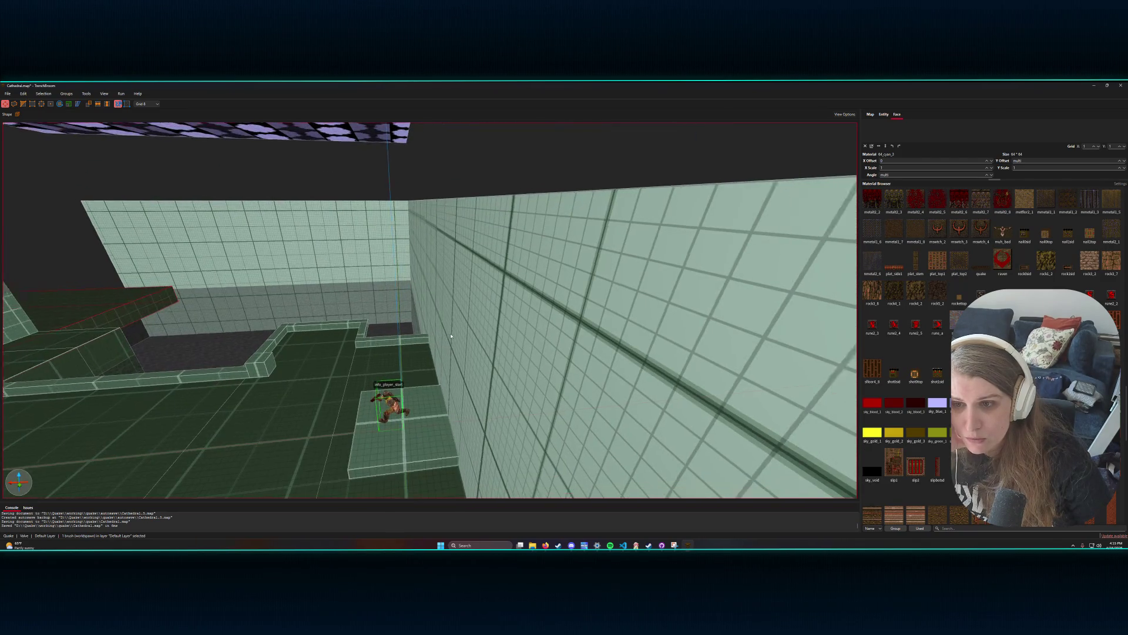
scroll(419, 337, down, 3)
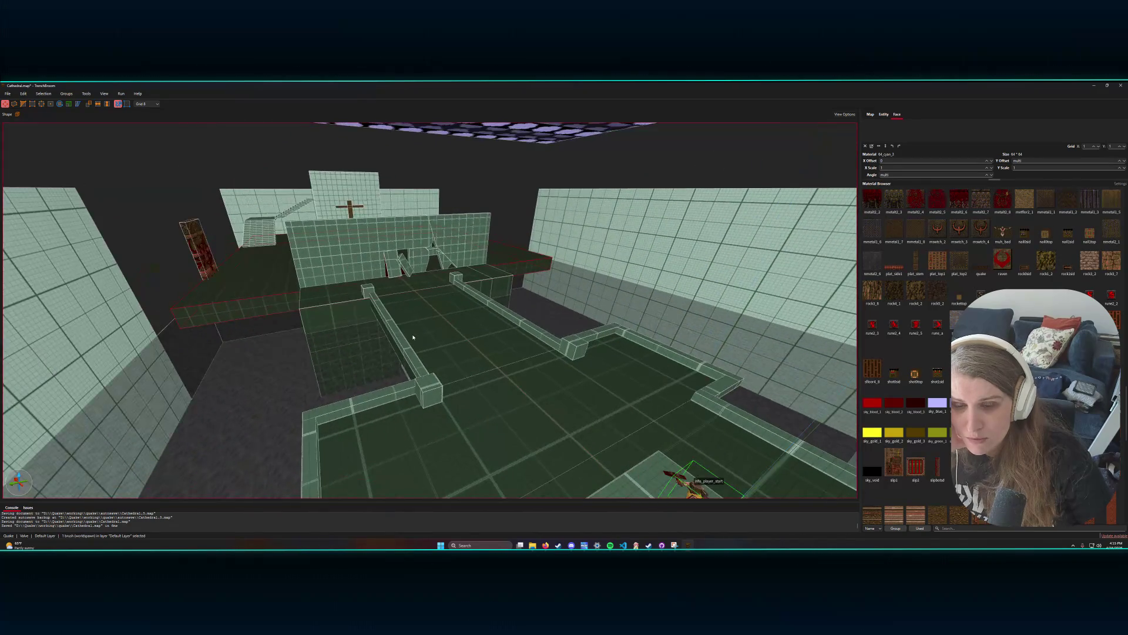
scroll(401, 322, up, 5)
scroll(402, 323, down, 5)
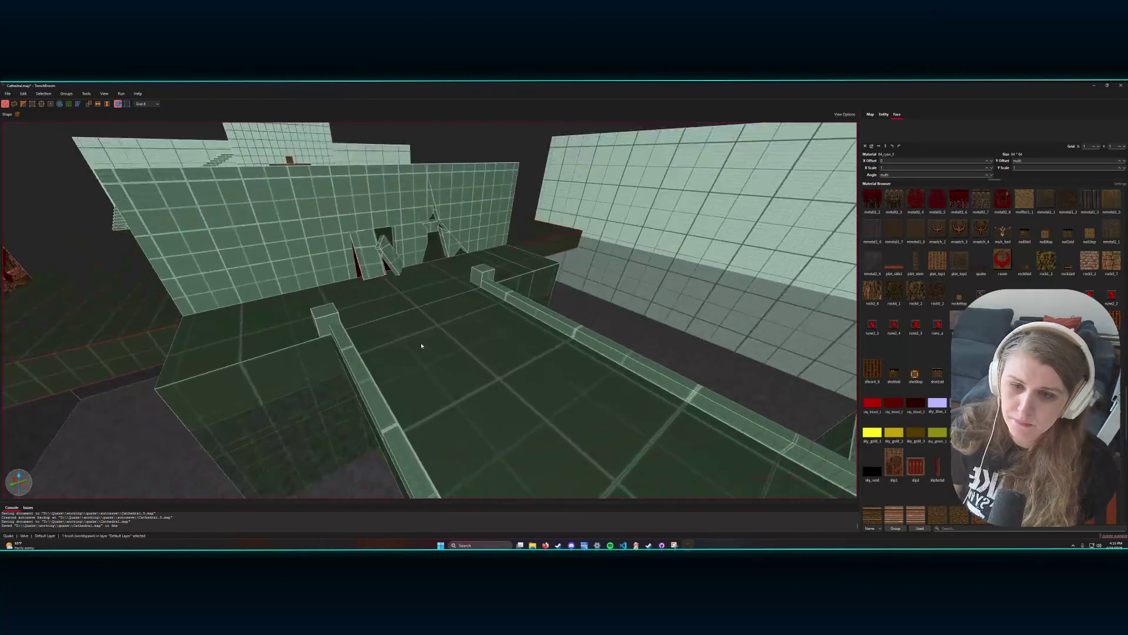
scroll(395, 324, up, 10)
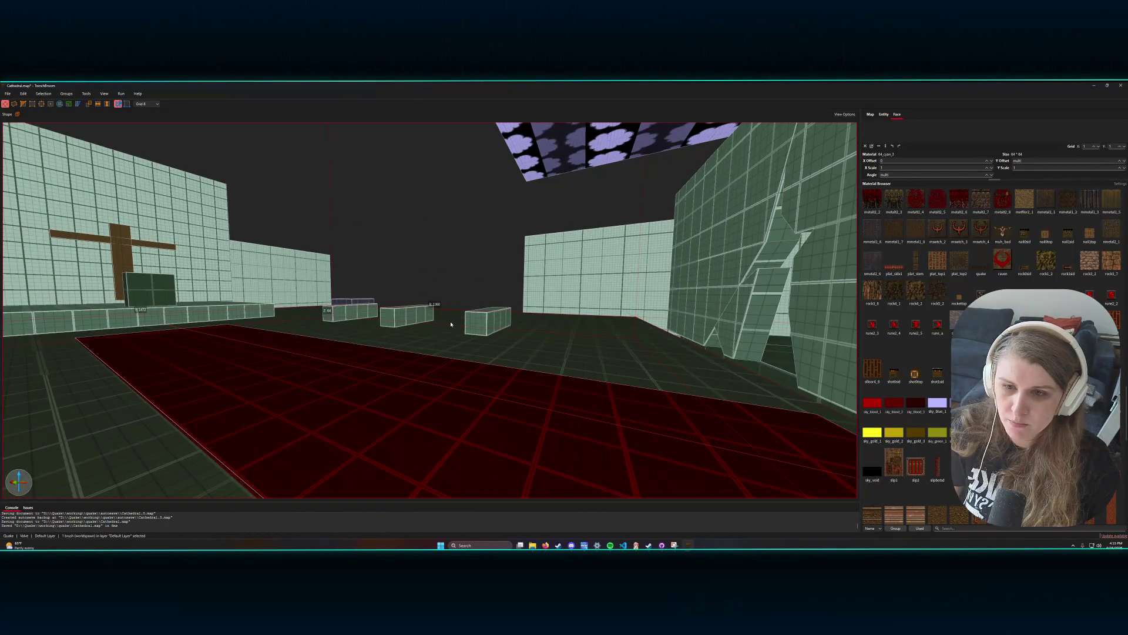
scroll(476, 320, down, 10)
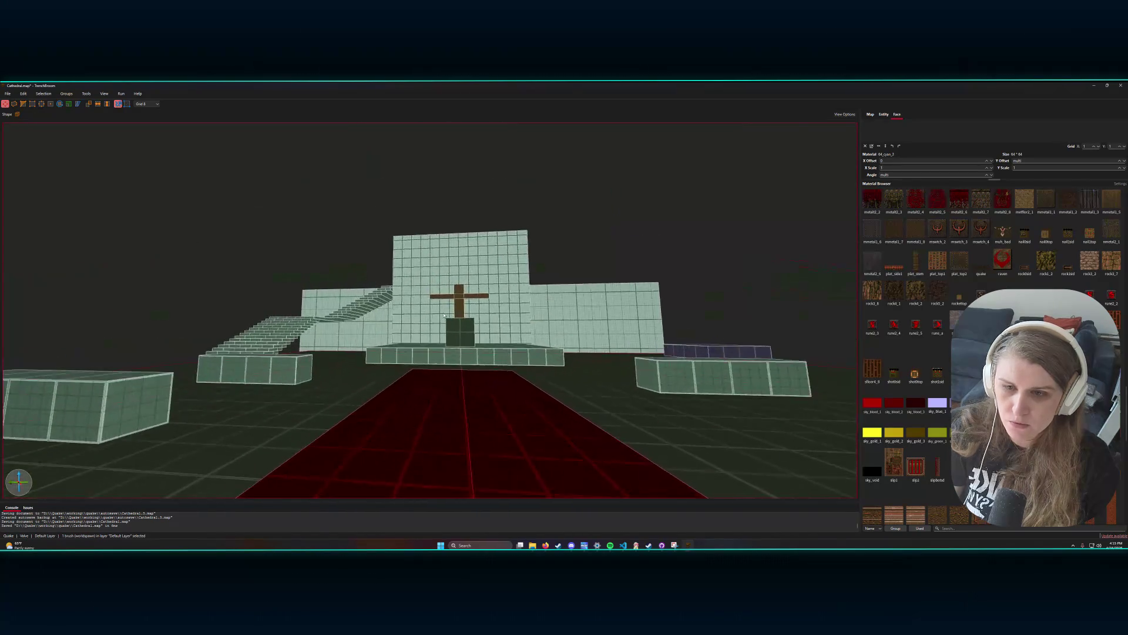
scroll(446, 343, down, 5)
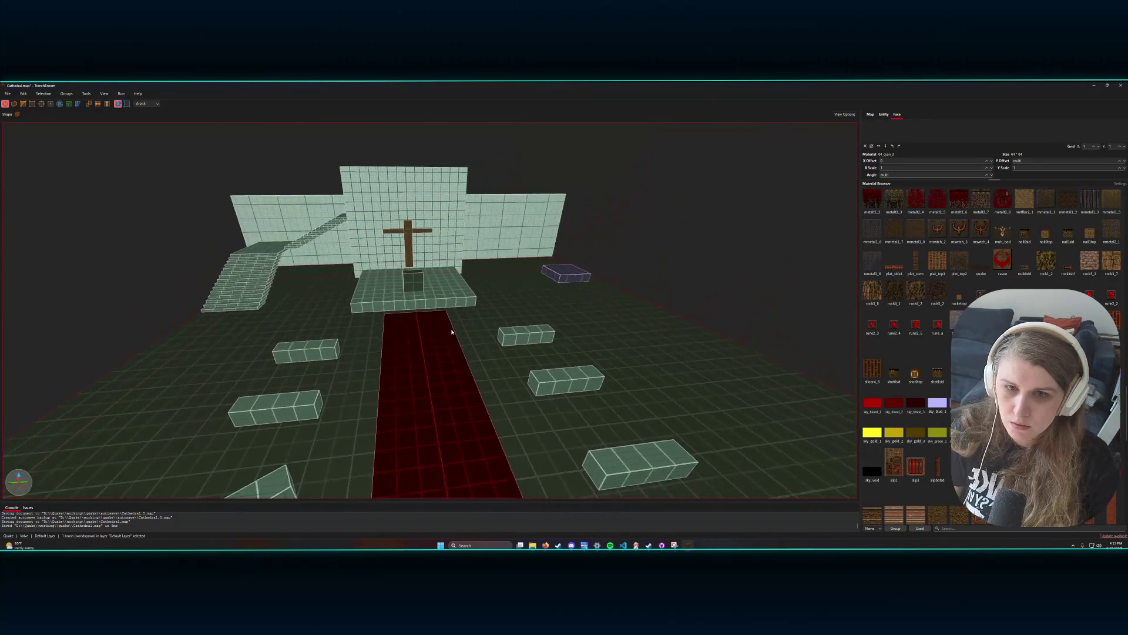
scroll(456, 324, up, 10)
scroll(489, 324, up, 5)
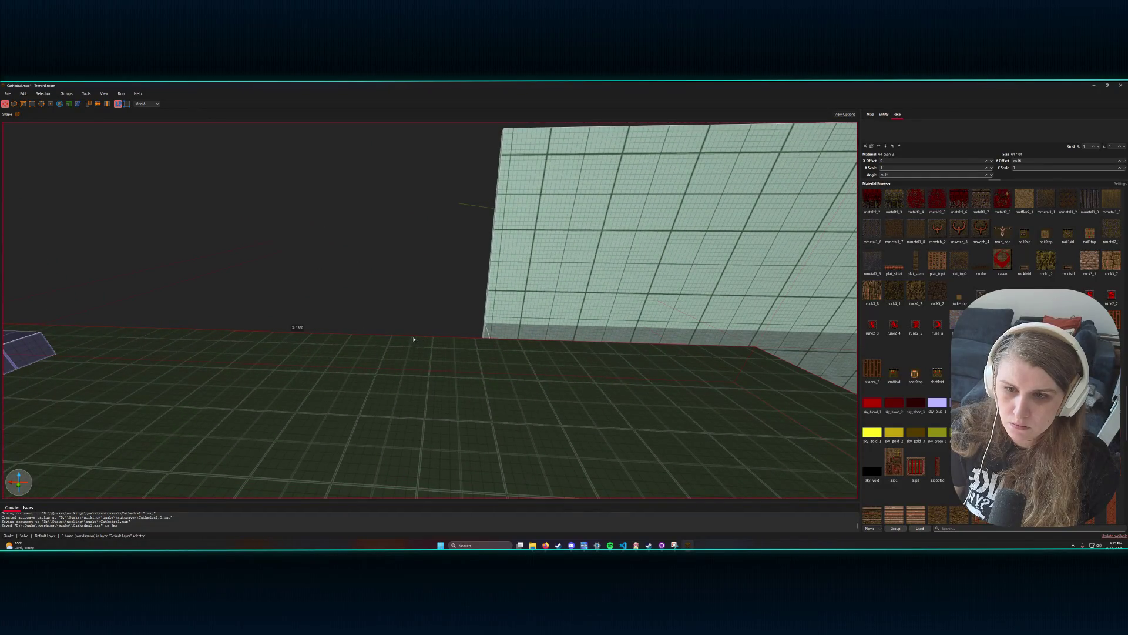
scroll(413, 339, down, 10)
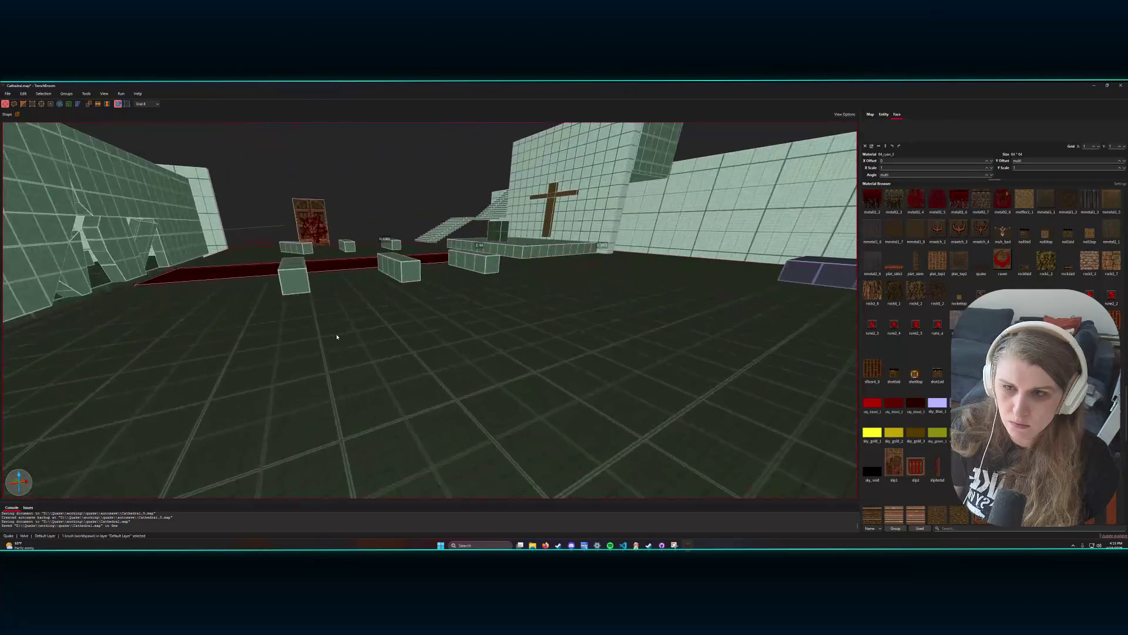
scroll(337, 336, up, 10)
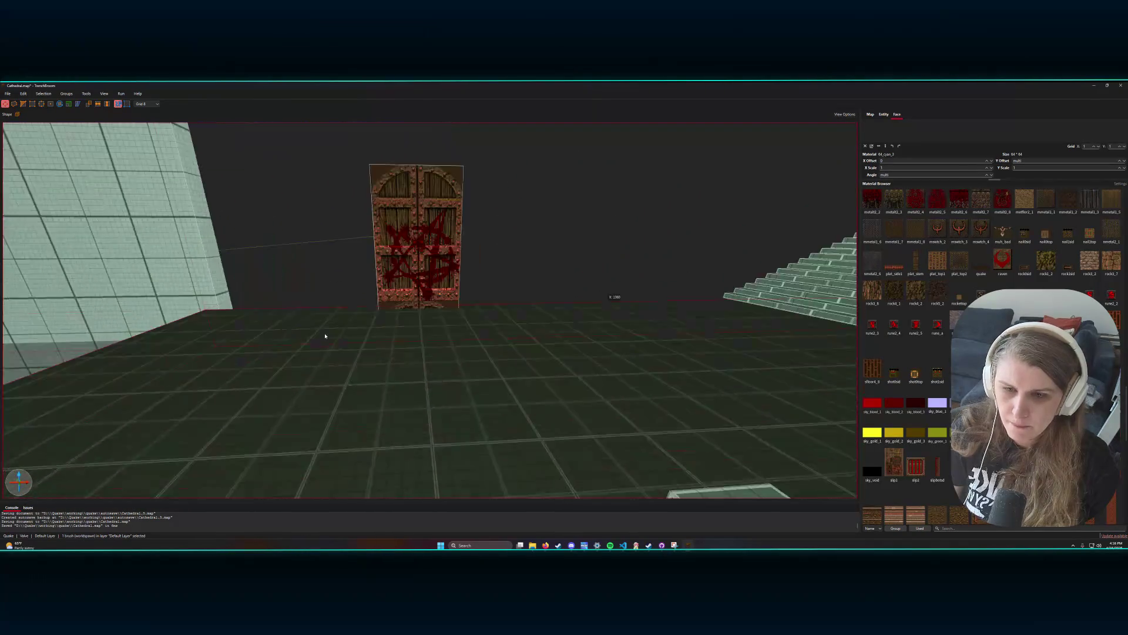
scroll(325, 336, up, 3)
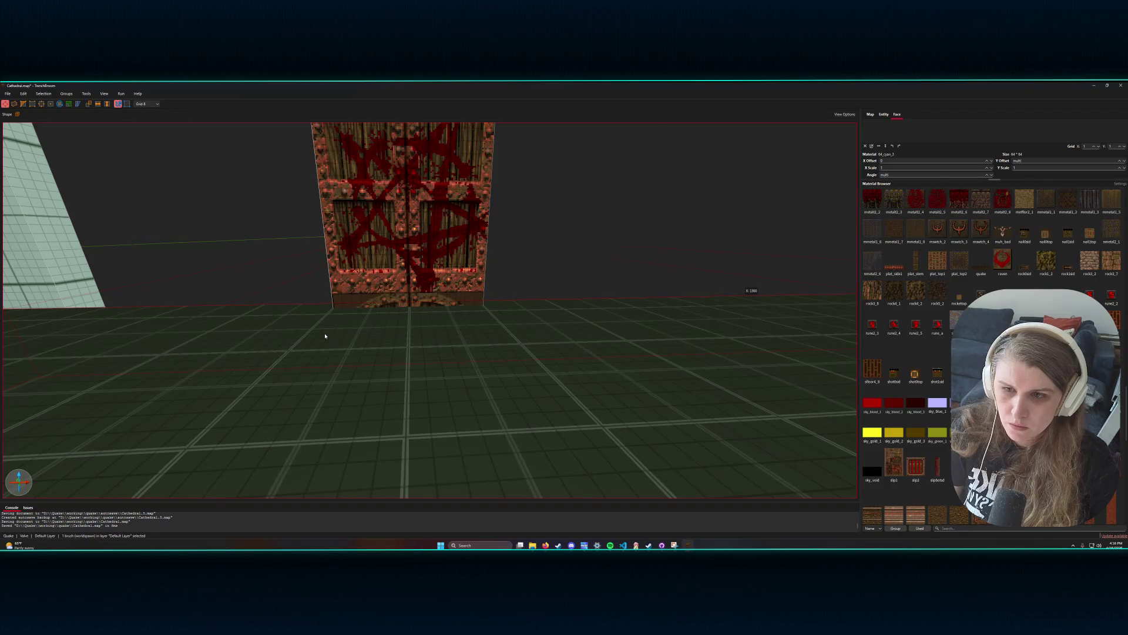
mouse_move(325, 336)
mouse_down()
mouse_move(501, 323)
mouse_move(461, 333)
mouse_move(404, 316)
mouse_move(410, 327)
mouse_move(399, 328)
mouse_move(415, 328)
mouse_up()
scroll(416, 328, up, 2)
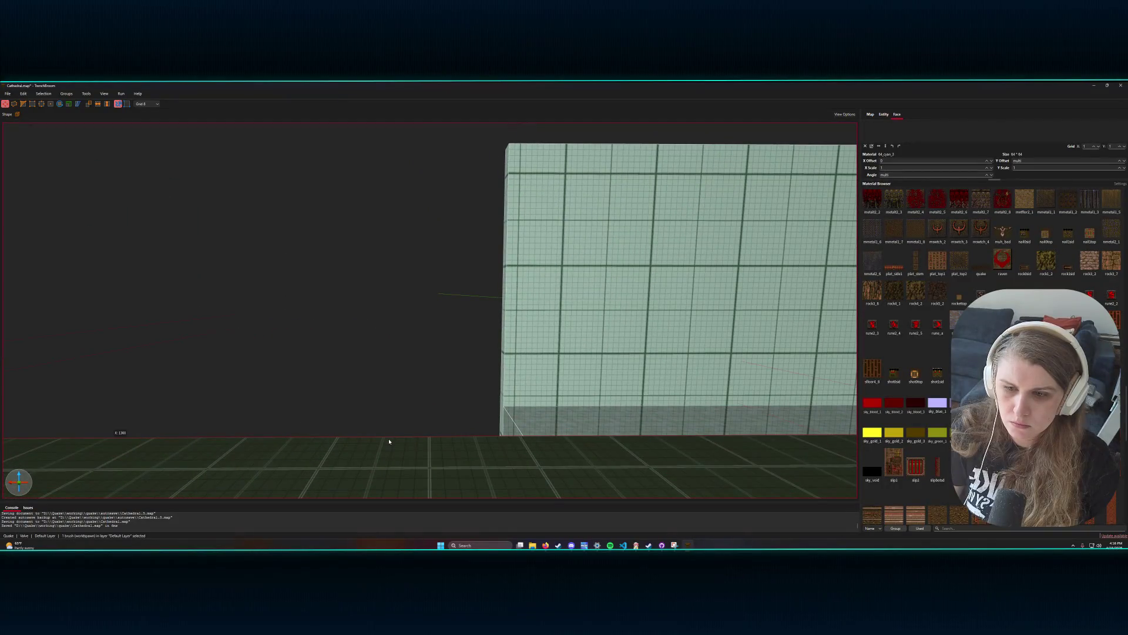
- Draw a new 128-unit square brush on the floor beside the pale wall, then browse to door textures
click(393, 386)
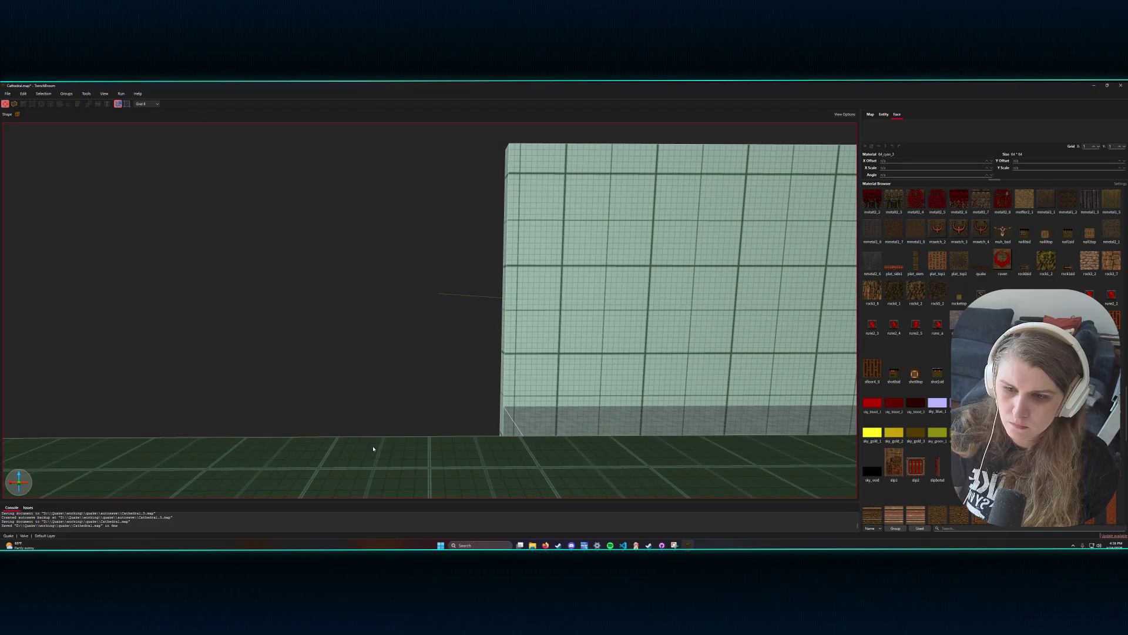
drag(331, 444, 518, 441)
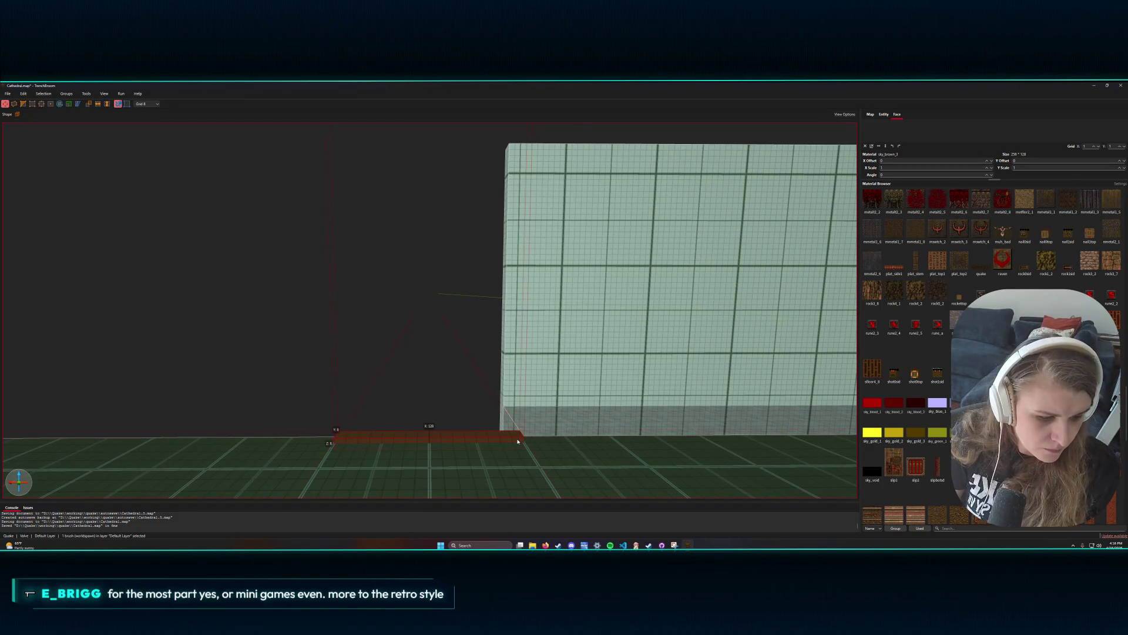
drag(372, 433, 432, 399)
mouse_move(504, 342)
mouse_down()
mouse_move(493, 340)
mouse_move(496, 297)
mouse_move(513, 254)
mouse_up()
scroll(905, 352, down, 15)
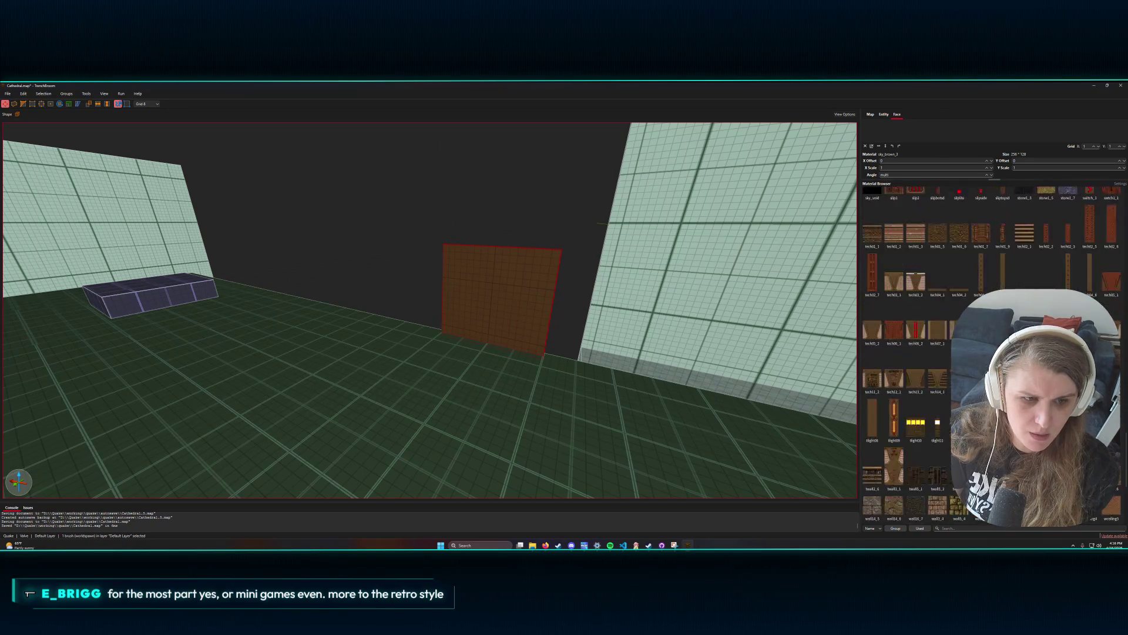
scroll(905, 352, up, 15)
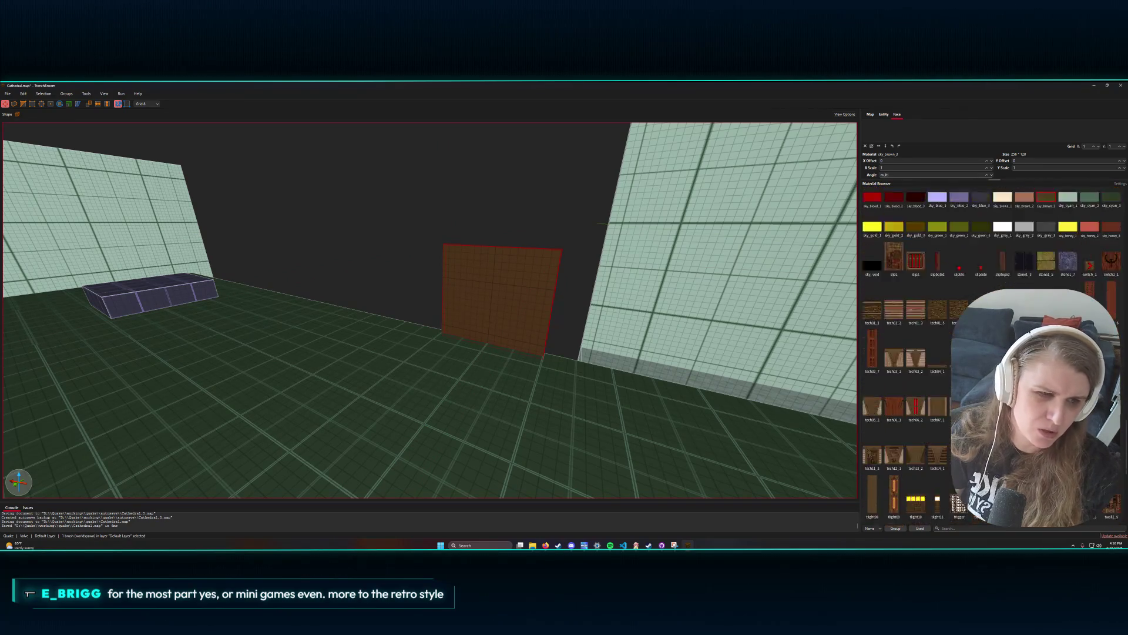
scroll(905, 353, up, 5)
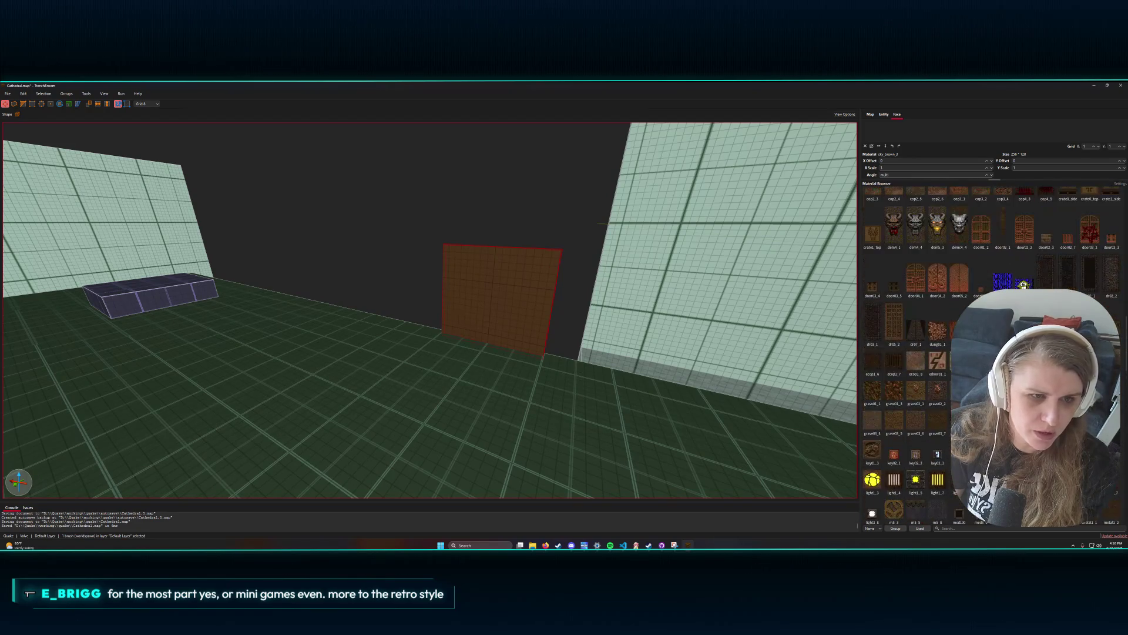
- Apply the door04_1 door texture to the new brush and raise it two grid steps
click(922, 284)
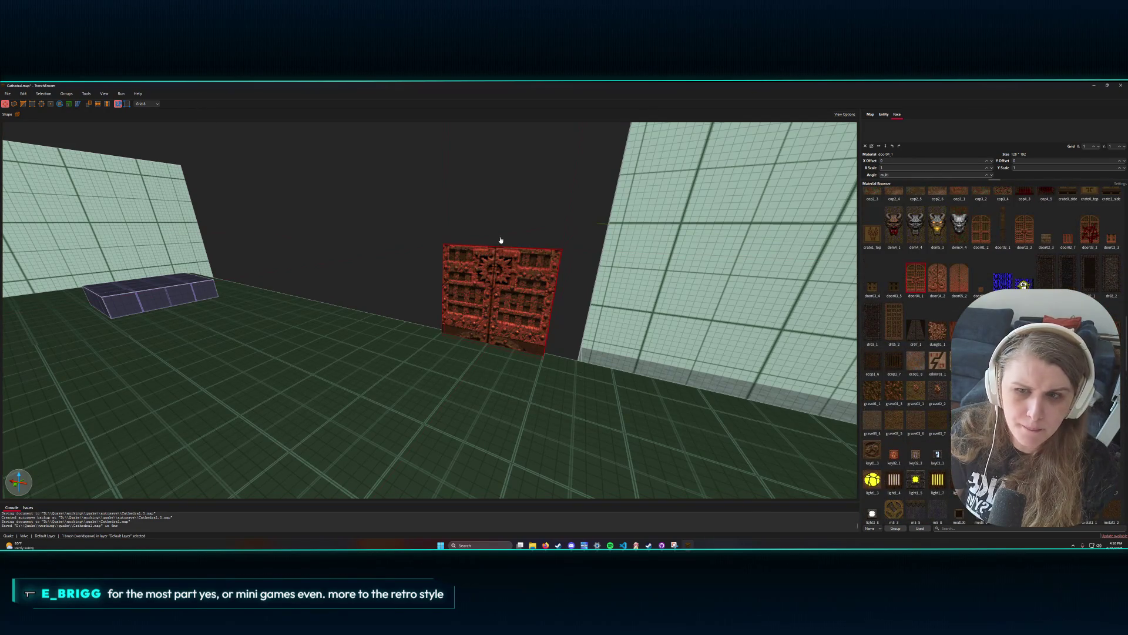
mouse_move(499, 253)
mouse_down()
mouse_move(504, 219)
mouse_move(504, 235)
mouse_up()
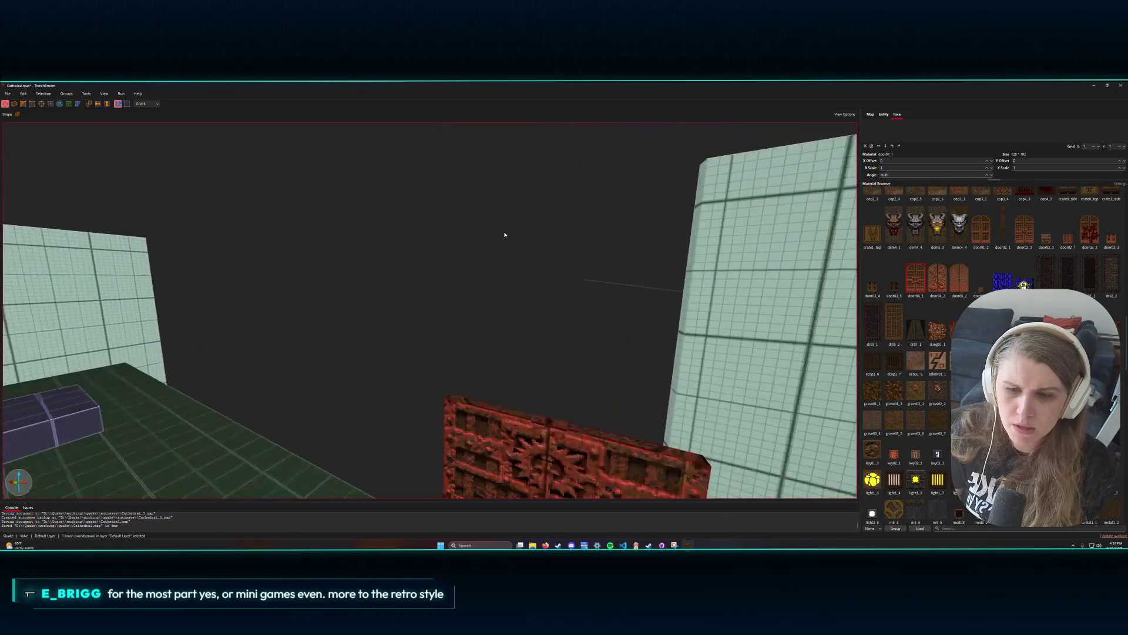
scroll(504, 234, down, 3)
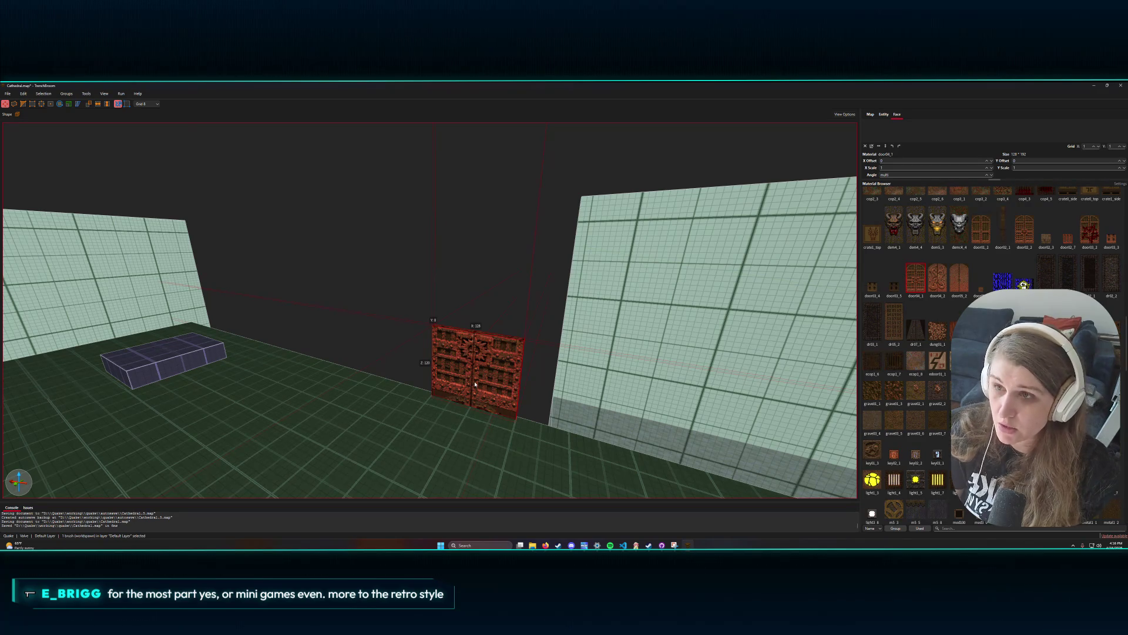
click(117, 103)
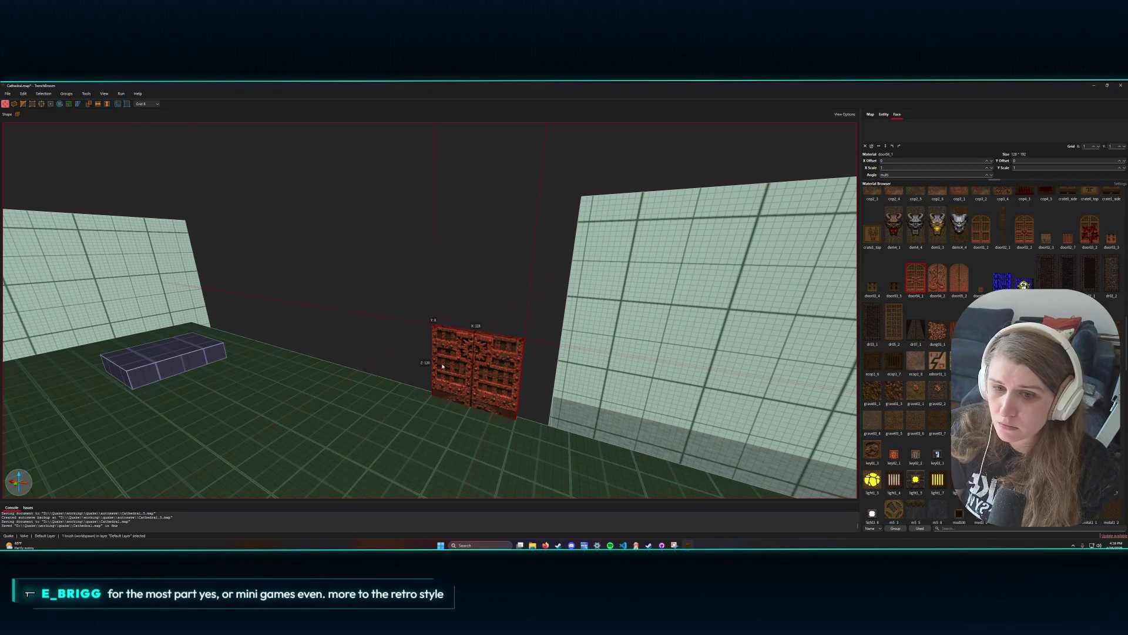
key(Page_Up)
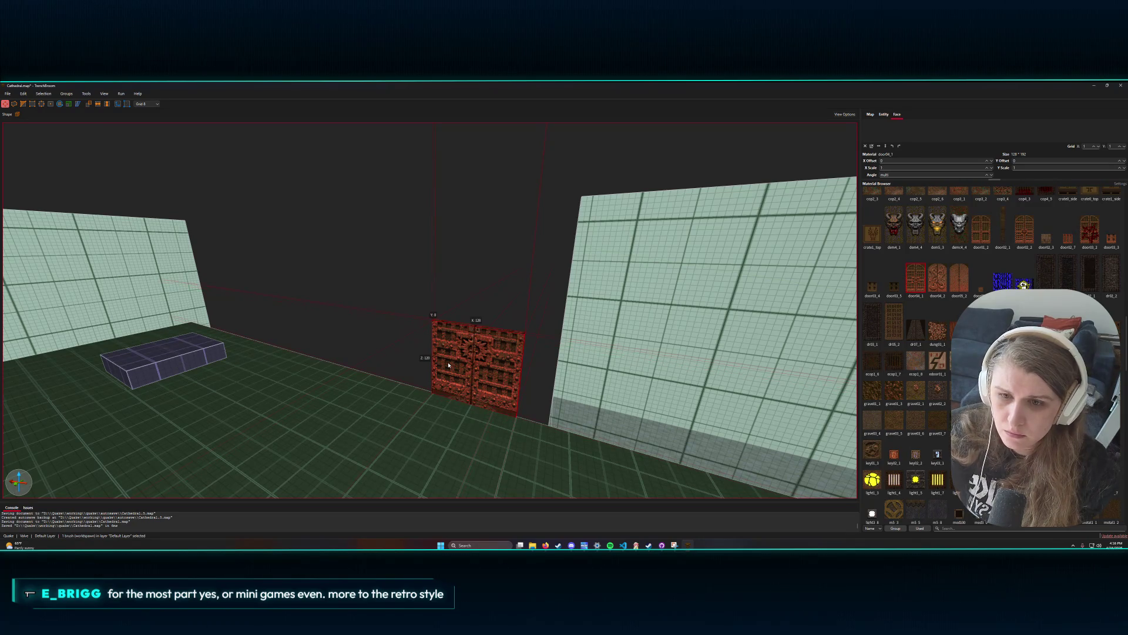
key(Page_Up)
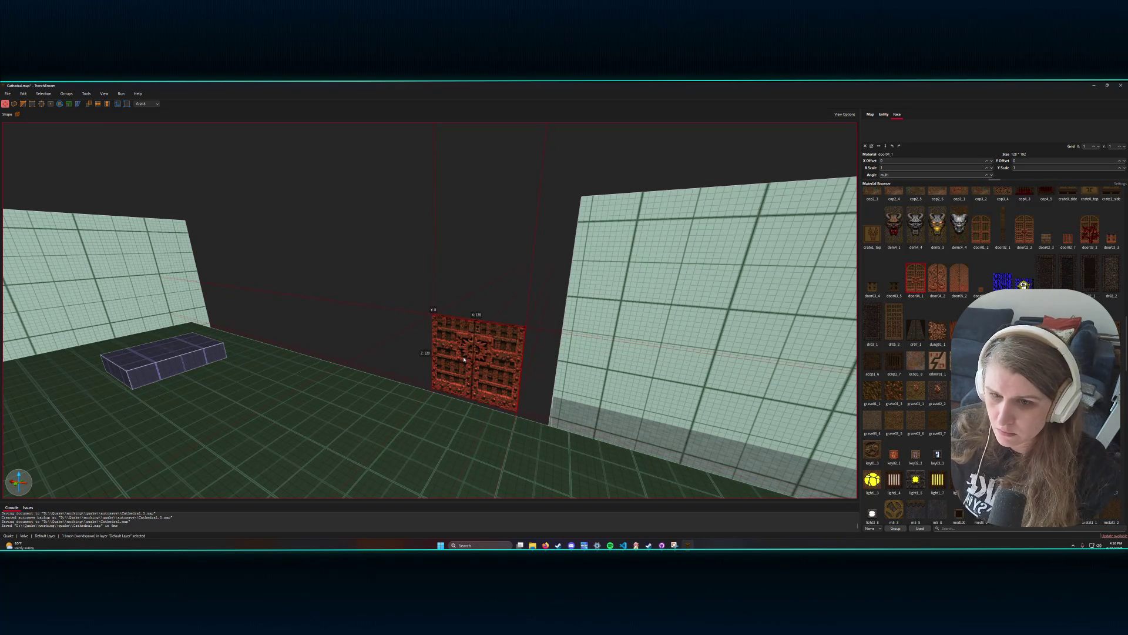
key(Escape)
- Resize the door's top and bottom faces to height 200, then lower it one grid step
click(469, 403)
drag(467, 412, 469, 403)
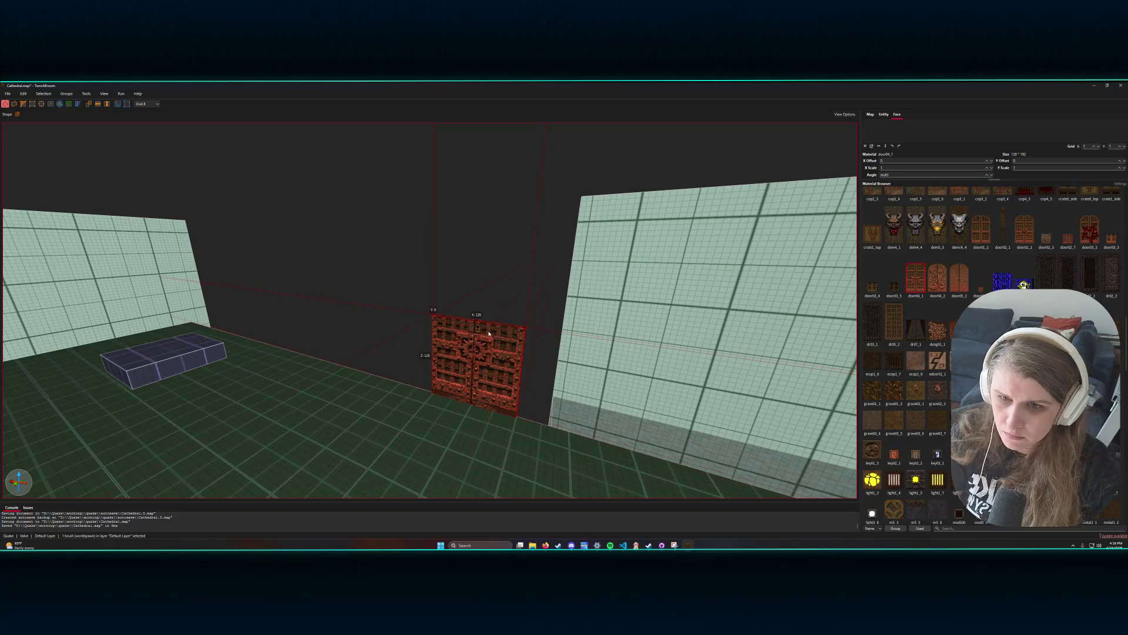
drag(500, 317, 501, 260)
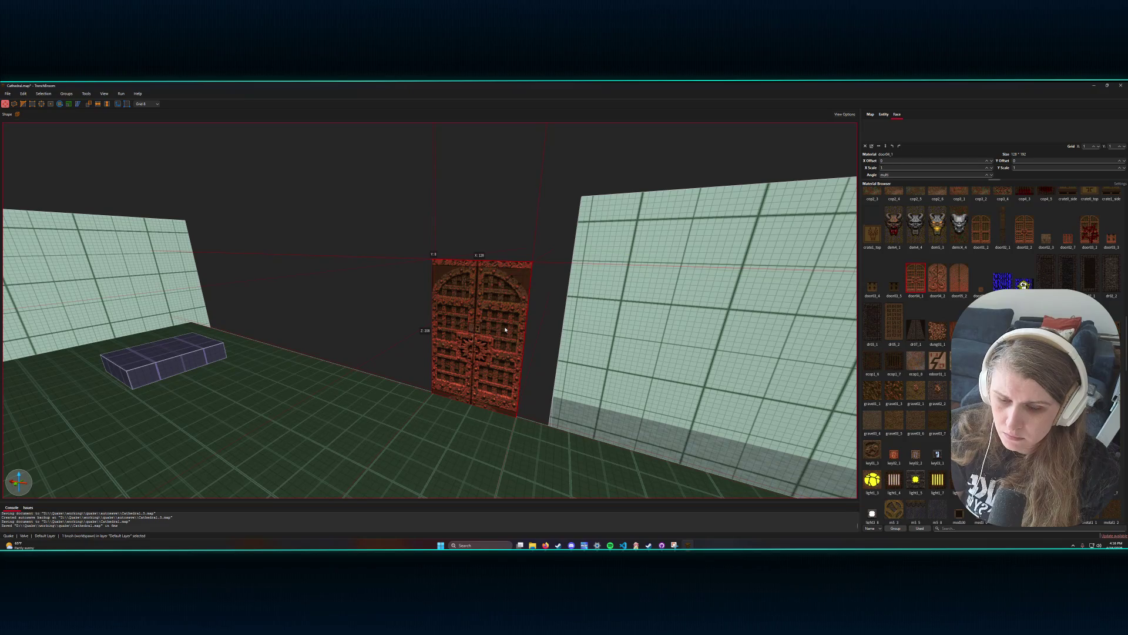
drag(488, 391, 489, 371)
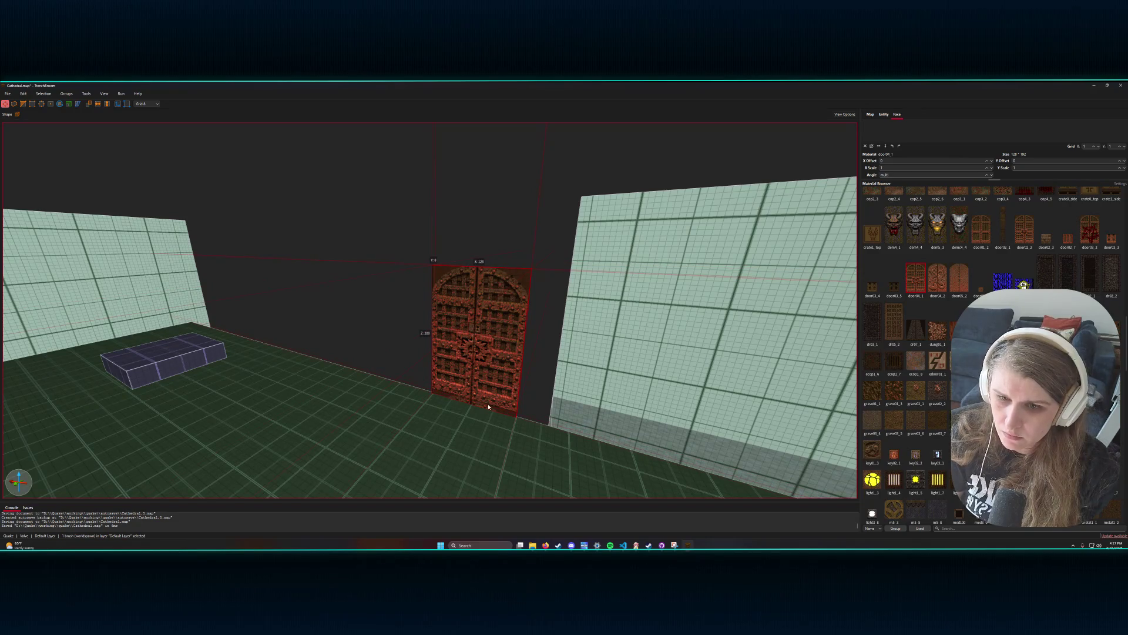
drag(491, 397, 493, 388)
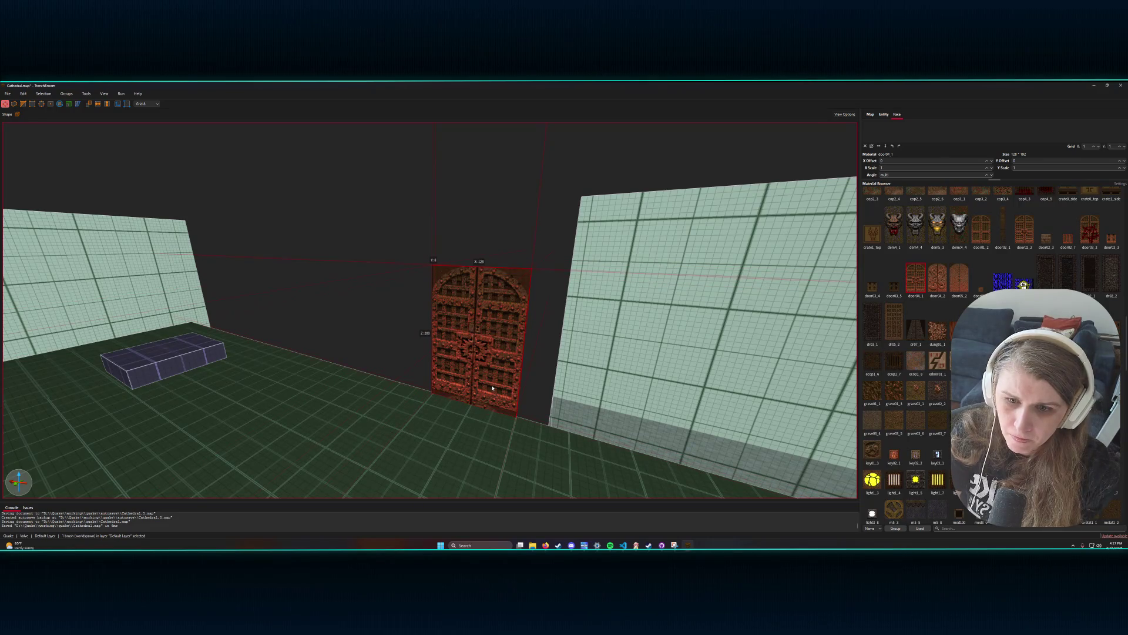
click(118, 104)
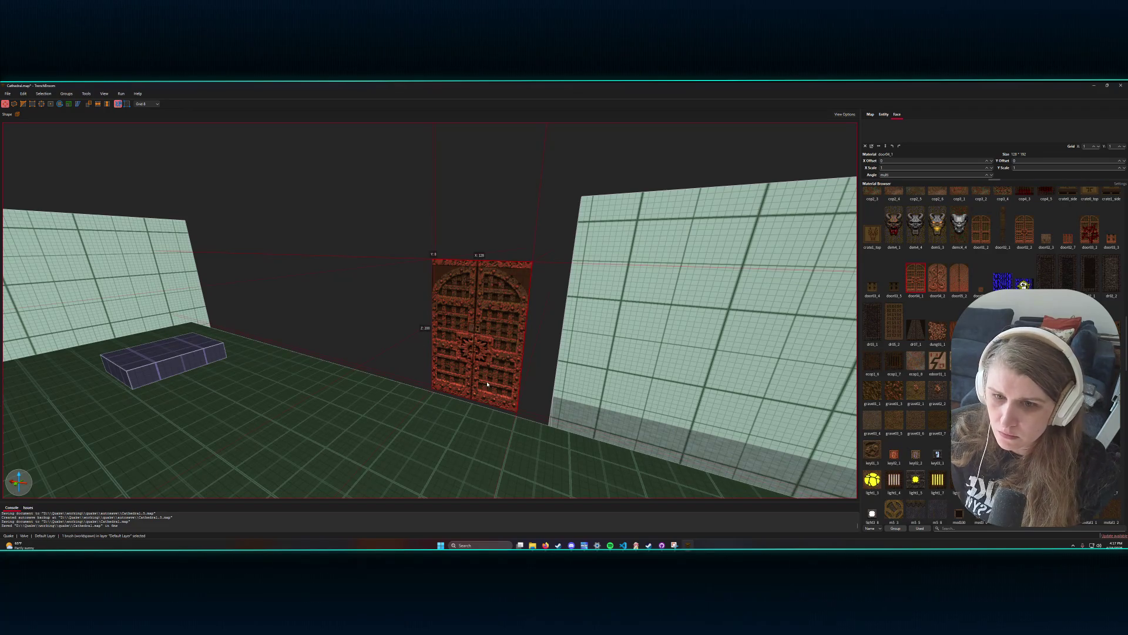
key(Page_Down)
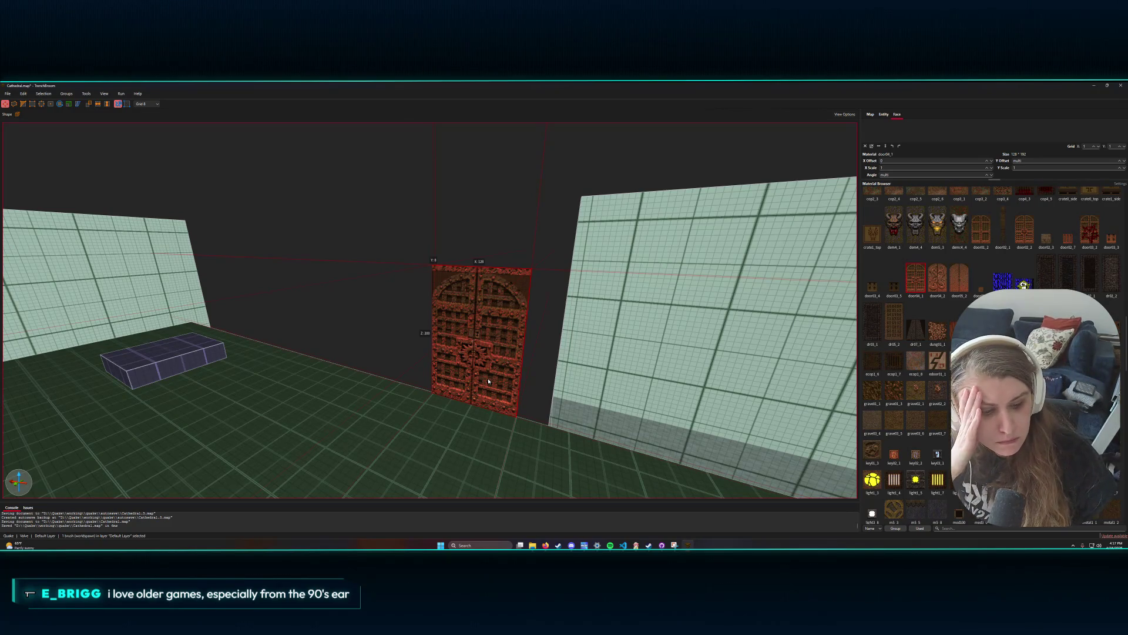
scroll(470, 376, down, 10)
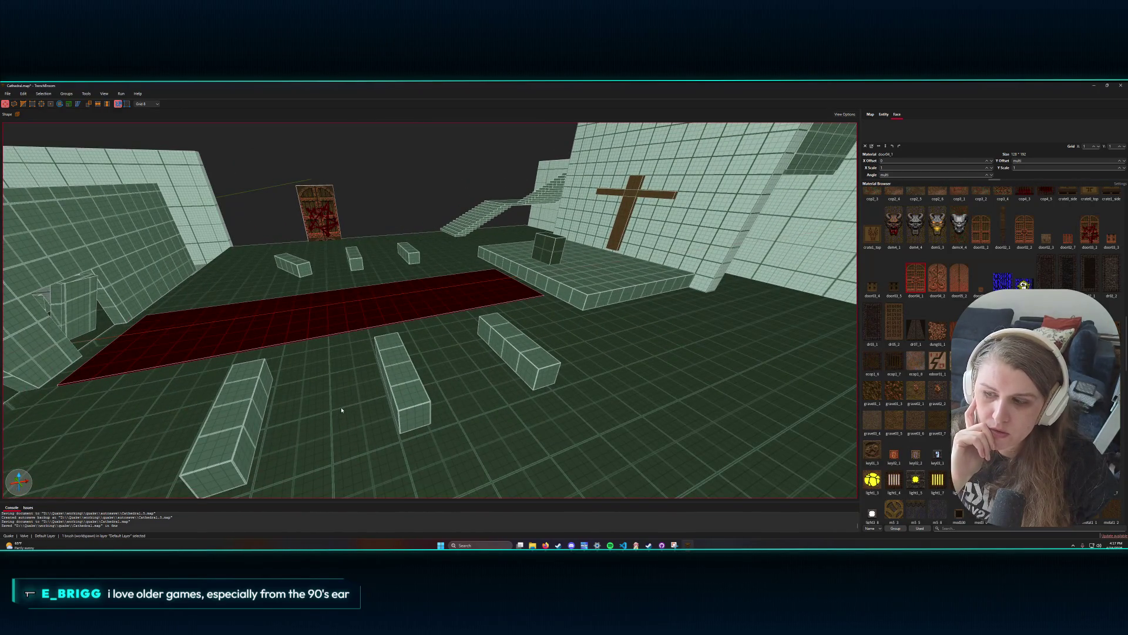
key(w)
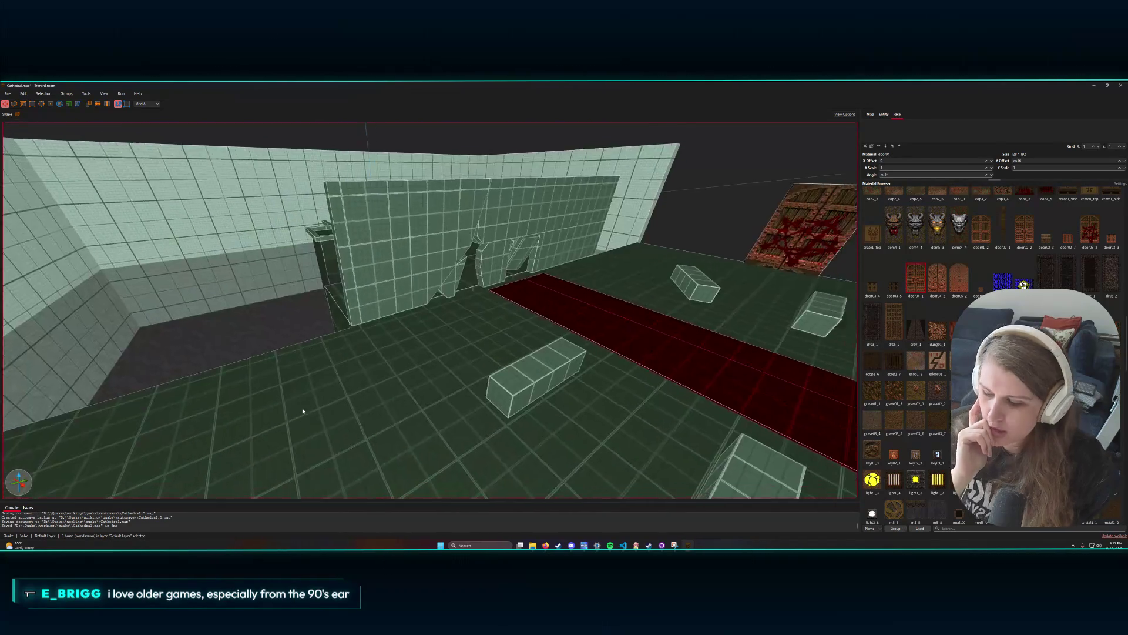
key(w)
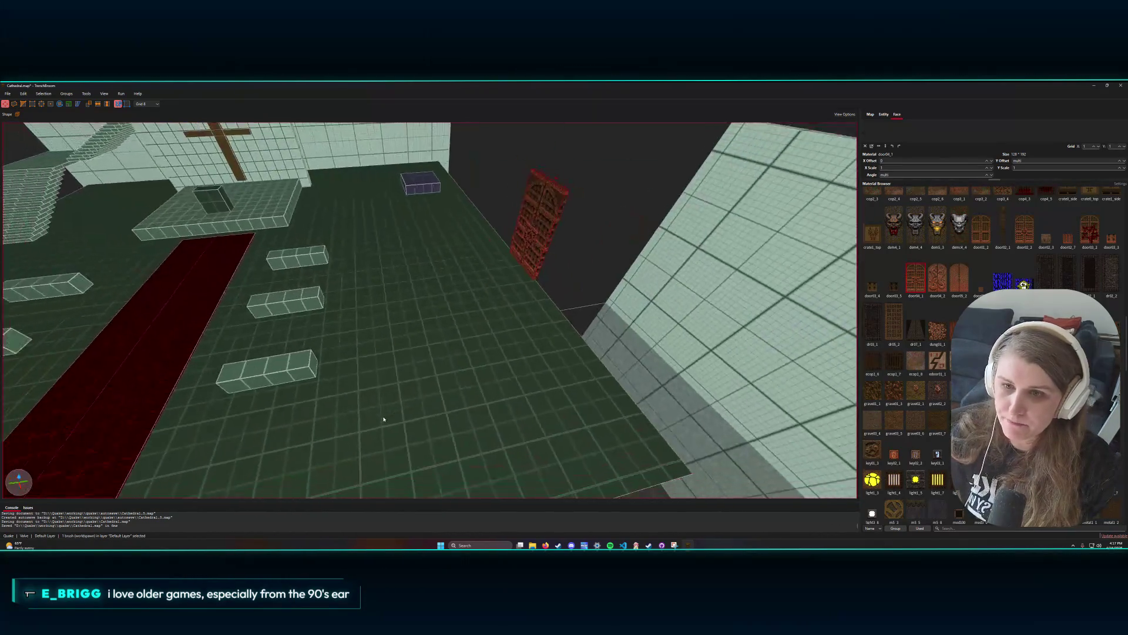
scroll(384, 419, down, 10)
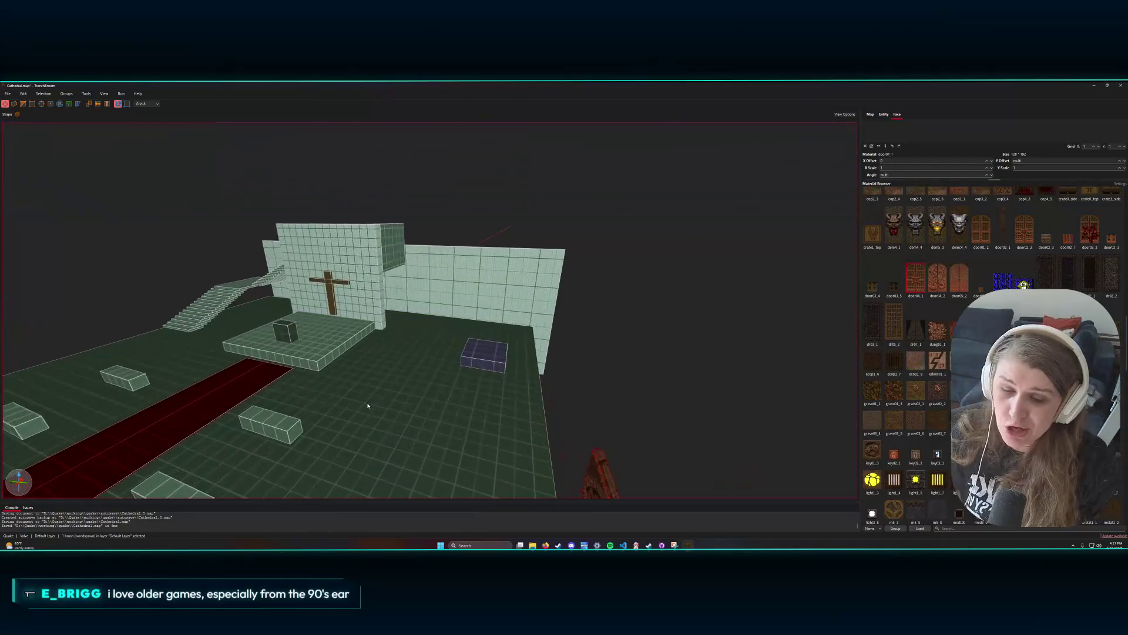
key(w)
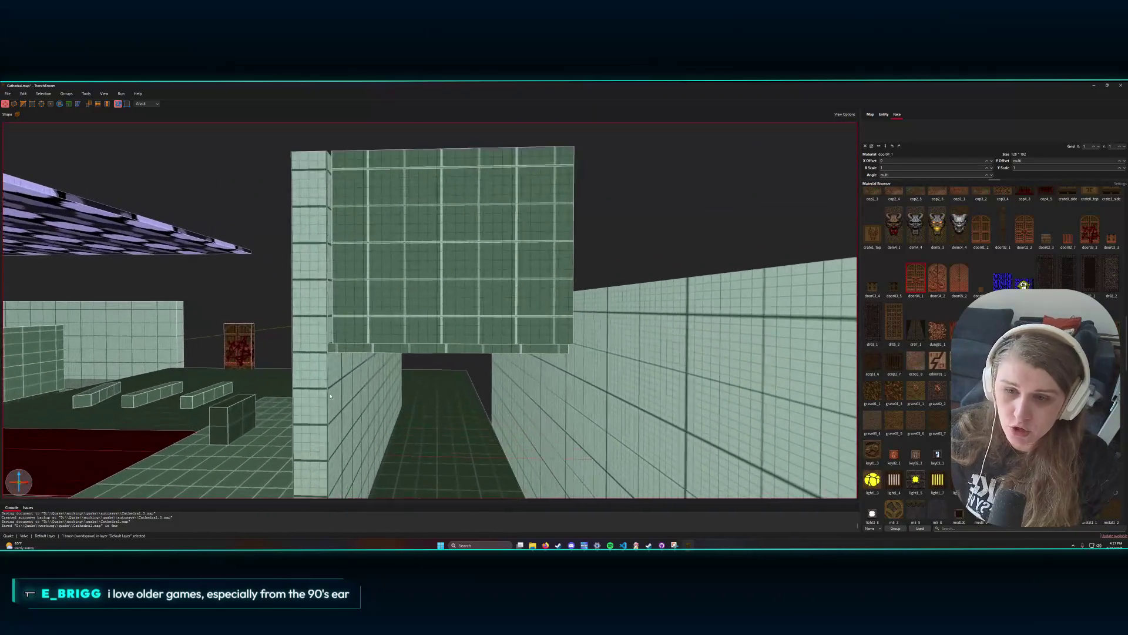
key(w)
key(s)
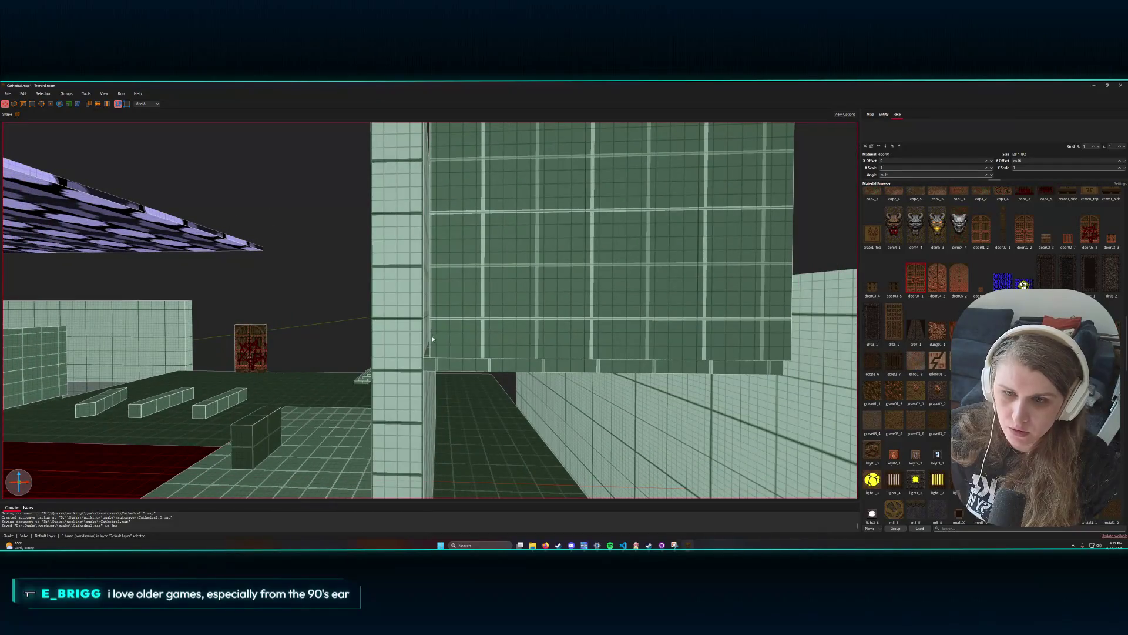
click(448, 367)
- Shift the wall block above the lintel left, moving the green wall brush 8 units over
click(464, 335)
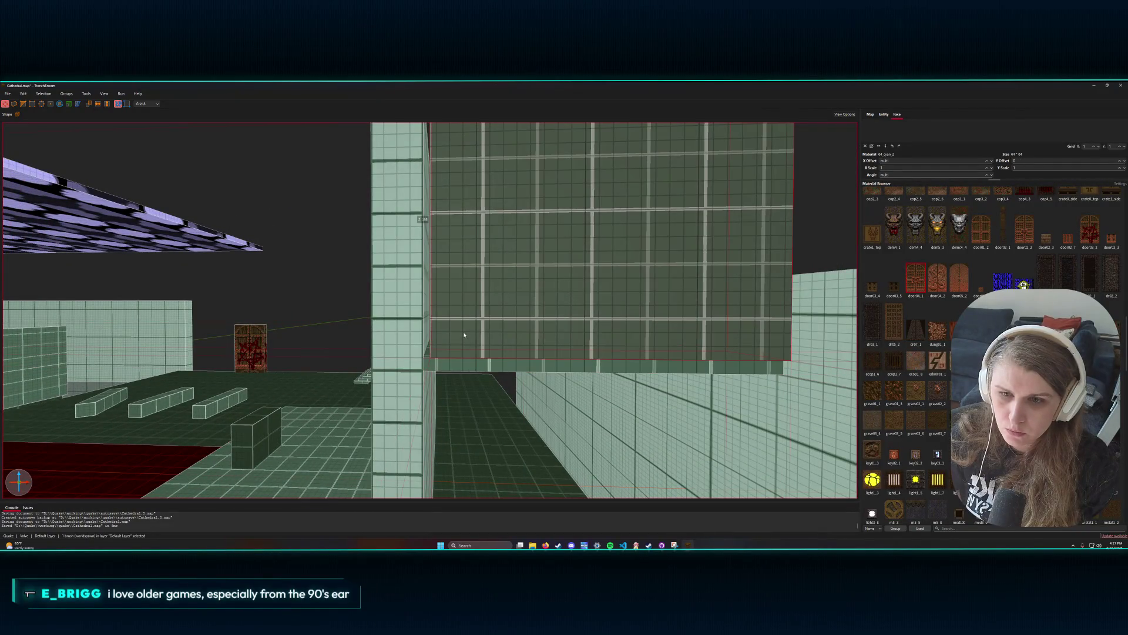
drag(458, 335, 456, 335)
key(w)
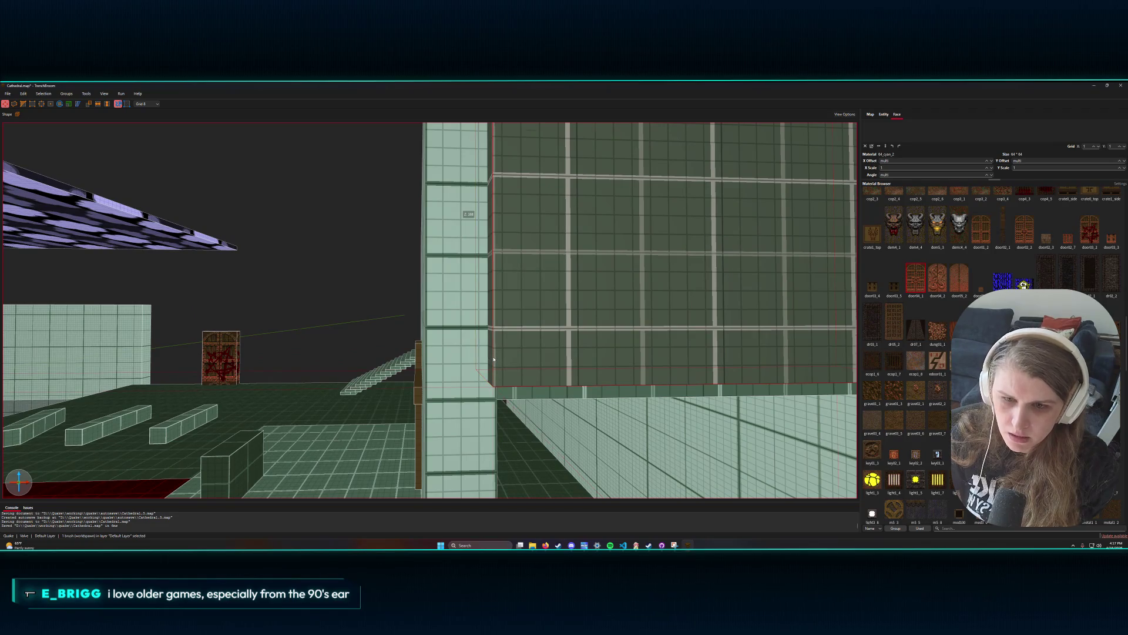
key(w)
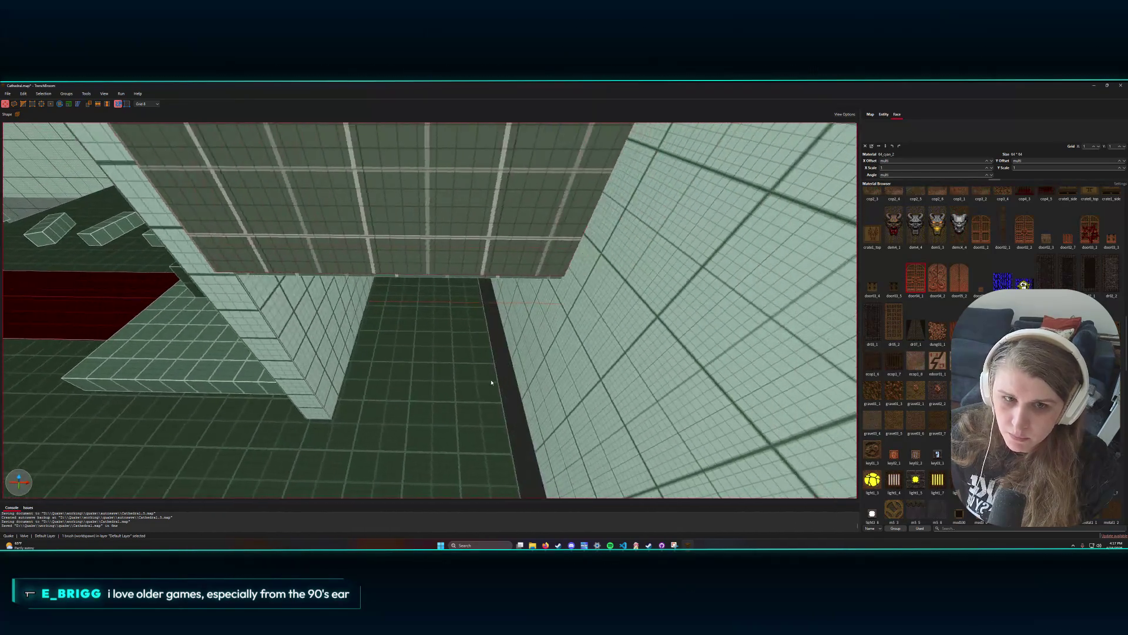
key(s)
key(s)
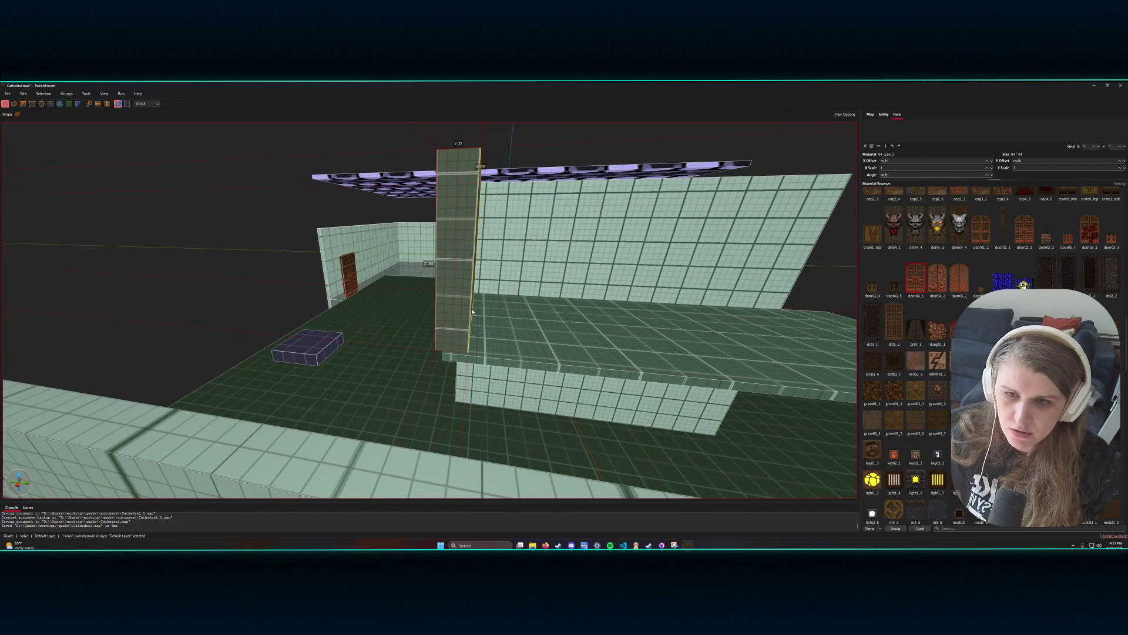
scroll(442, 318, up, 3)
key(w)
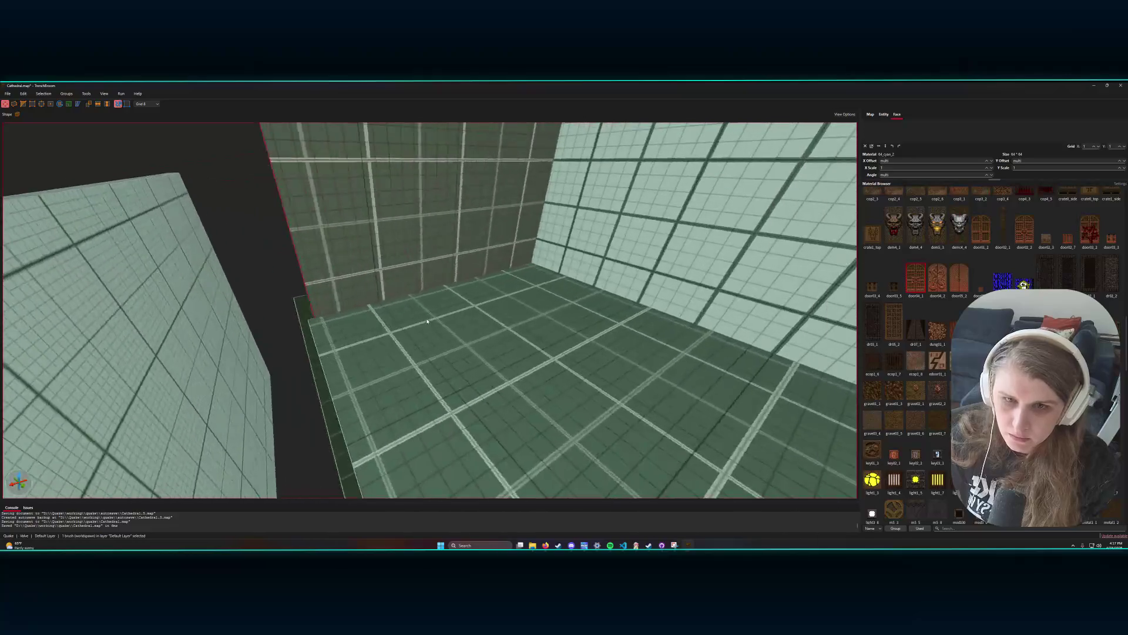
key(s)
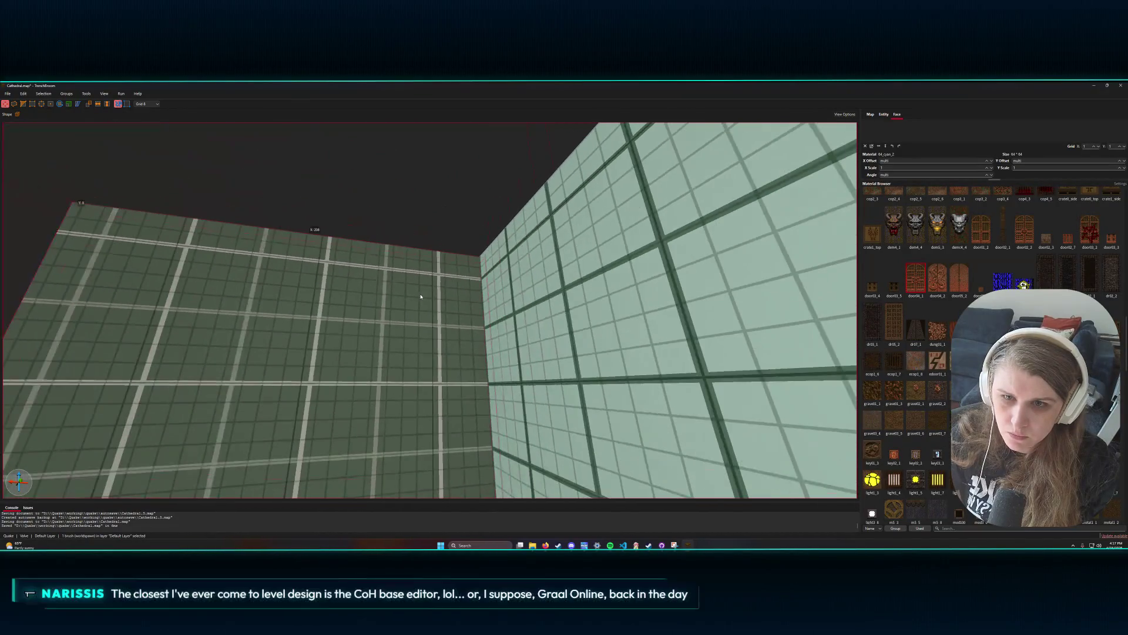
drag(419, 298, 413, 300)
- Extend the vertical slab's bottom downward and shift it slightly left beside the cross wall
key(s)
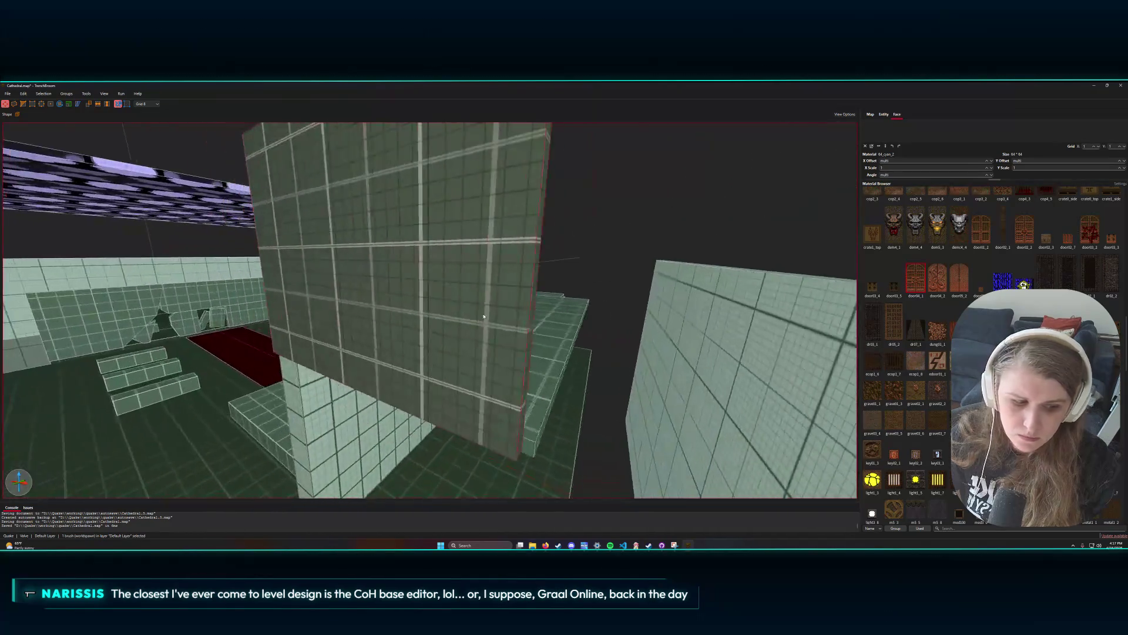
key(w)
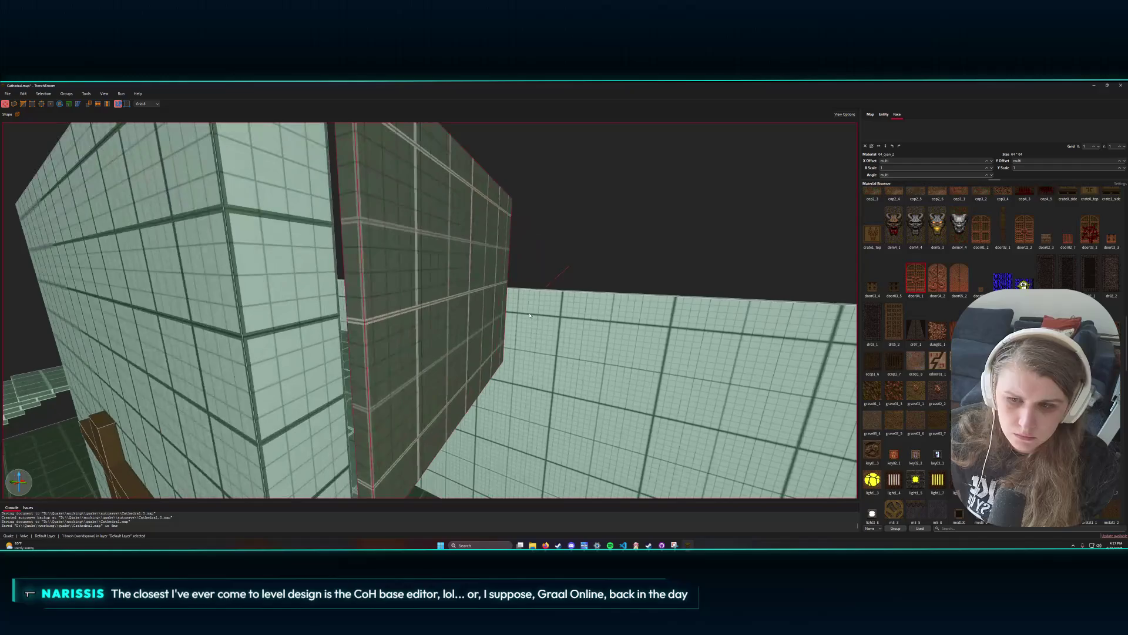
key(s)
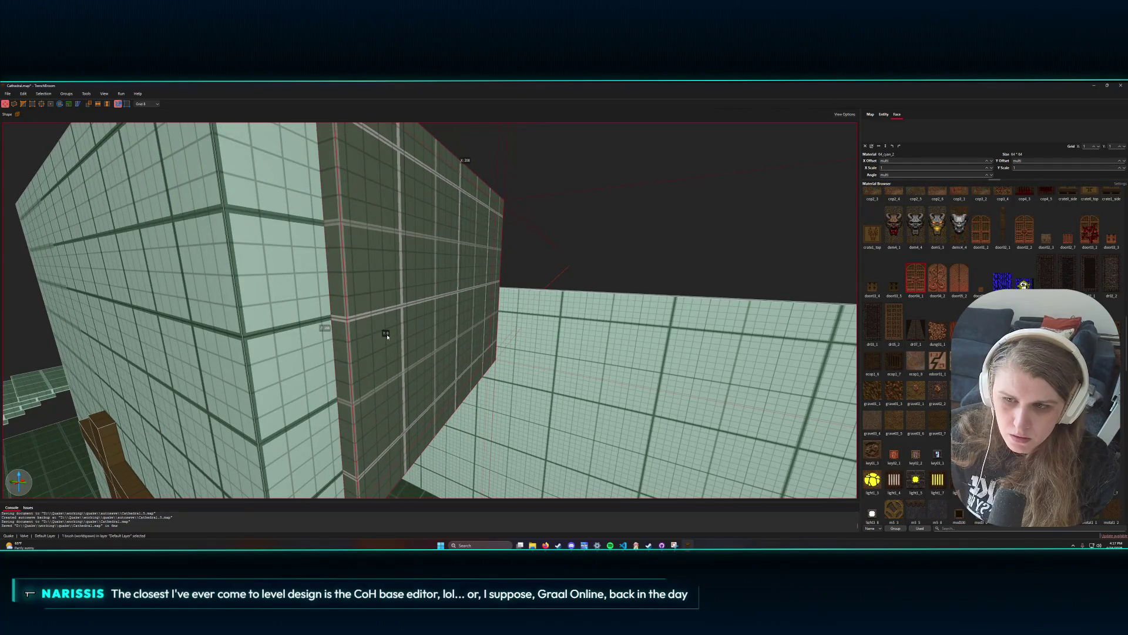
key(w)
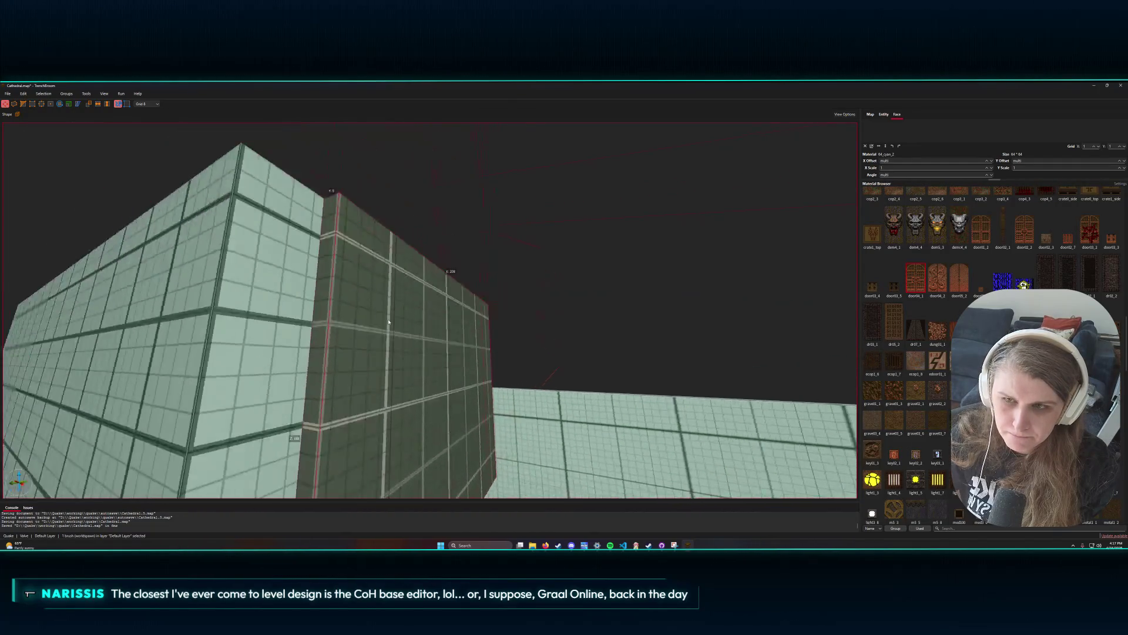
key(s)
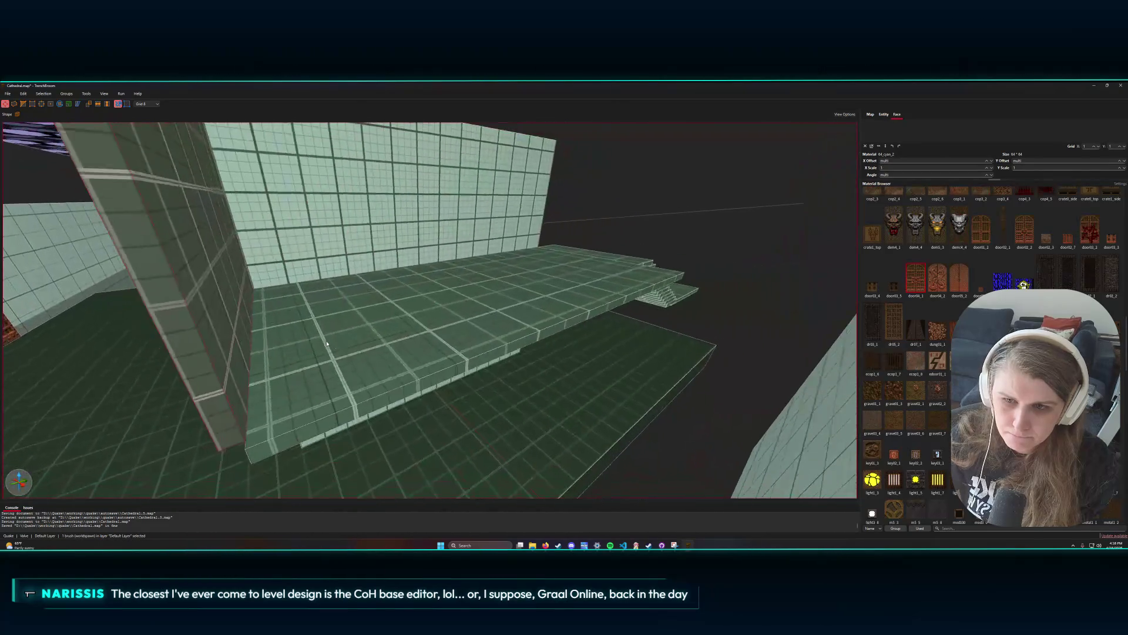
drag(312, 325, 311, 333)
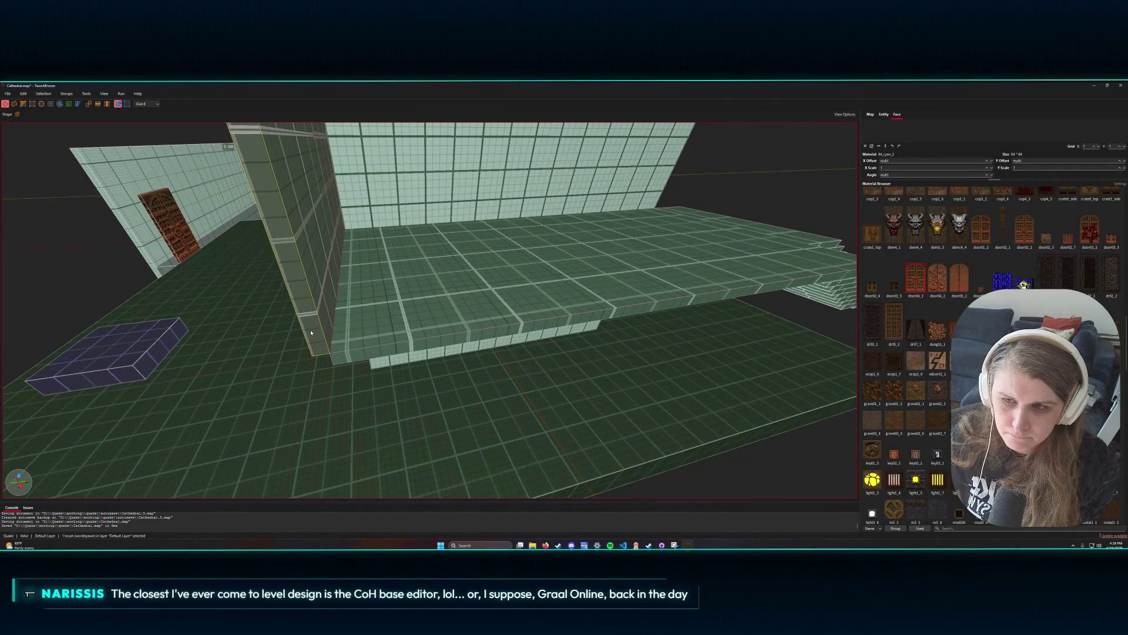
key(w)
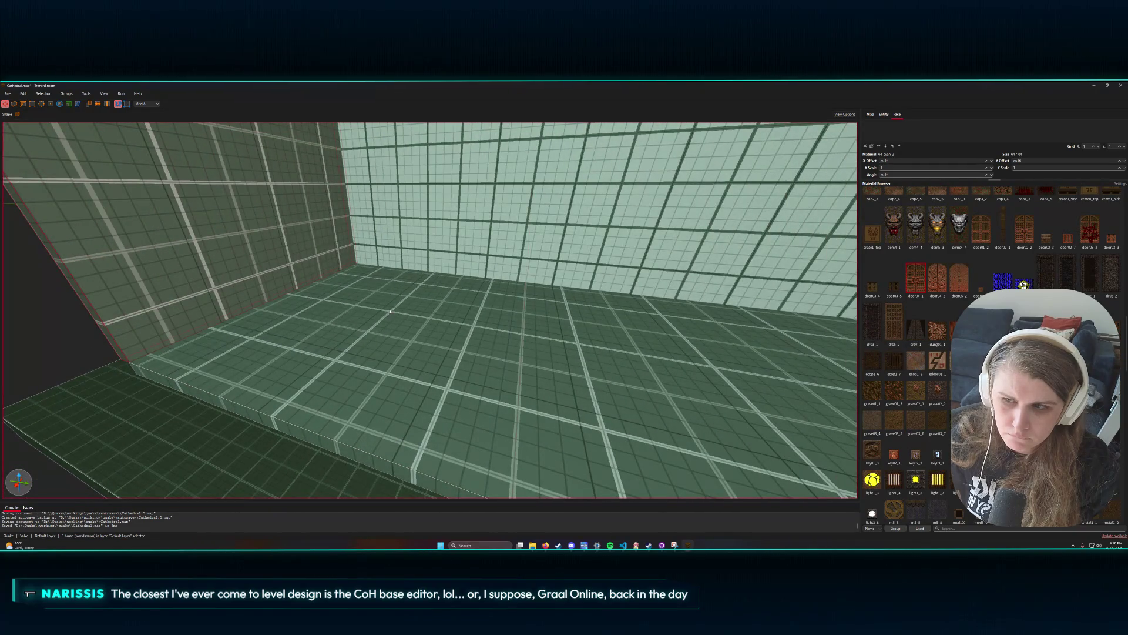
key(s)
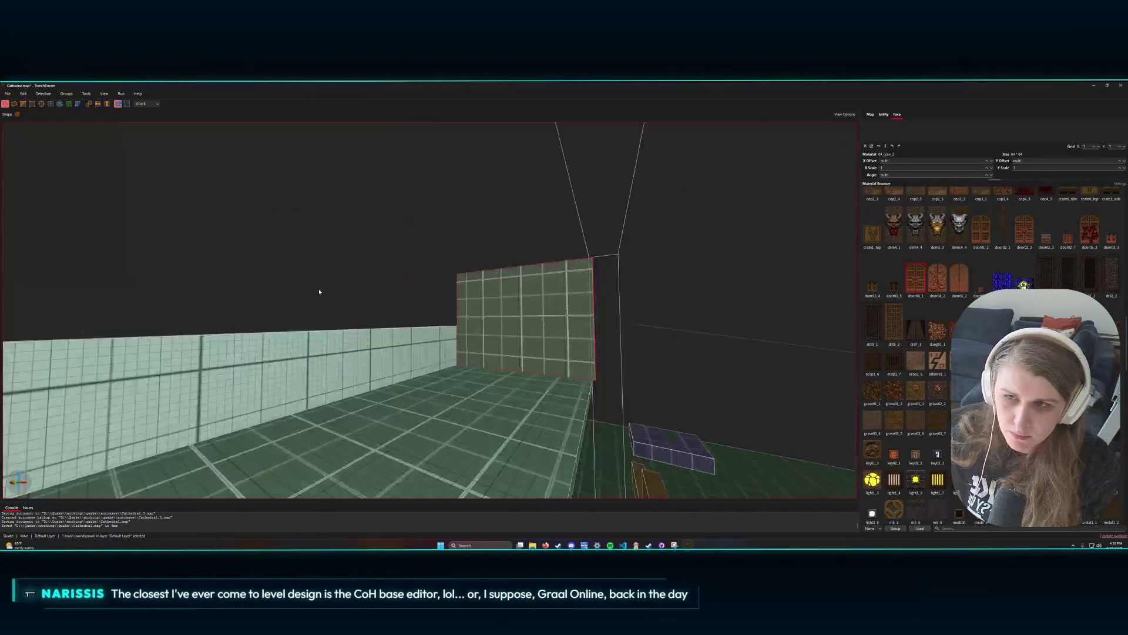
key(w)
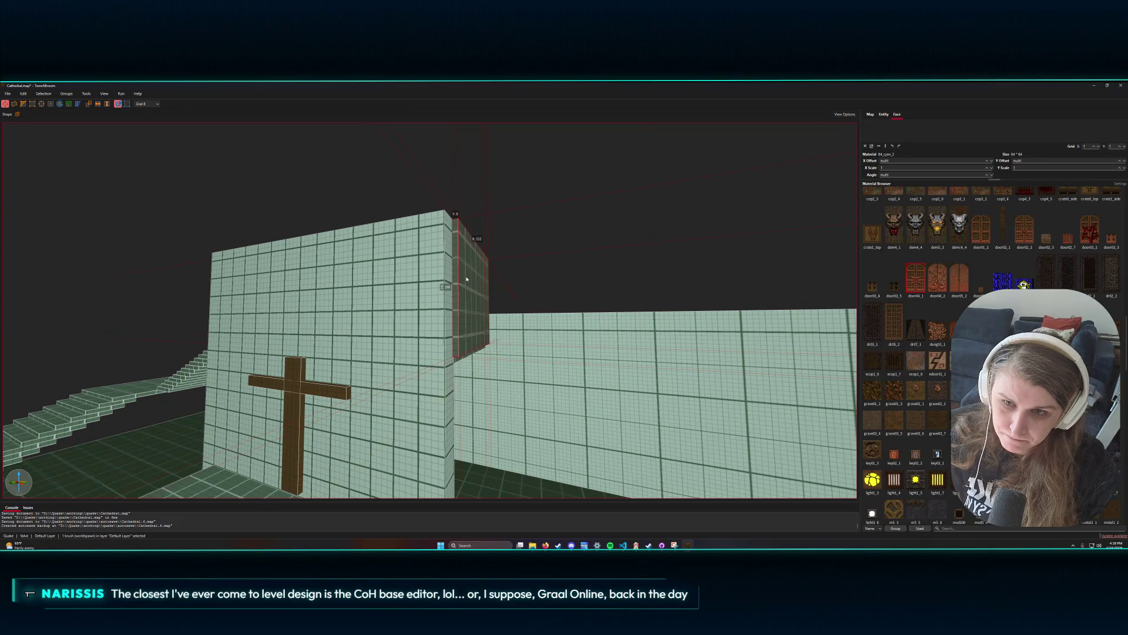
mouse_move(466, 279)
mouse_down()
mouse_move(435, 277)
mouse_move(463, 290)
mouse_move(451, 276)
mouse_up()
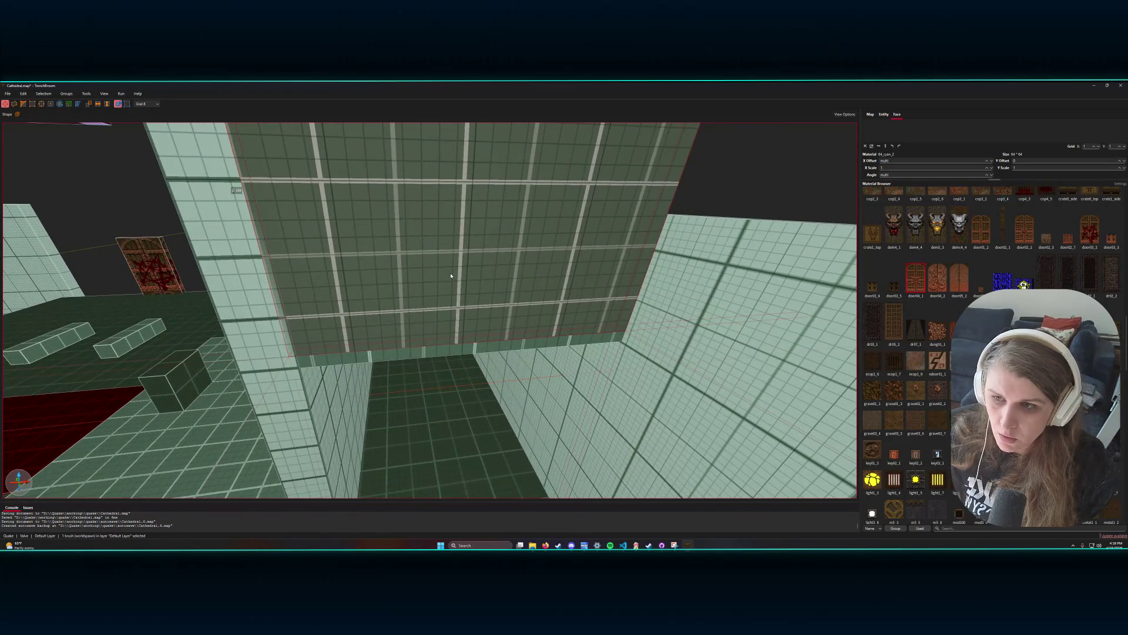
- Set the grid size to 2 and select the upper wall face, nudging its texture
click(153, 104)
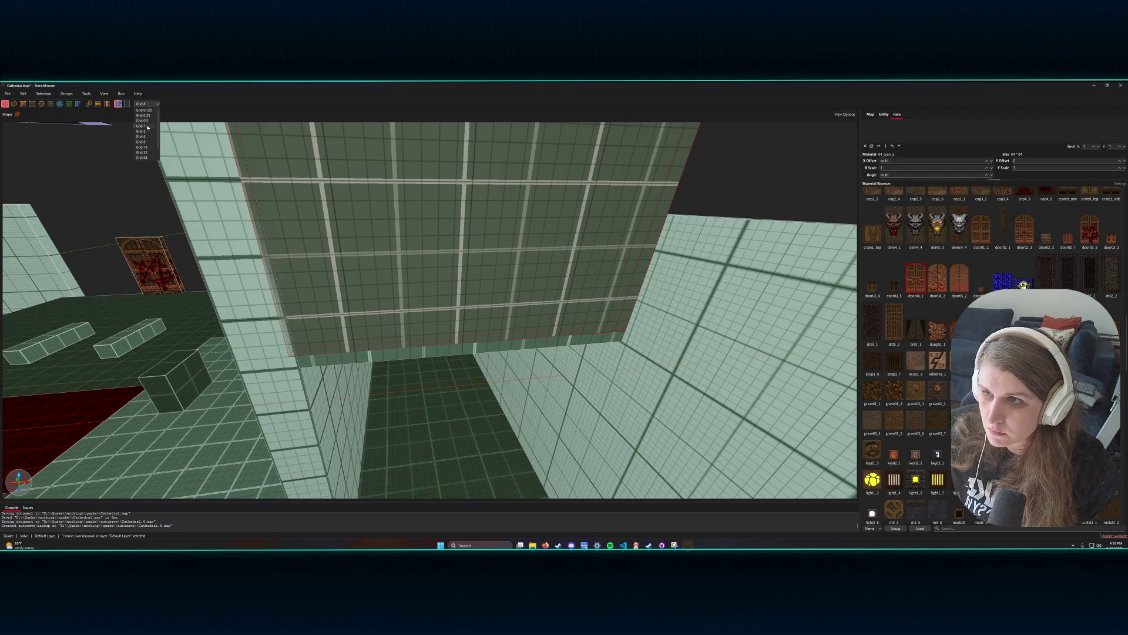
click(146, 131)
click(316, 265)
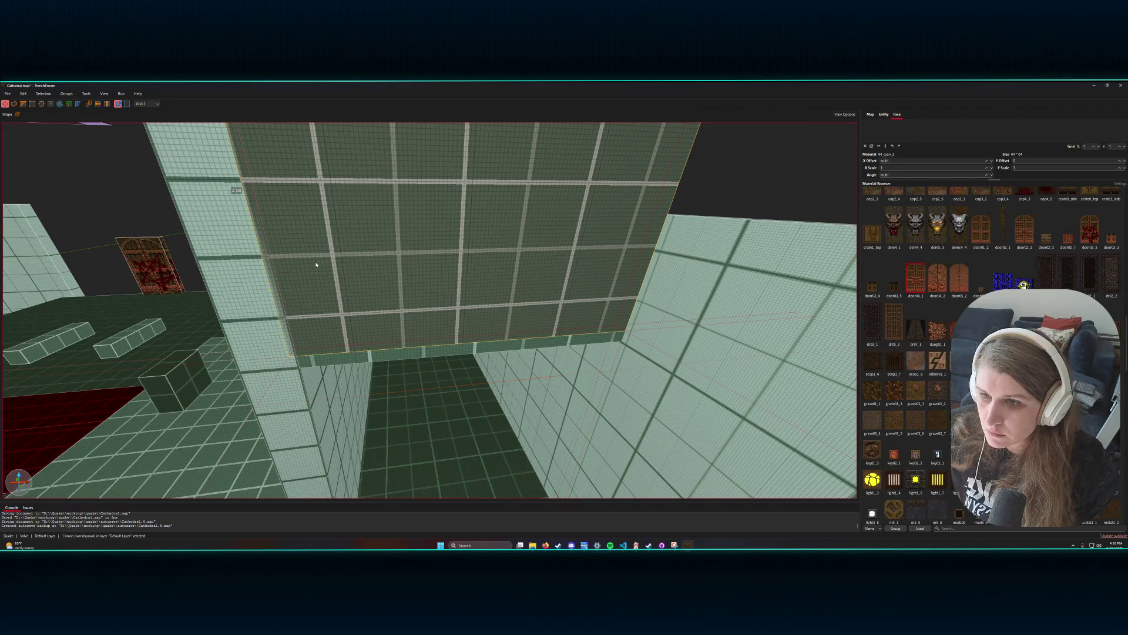
drag(317, 264, 320, 263)
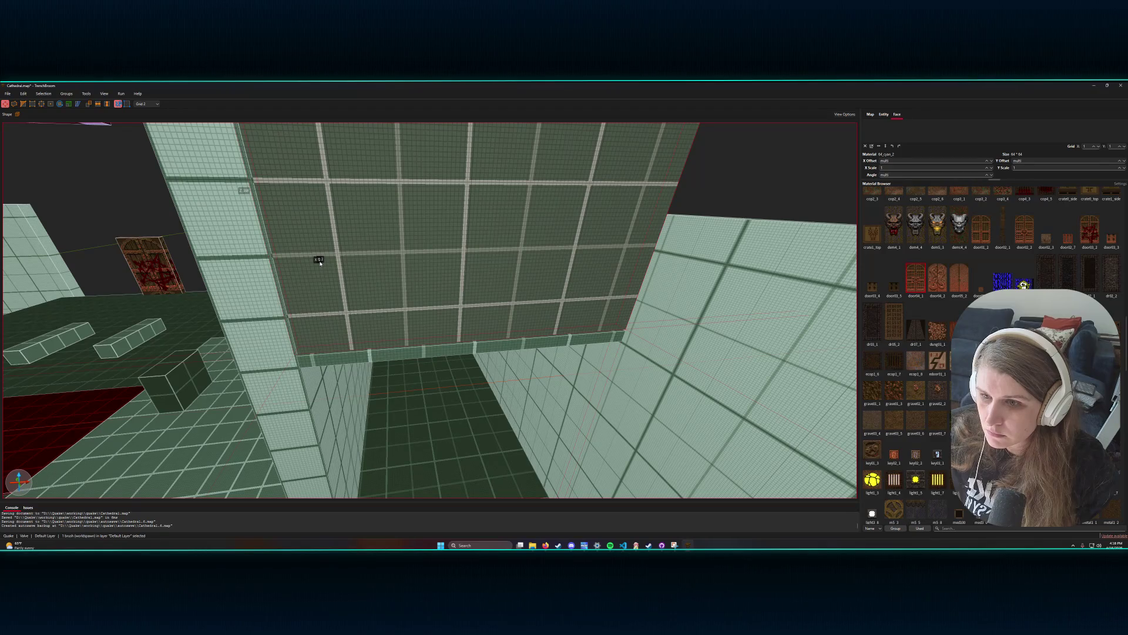
- Reset the upper wall face's texture offsets to zero with Shift+R
scroll(320, 263, up, 5)
right_click(321, 262)
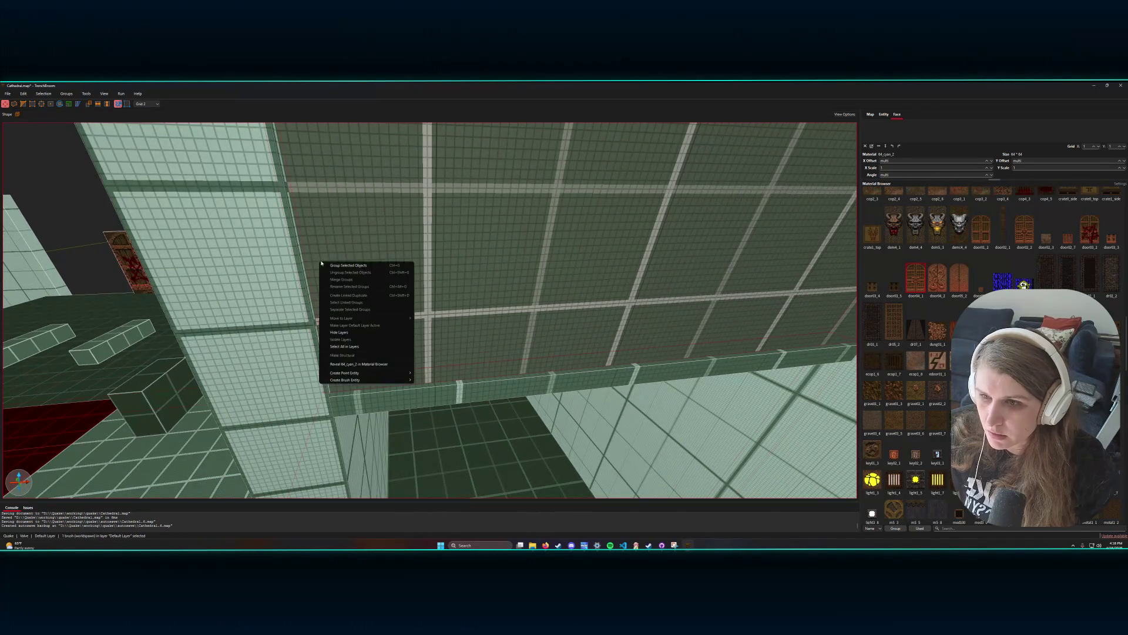
key(Escape)
scroll(321, 261, up, 3)
key(a)
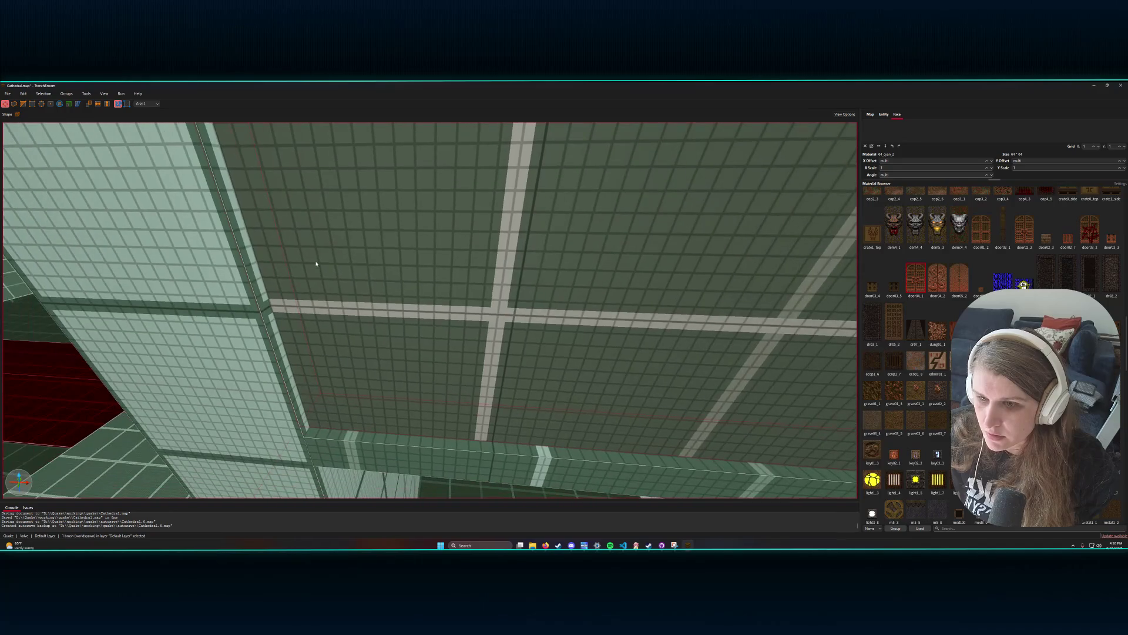
key(shift+r)
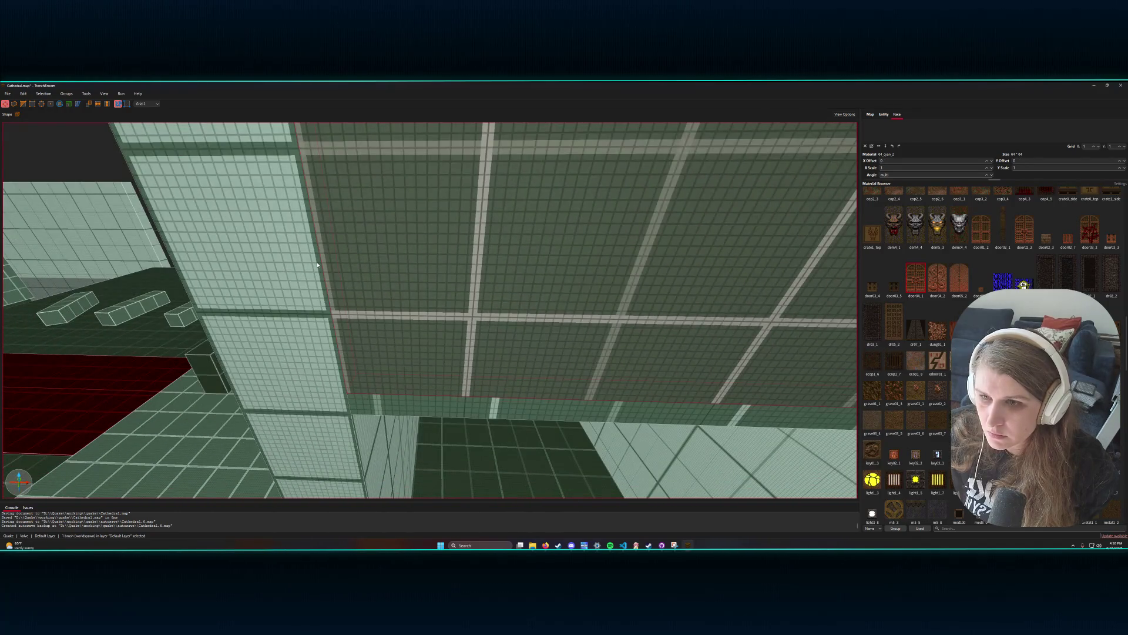
- Select the neighbouring and large green wall faces, then pull back to view the room
click(264, 353)
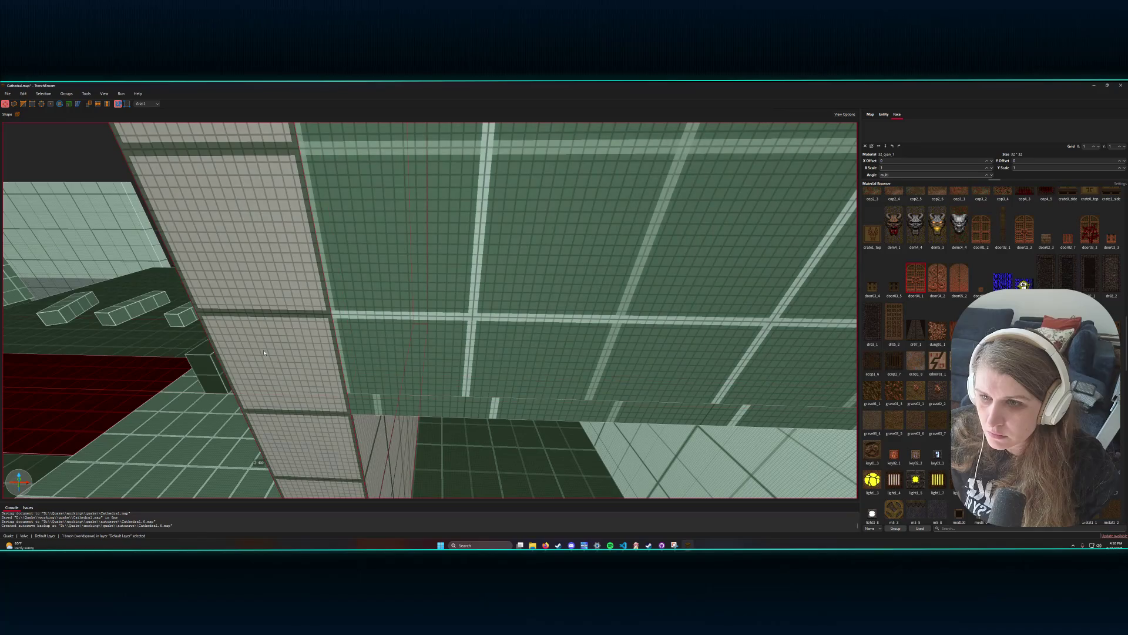
key(s)
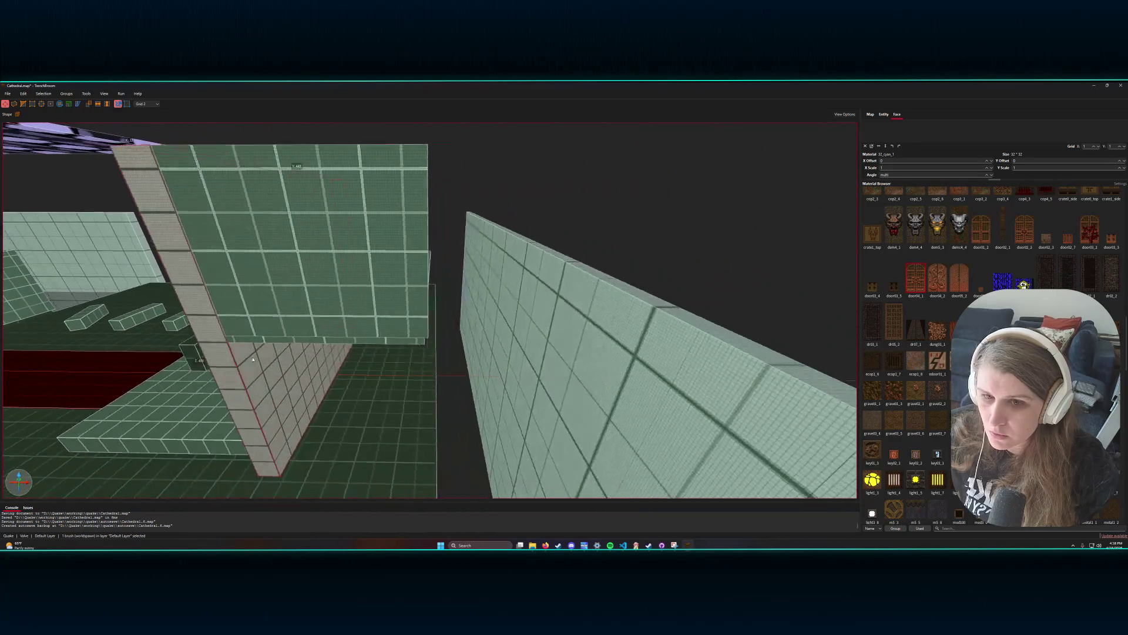
key(w)
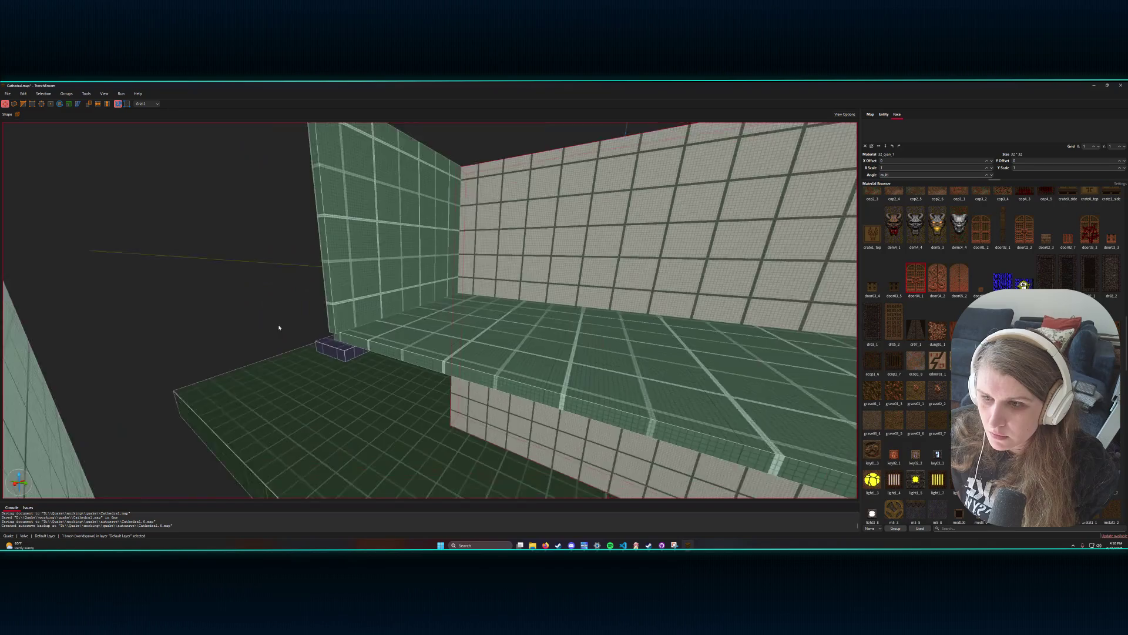
key(s)
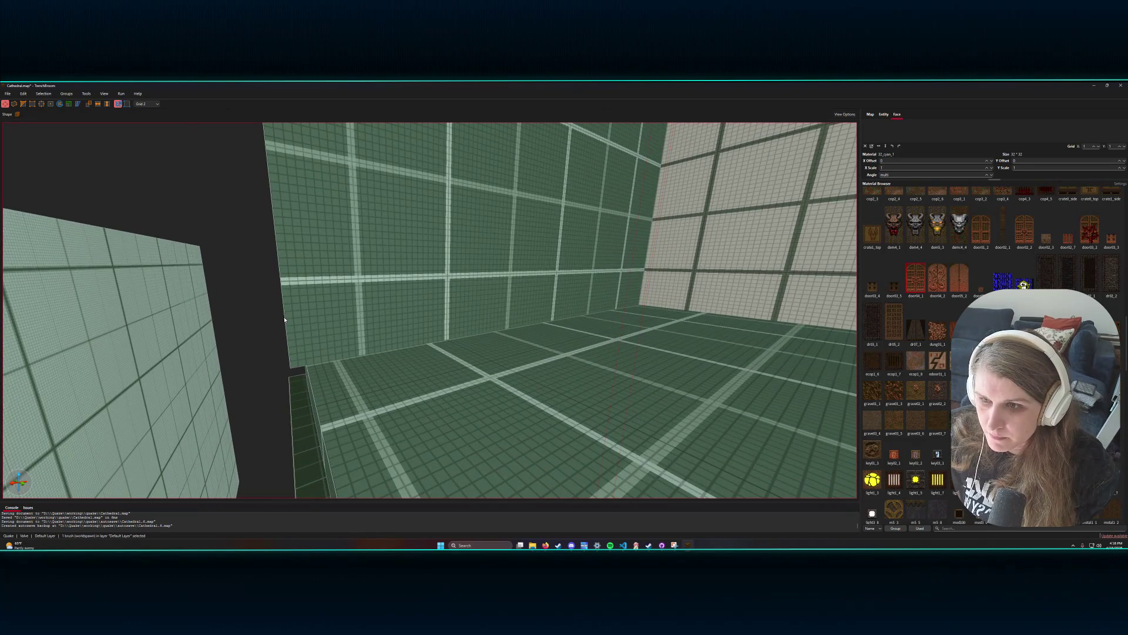
click(289, 318)
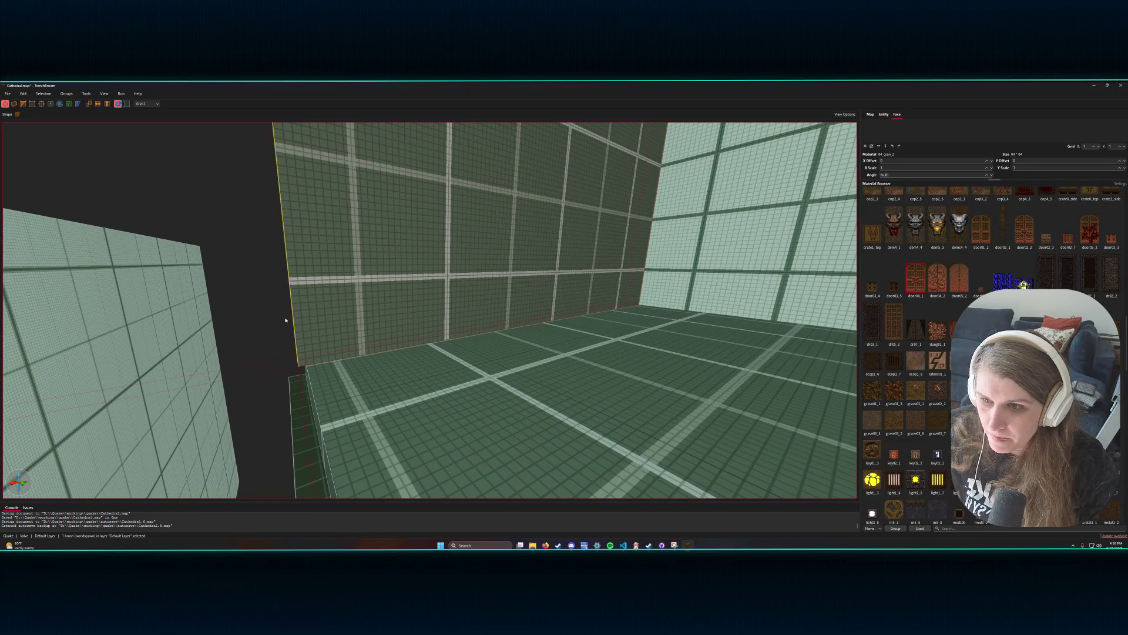
key(s)
key(s)
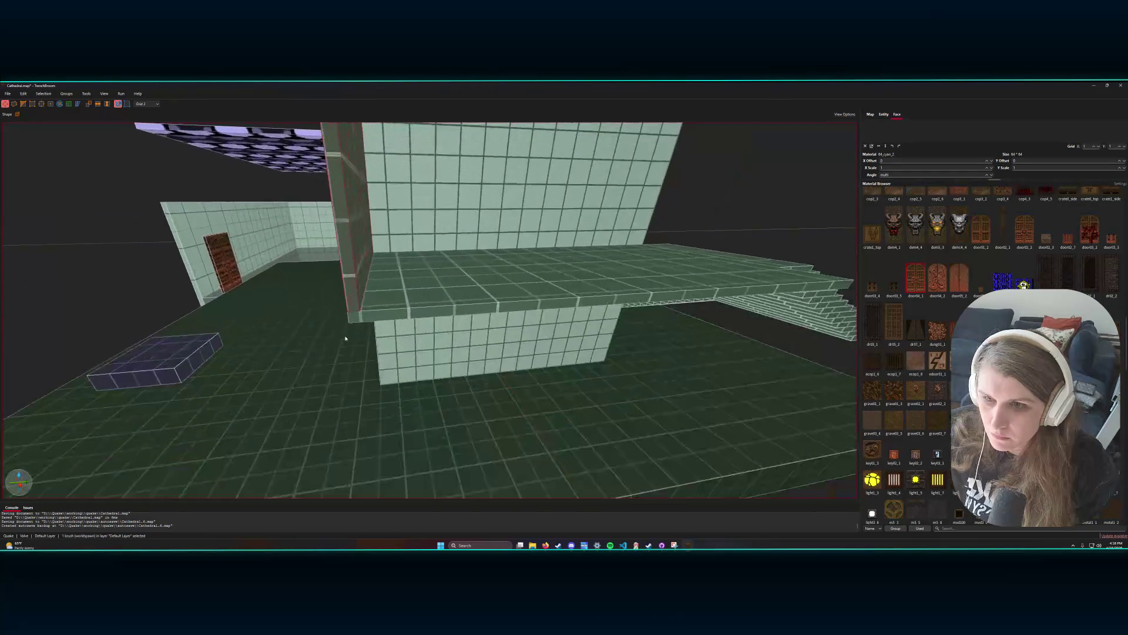
key(s)
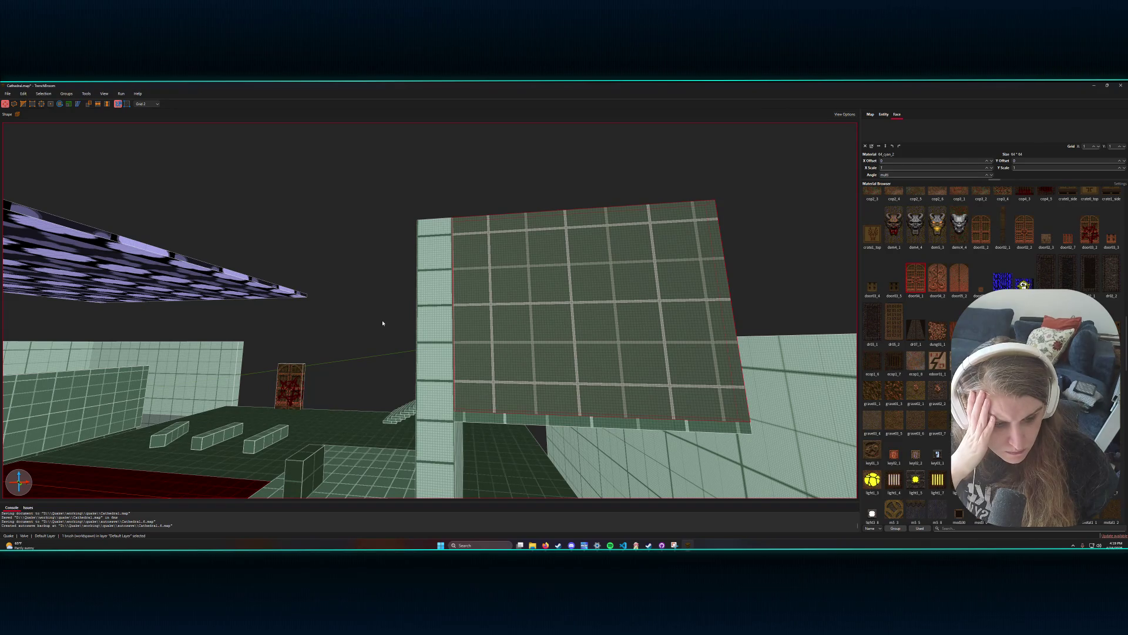
- Swing the view over the platform and carpet to face the altar under the cross
scroll(383, 322, up, 3)
scroll(382, 335, up, 3)
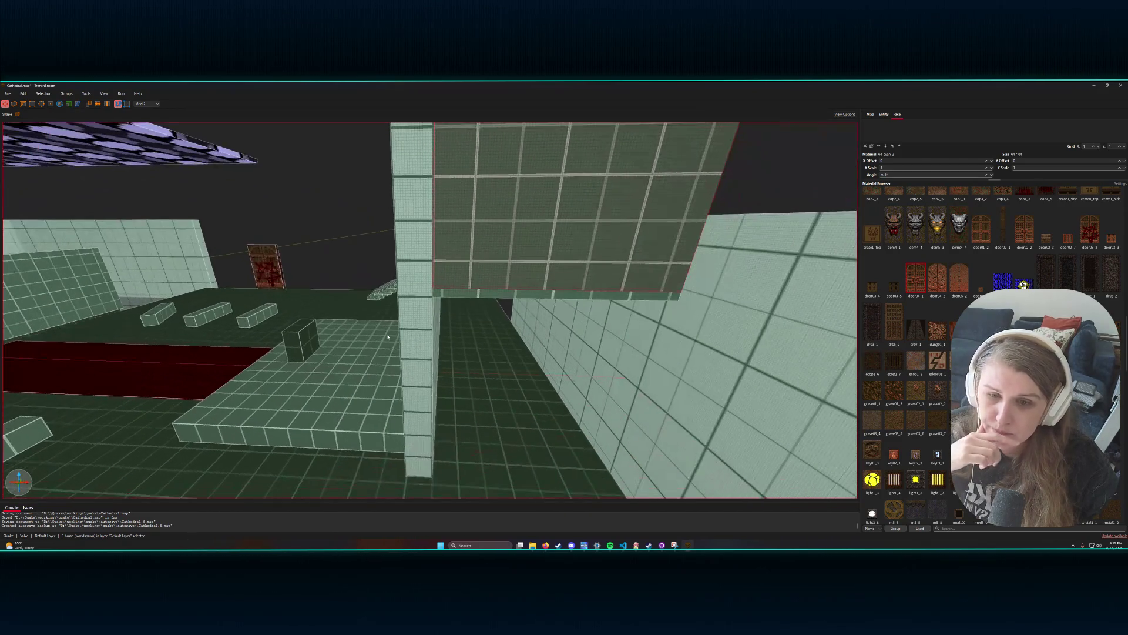
scroll(388, 337, down, 10)
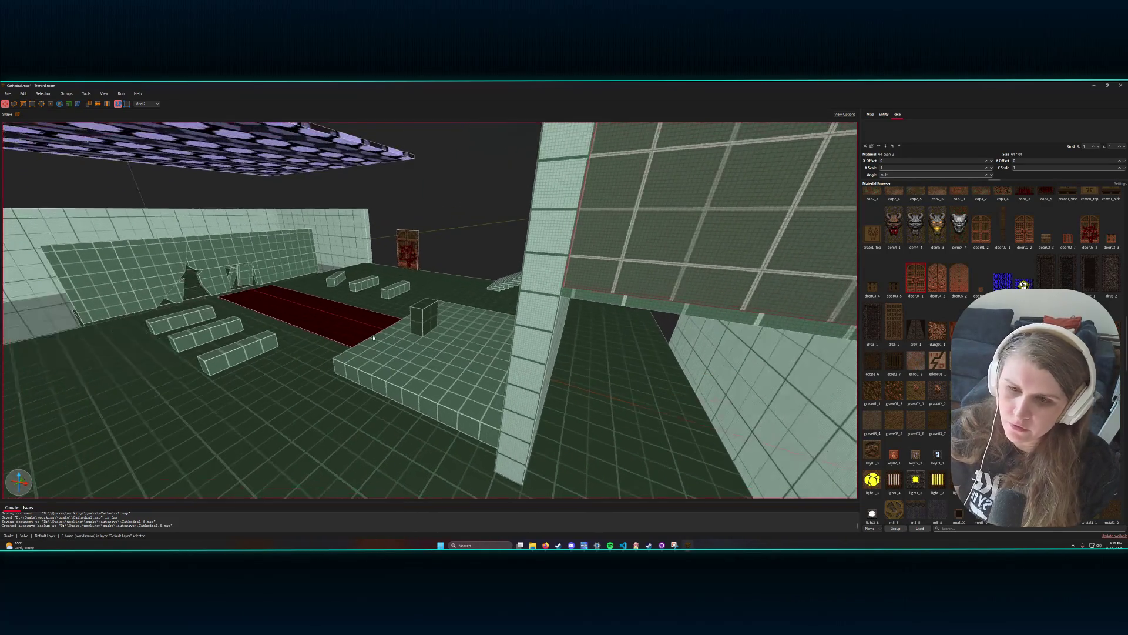
scroll(389, 335, down, 10)
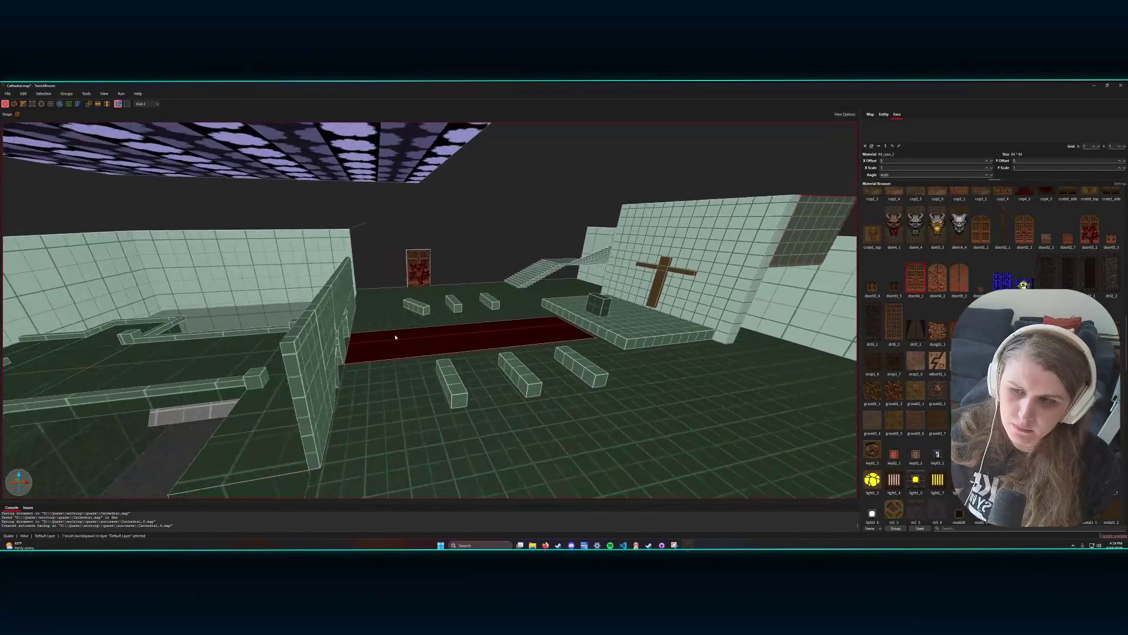
scroll(398, 338, up, 15)
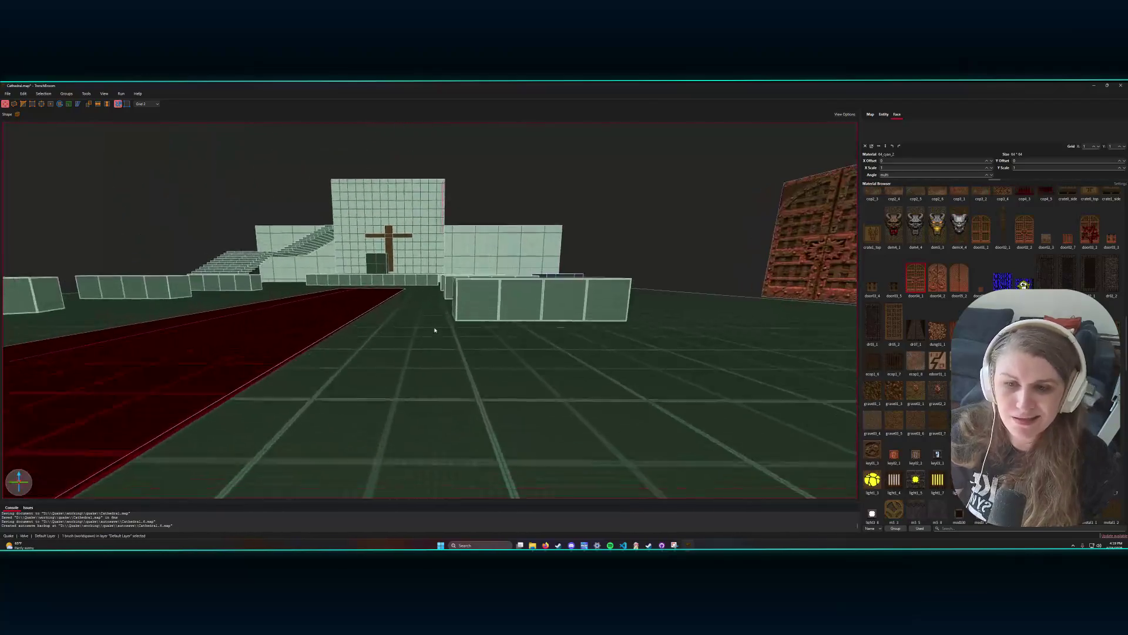
scroll(435, 330, up, 5)
mouse_move(431, 328)
mouse_down()
mouse_move(506, 307)
mouse_move(551, 335)
mouse_move(622, 332)
mouse_move(638, 346)
mouse_move(654, 333)
mouse_up()
scroll(620, 334, down, 3)
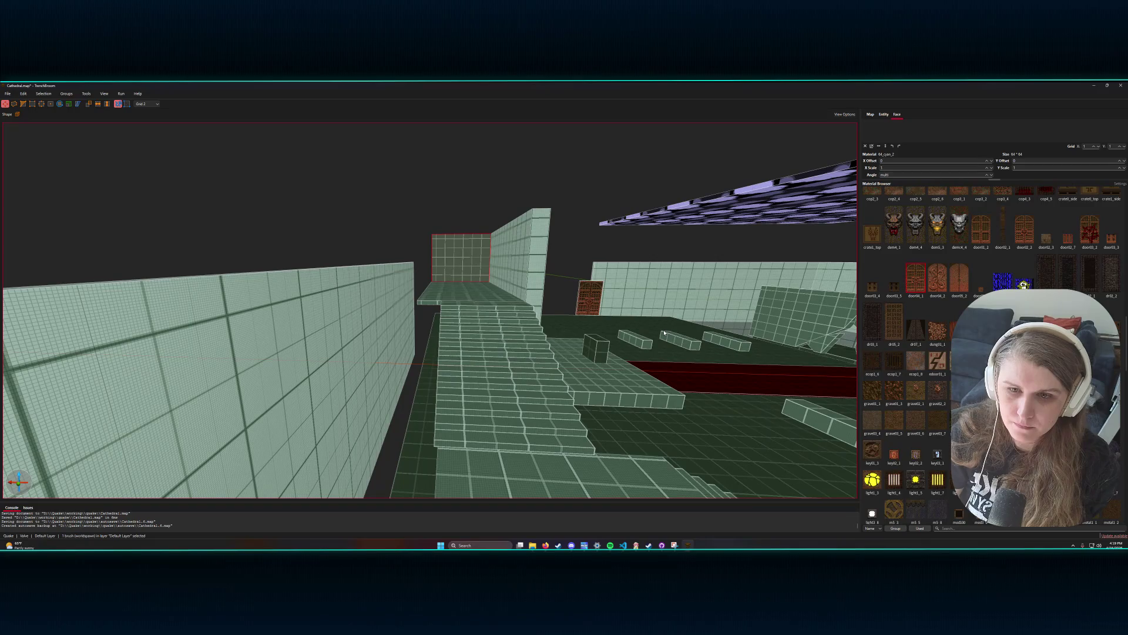
drag(661, 329, 664, 337)
key(a)
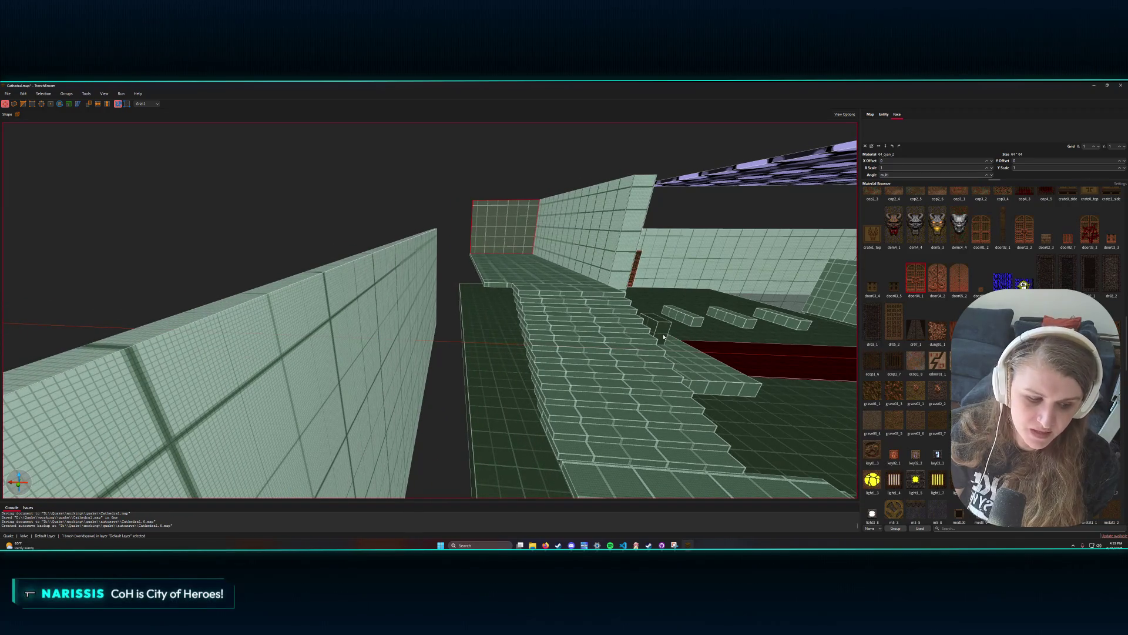
key(w)
drag(664, 336, 623, 339)
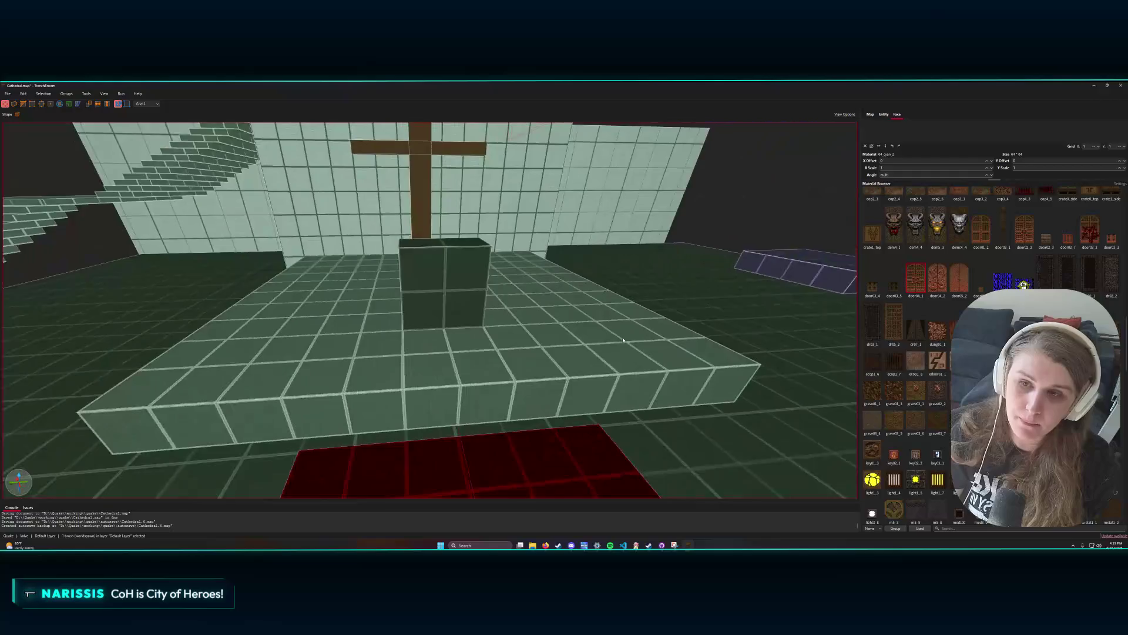
- From an overhead view of the staircase, draw a new step block along its edge
key(s)
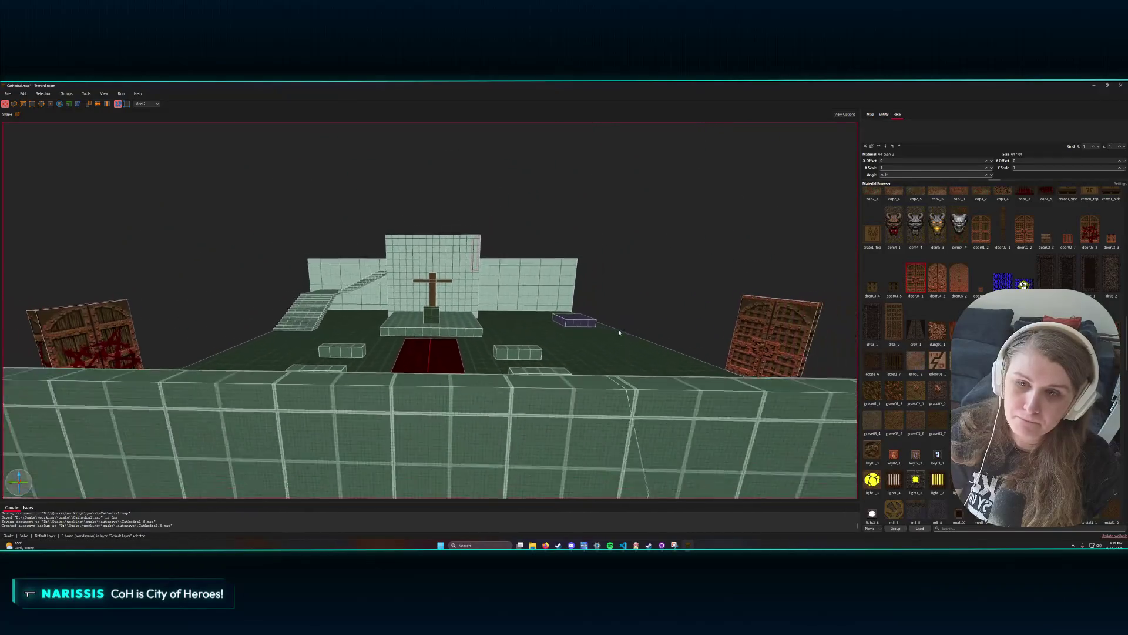
key(w)
key(s)
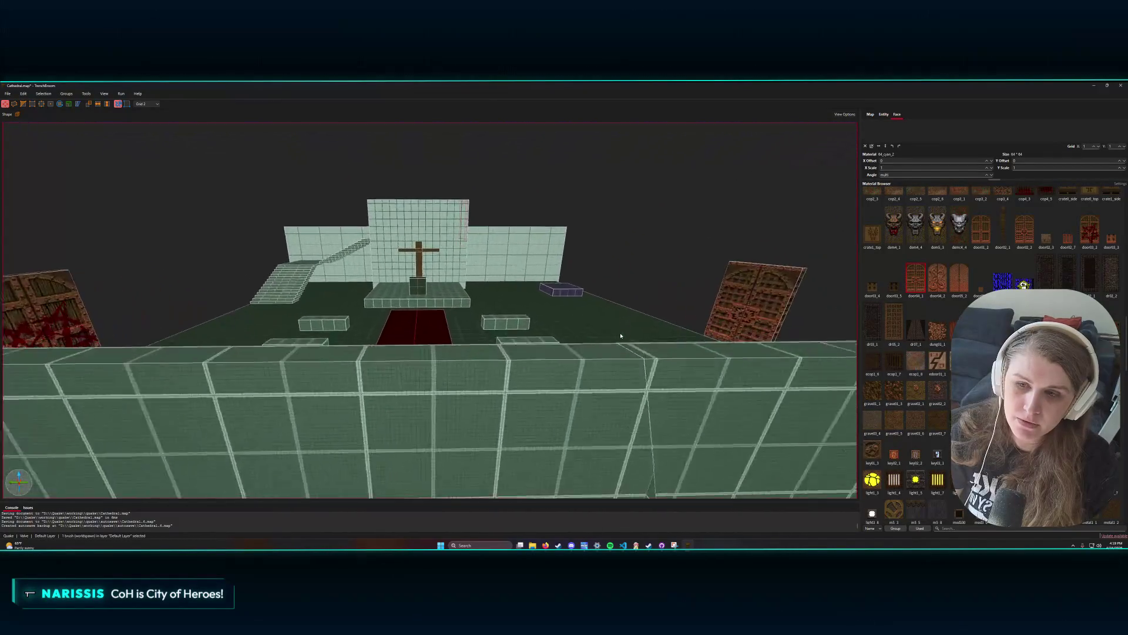
key(w)
key(d)
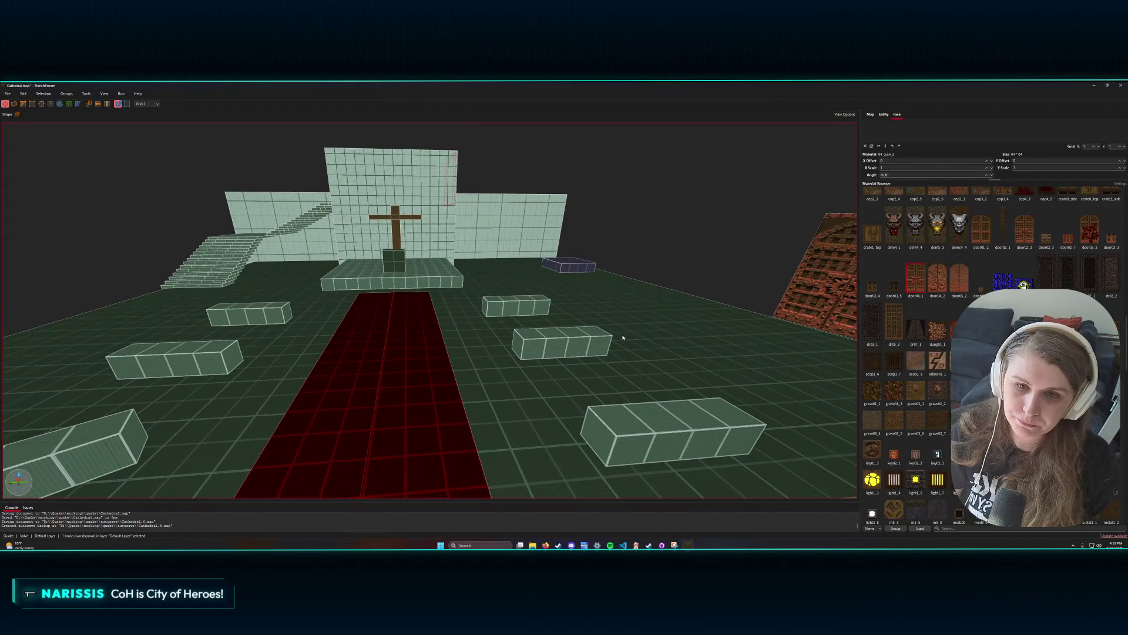
key(w)
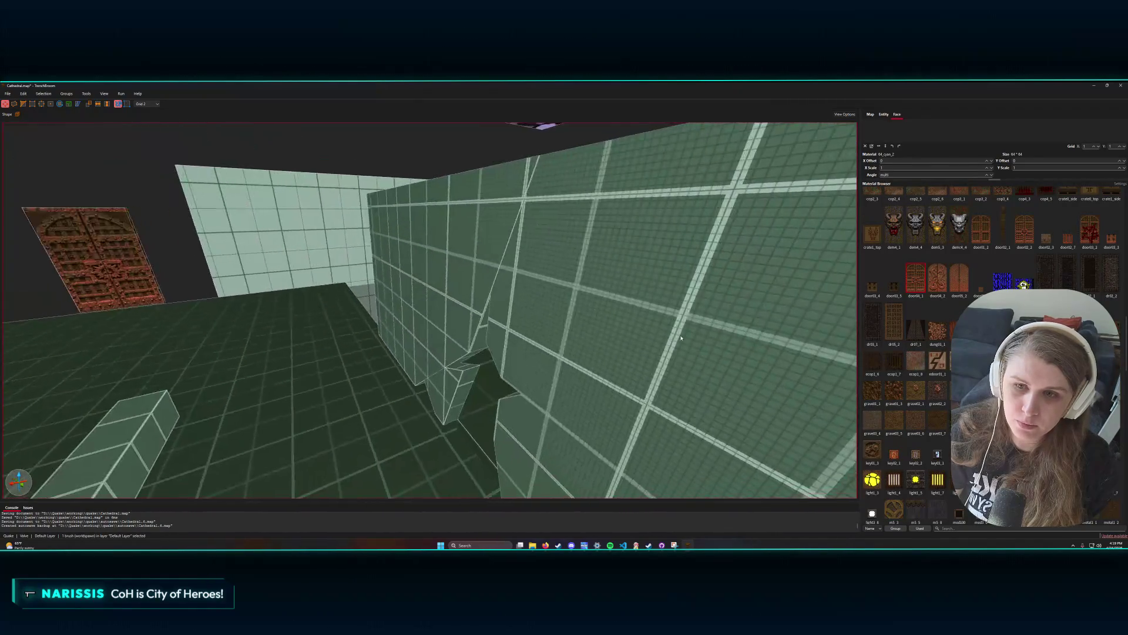
key(s)
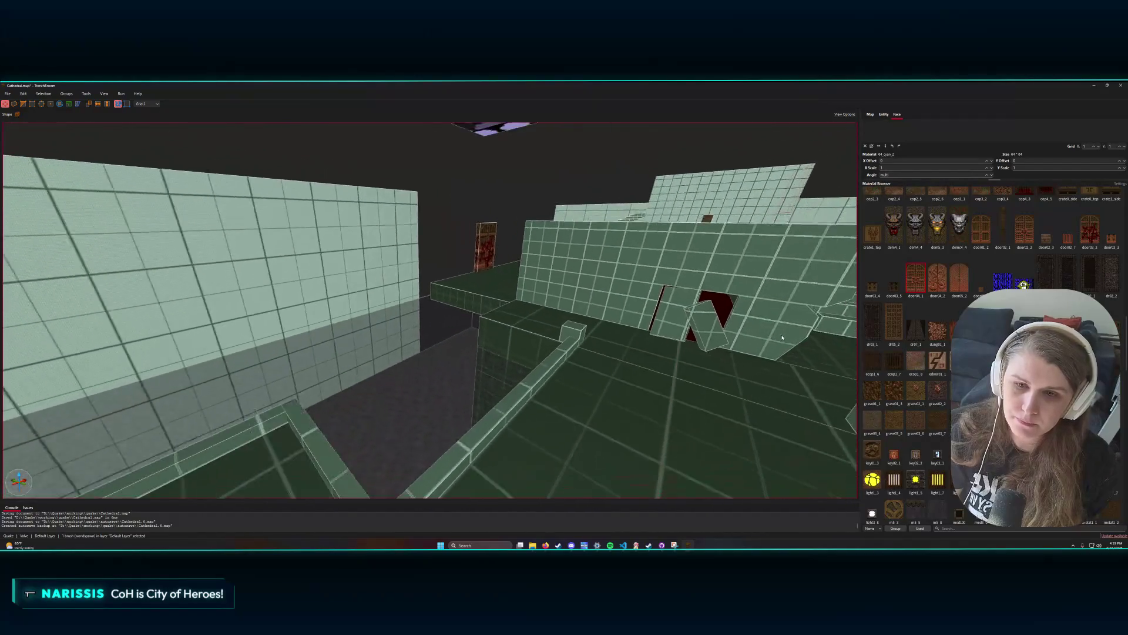
key(w)
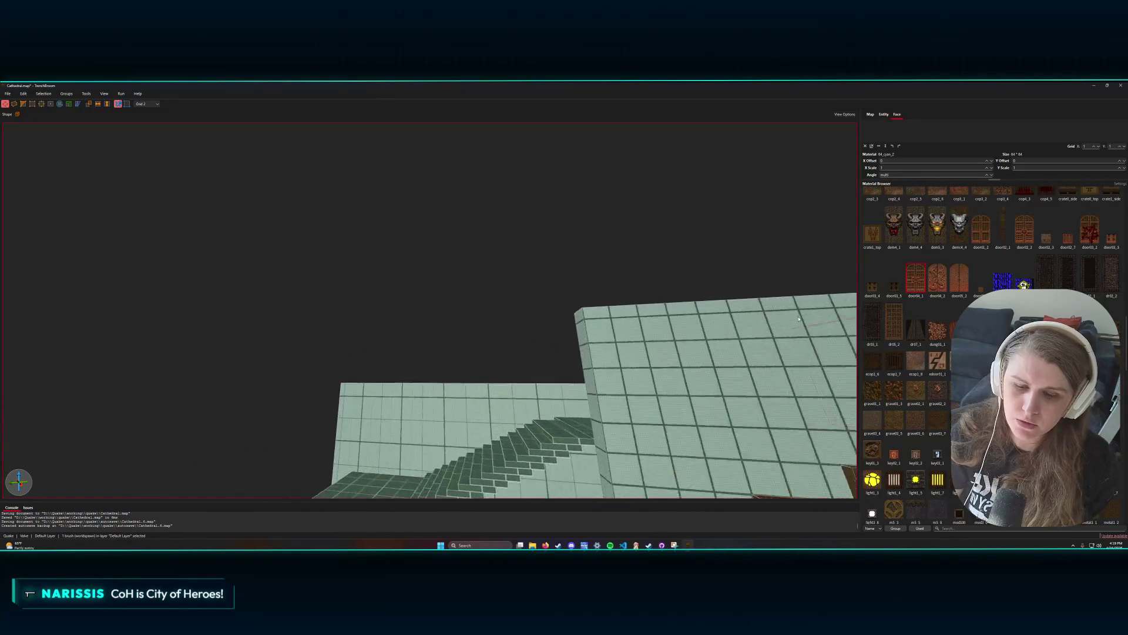
key(s)
key(w)
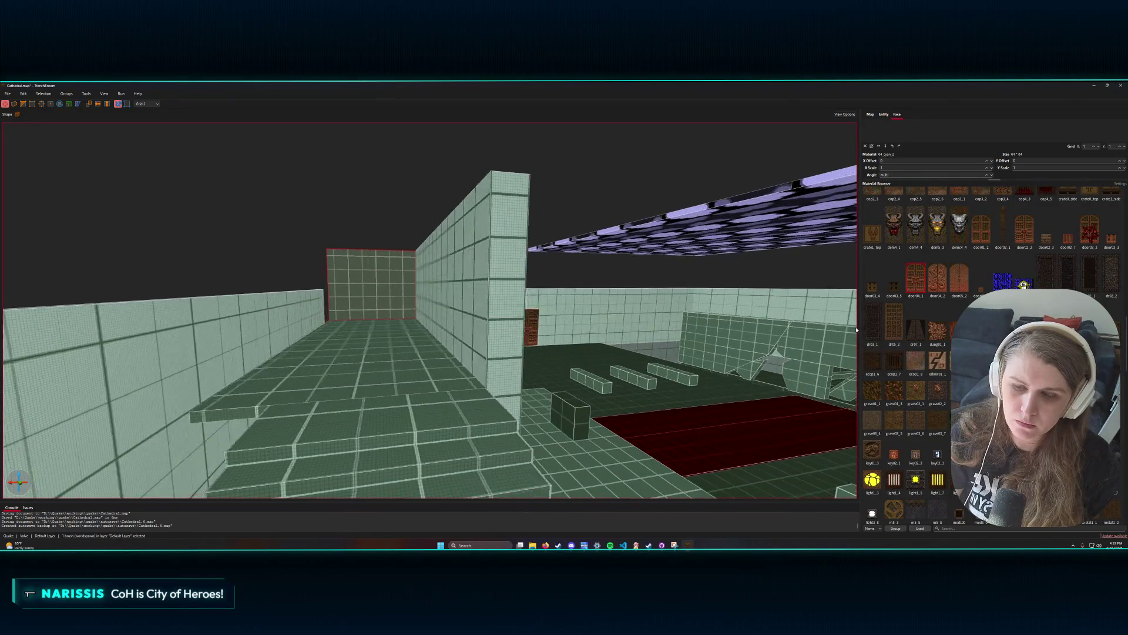
key(s)
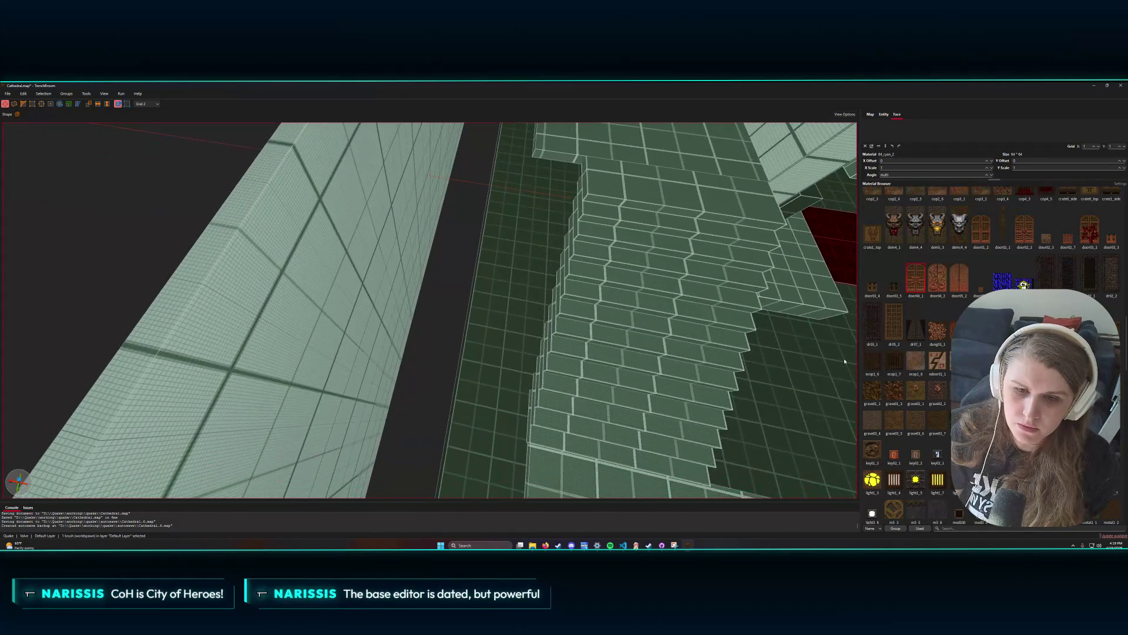
key(s)
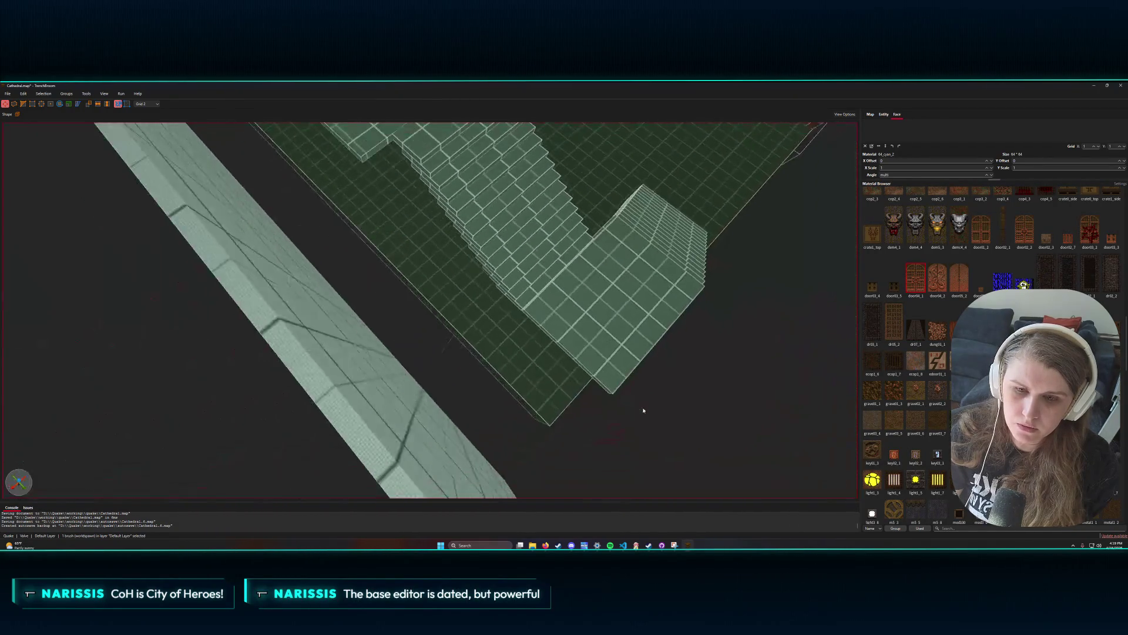
drag(453, 237, 465, 236)
key(Escape)
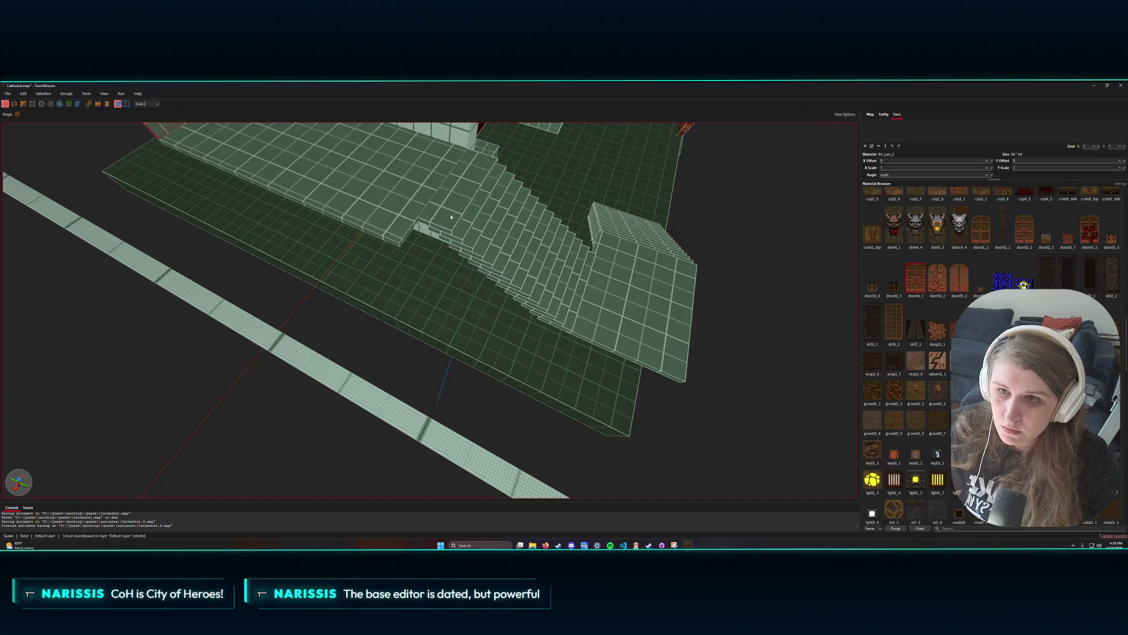
- Select all the stair step blocks and stretch them longer toward the lower left
click(451, 216)
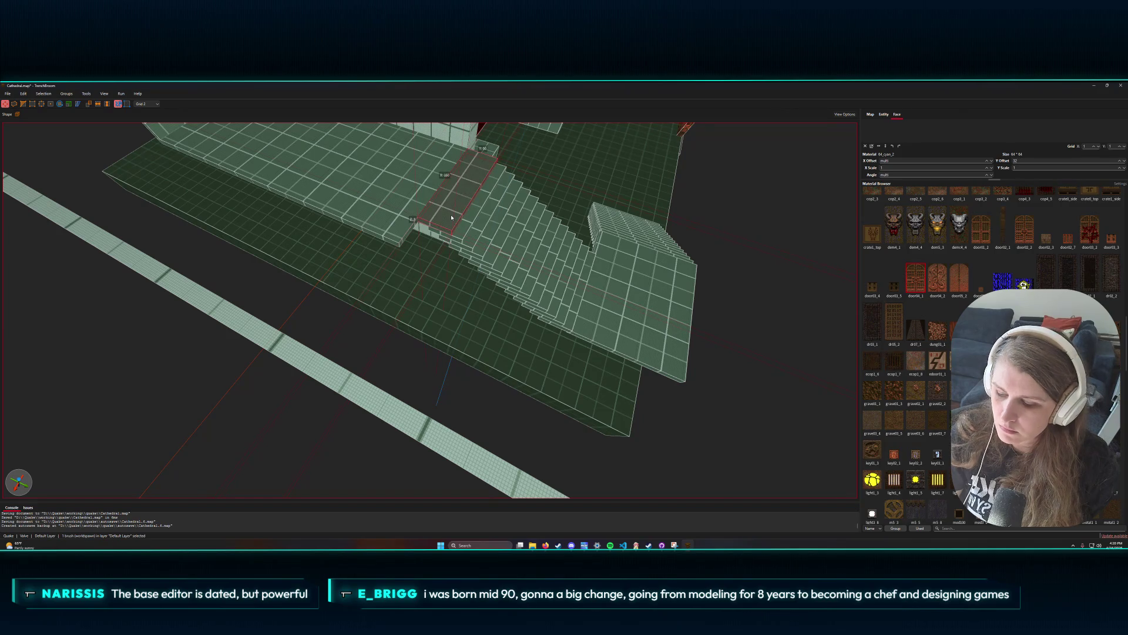
key(Escape)
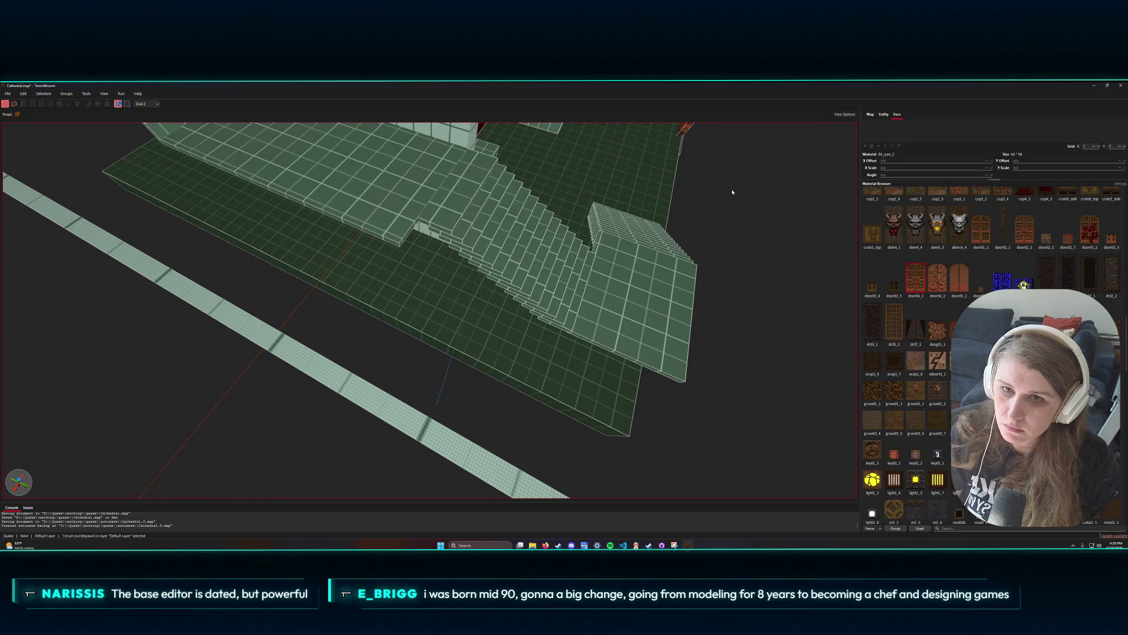
mouse_move(468, 183)
mouse_down()
mouse_move(517, 253)
mouse_move(579, 287)
mouse_up()
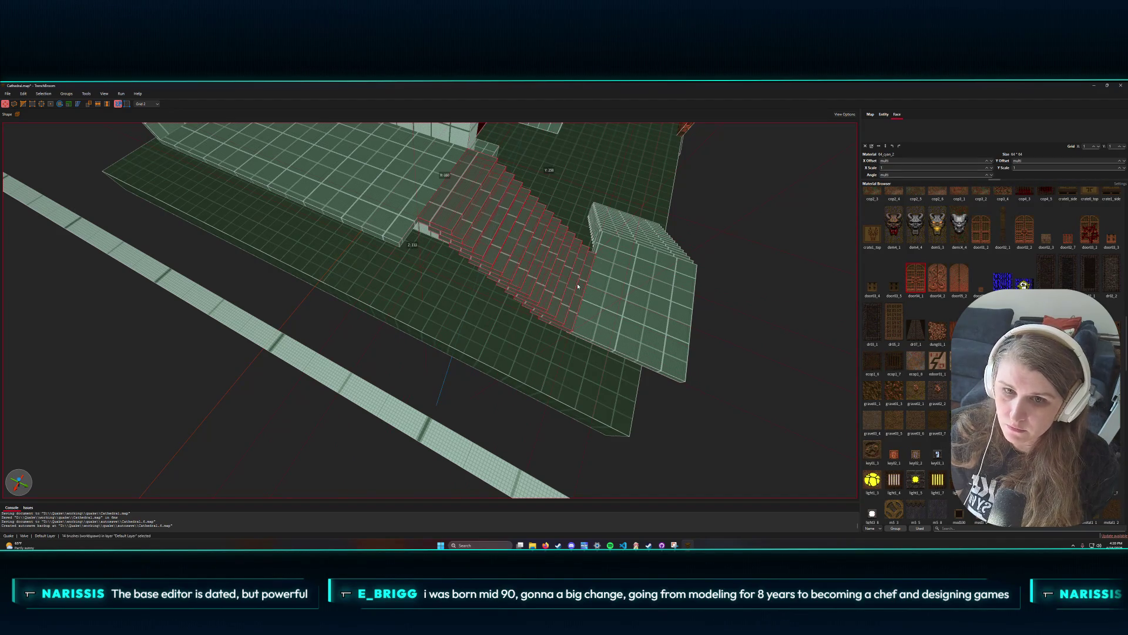
drag(475, 262, 457, 287)
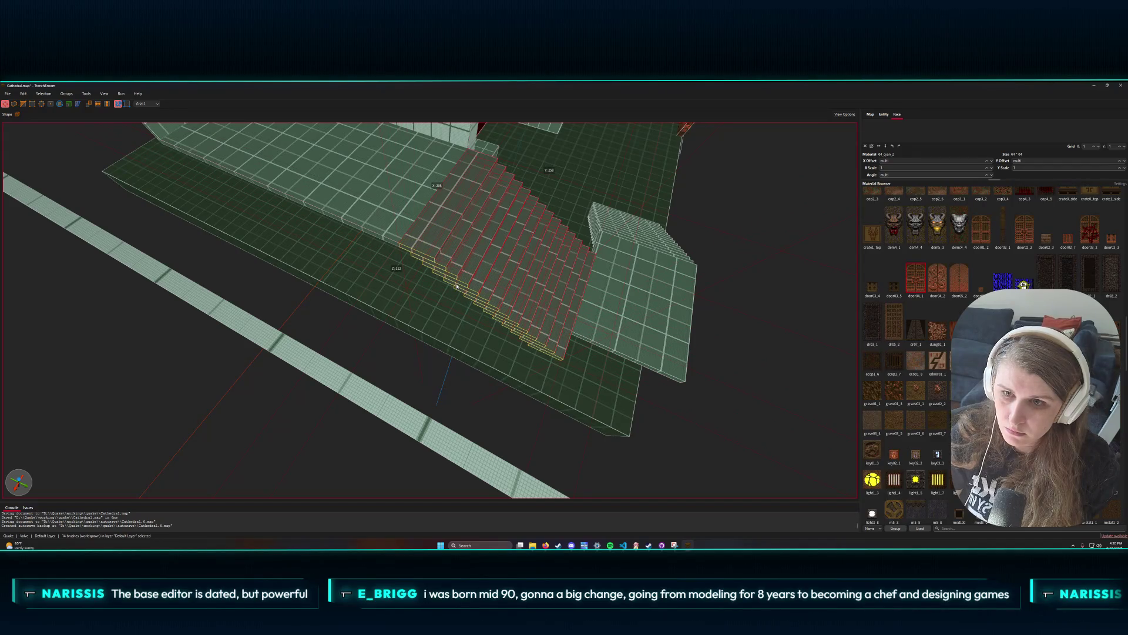
- Stretch the landing at the foot of the stairs outward to match the longer steps
drag(650, 307, 539, 336)
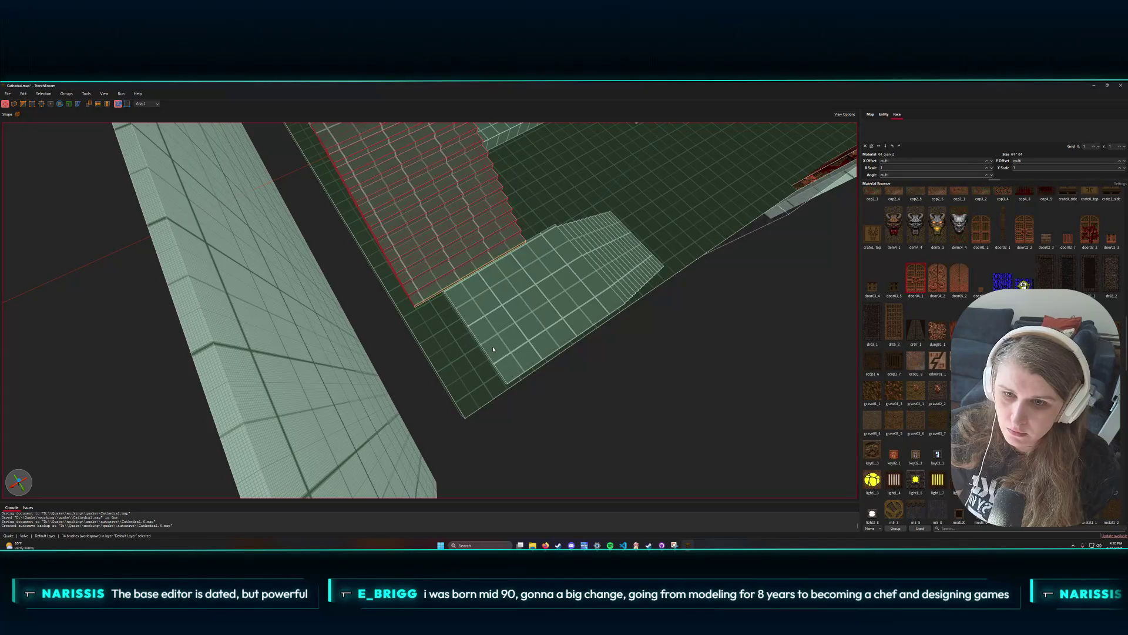
click(470, 351)
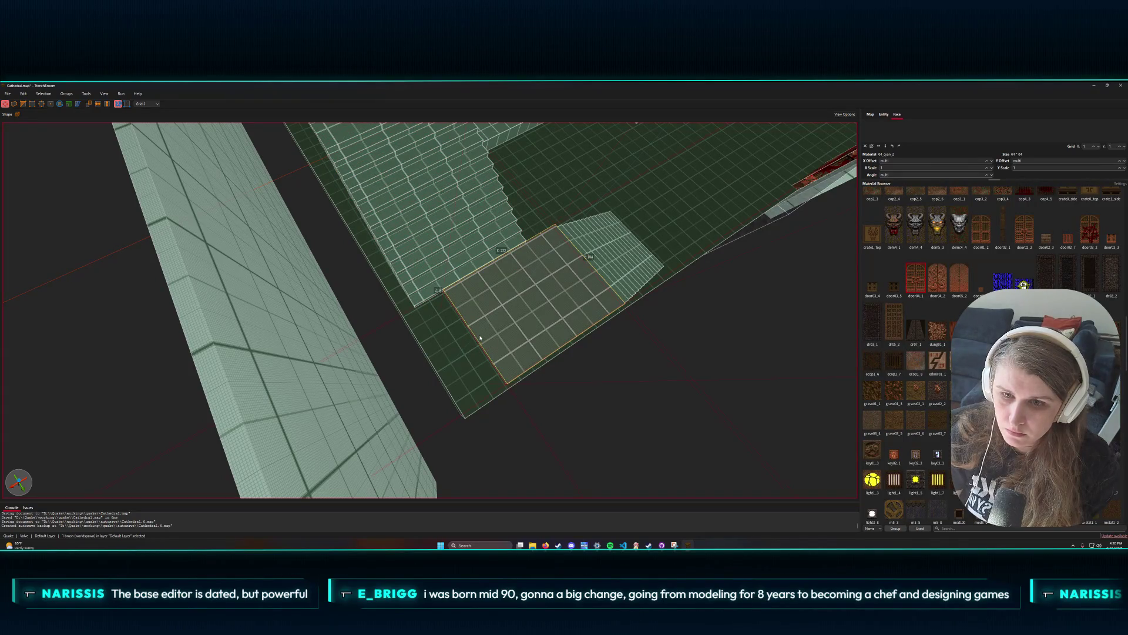
drag(476, 339, 446, 351)
scroll(456, 341, up, 3)
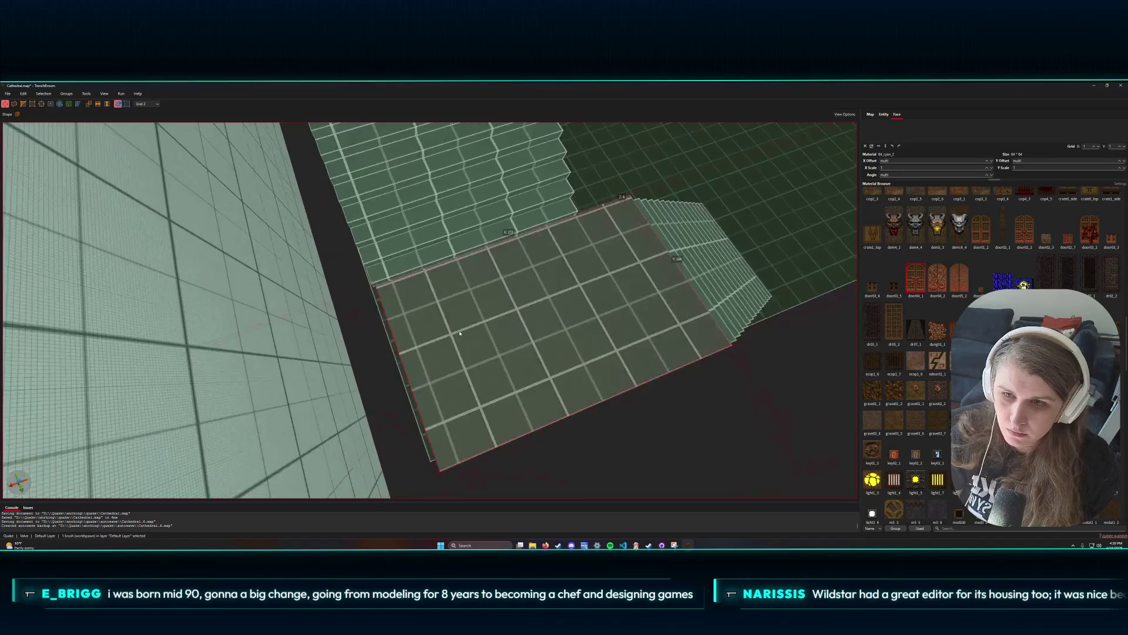
scroll(460, 334, up, 5)
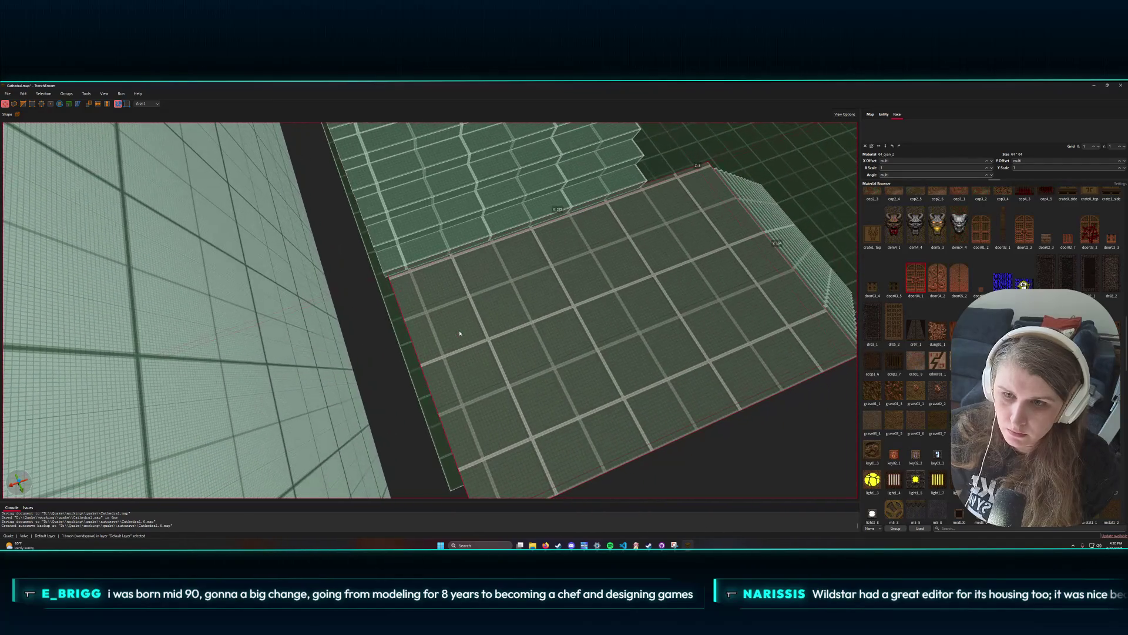
drag(418, 339, 414, 341)
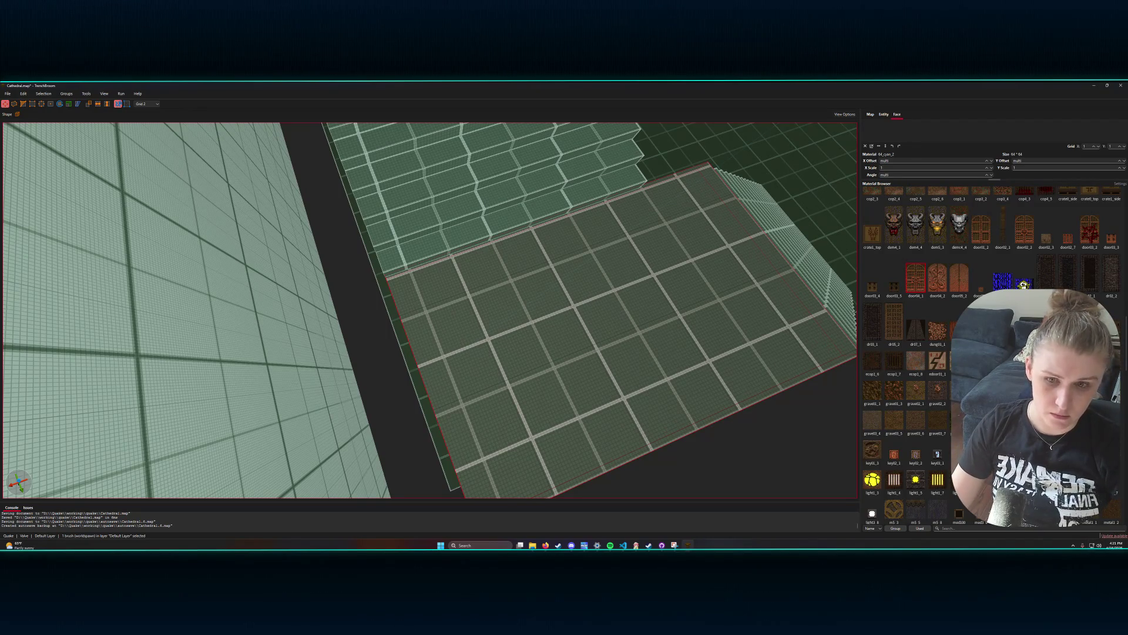
scroll(402, 333, down, 10)
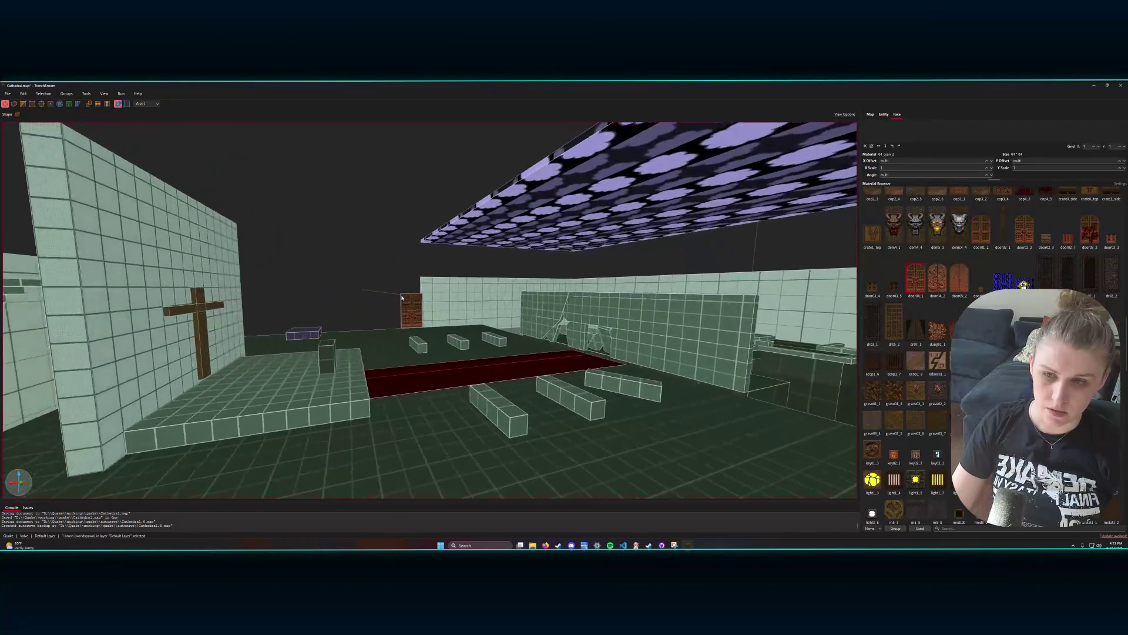
- Zoom the camera over the hall to view the red carpet aisle, pews, side doors and altar wall
scroll(402, 298, up, 5)
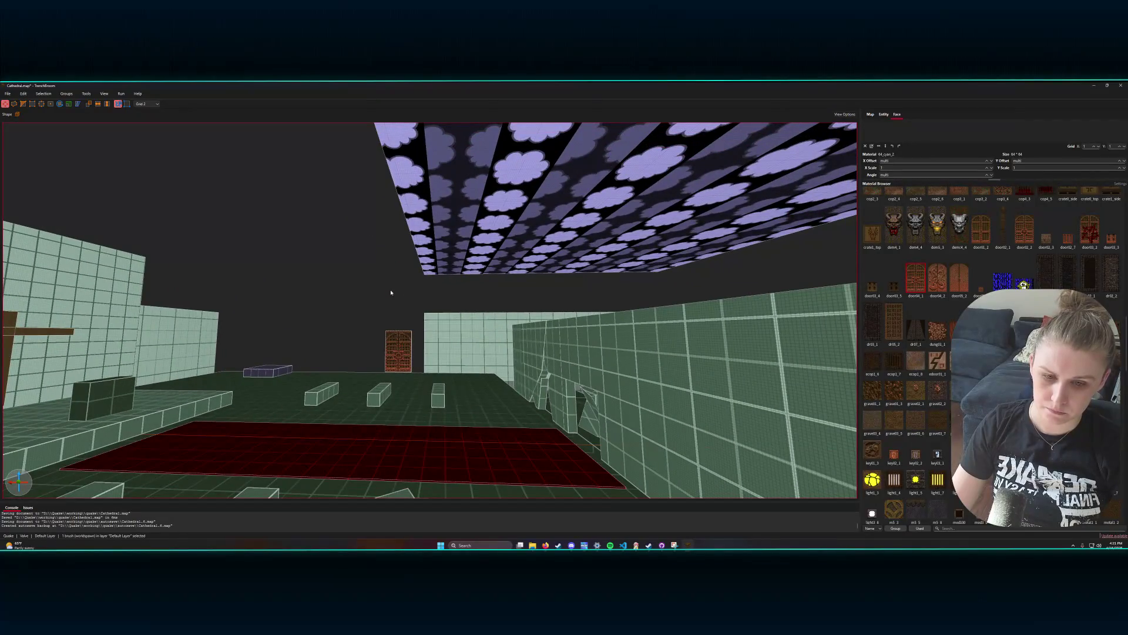
scroll(391, 292, down, 5)
scroll(365, 296, up, 5)
scroll(345, 301, down, 5)
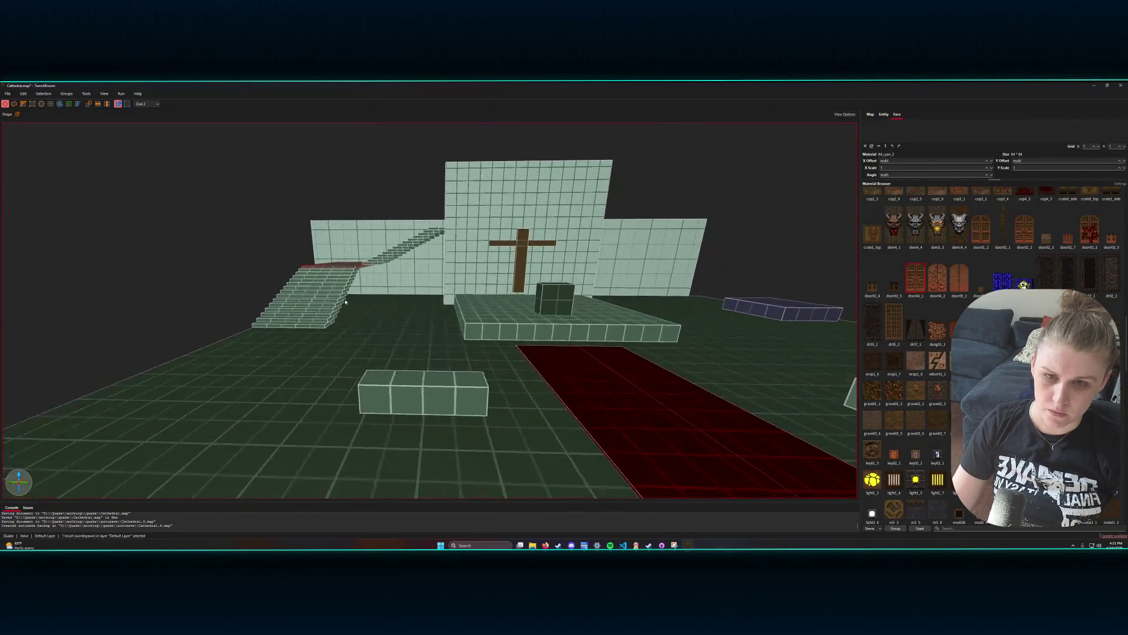
scroll(317, 305, up, 5)
scroll(314, 305, down, 5)
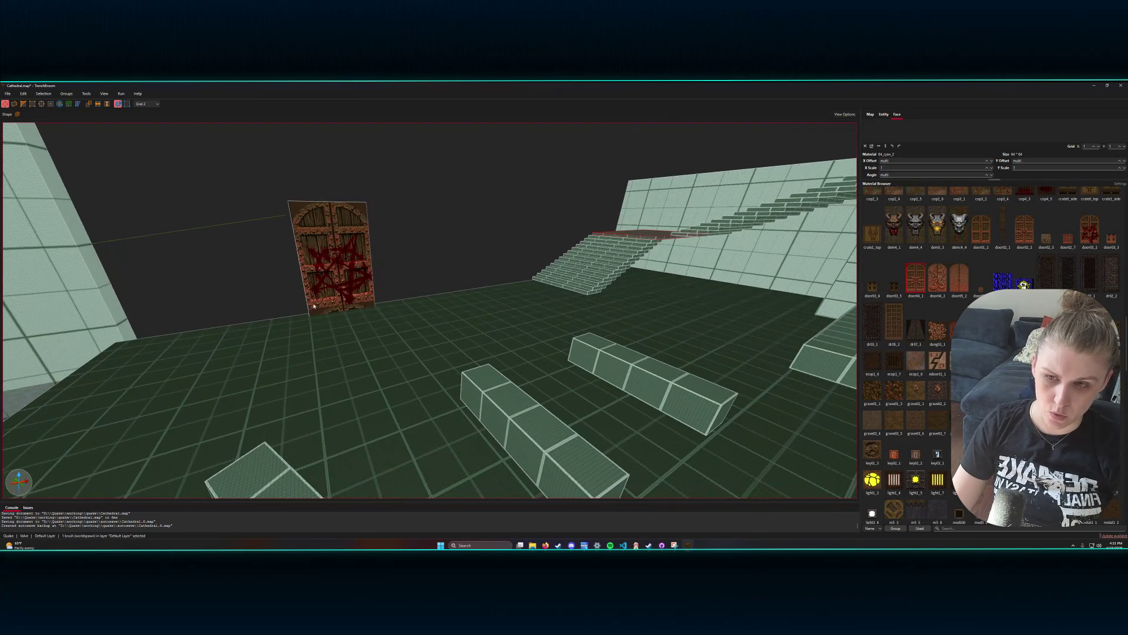
scroll(314, 307, up, 5)
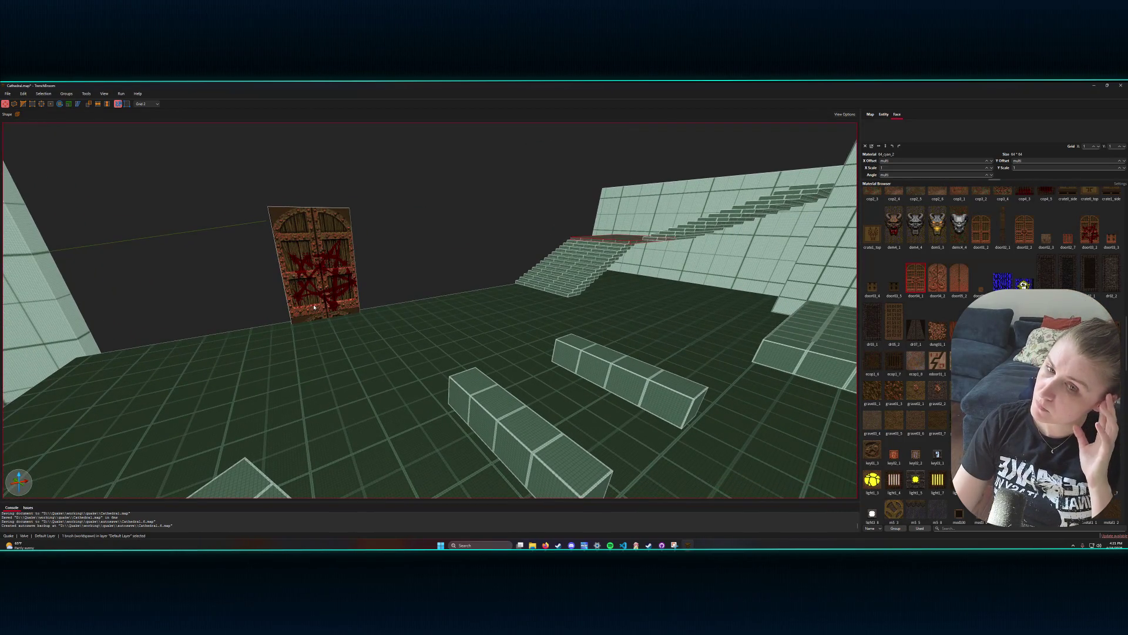
scroll(412, 285, down, 5)
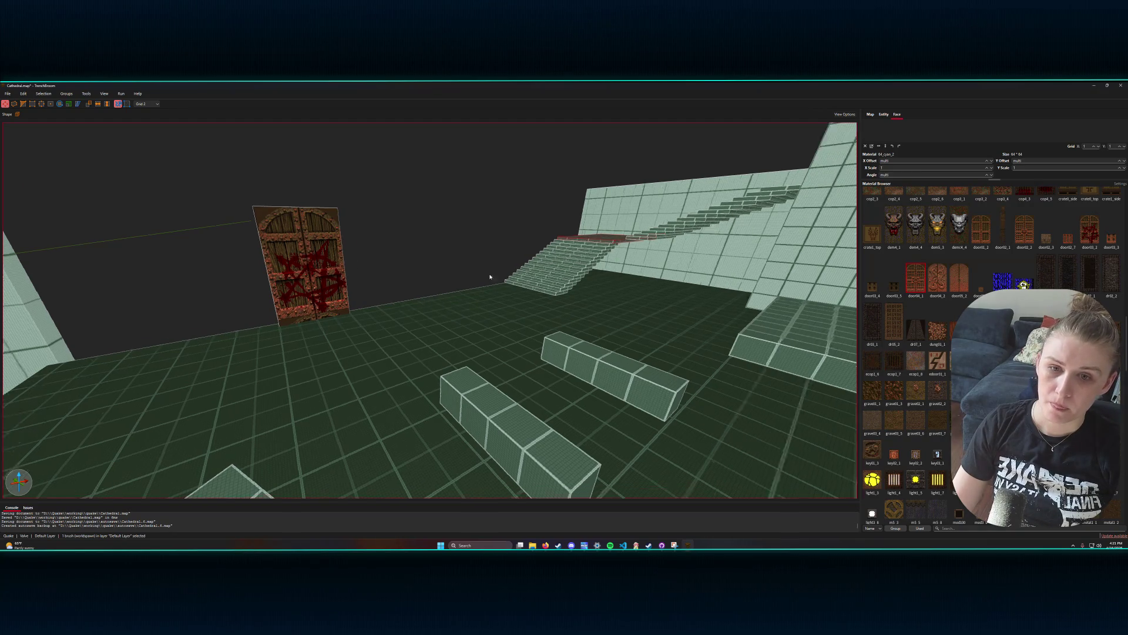
scroll(522, 264, up, 8)
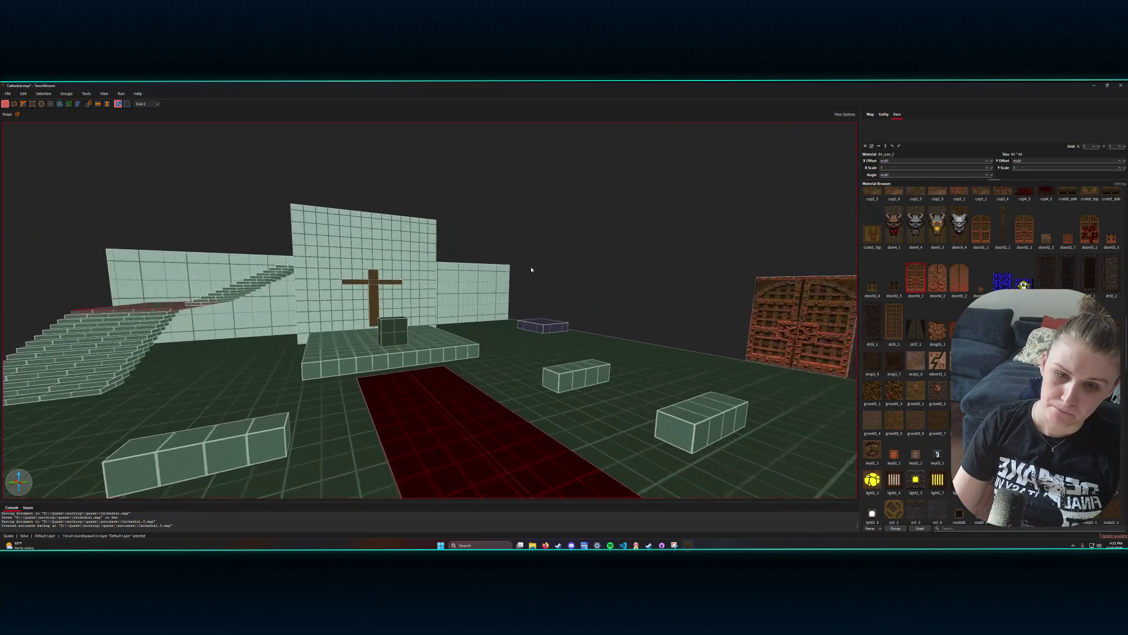
scroll(575, 271, down, 6)
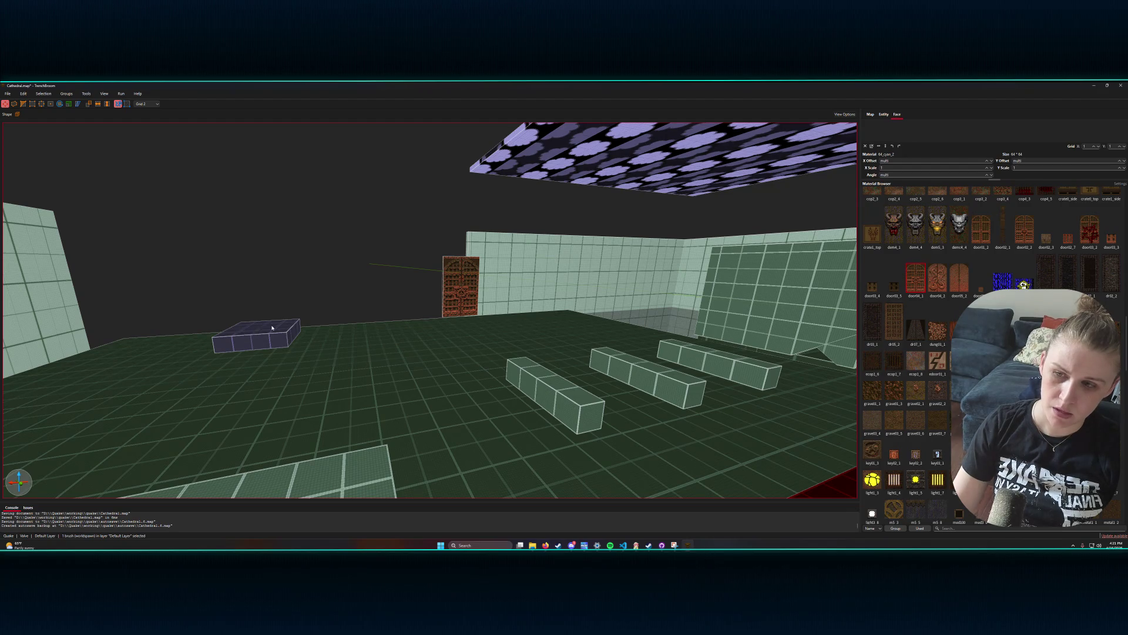
scroll(288, 335, down, 5)
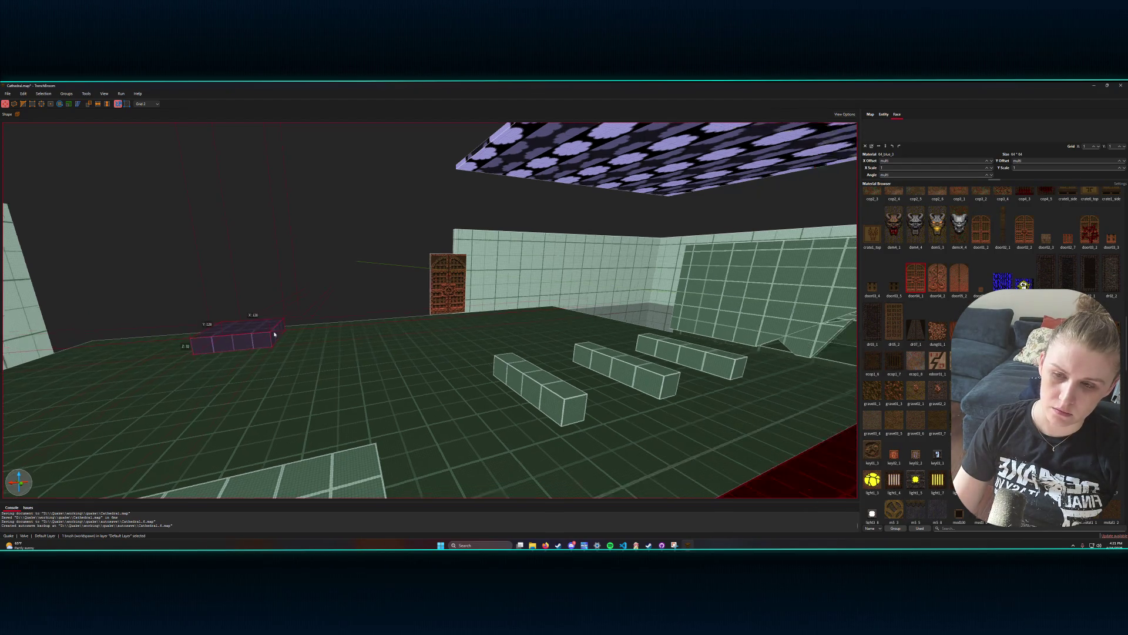
scroll(299, 337, down, 3)
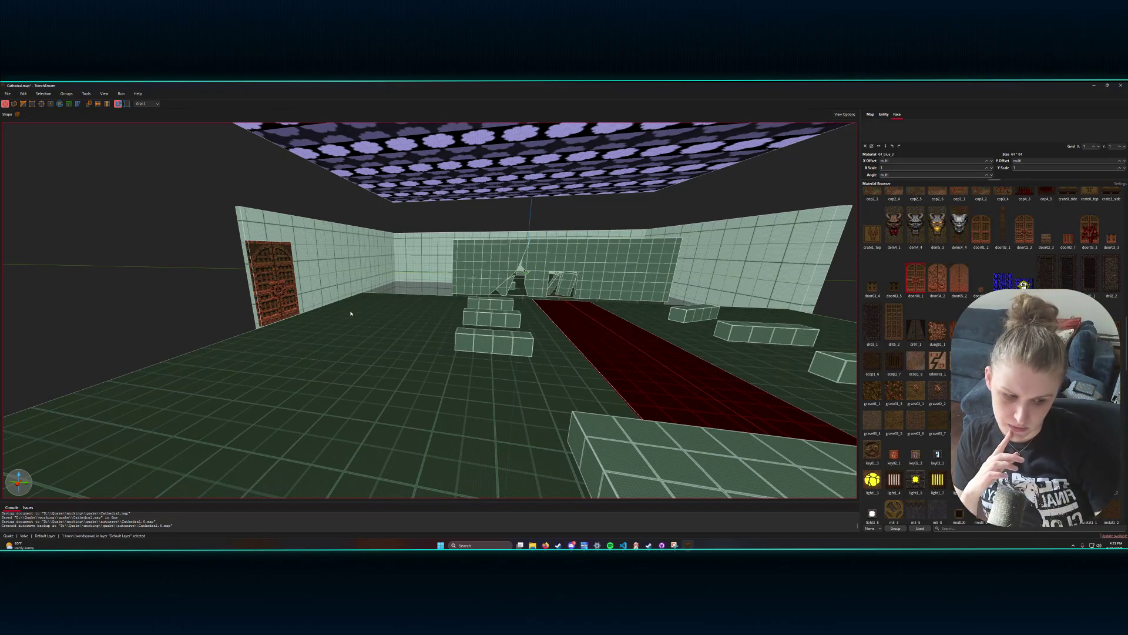
scroll(364, 327, down, 4)
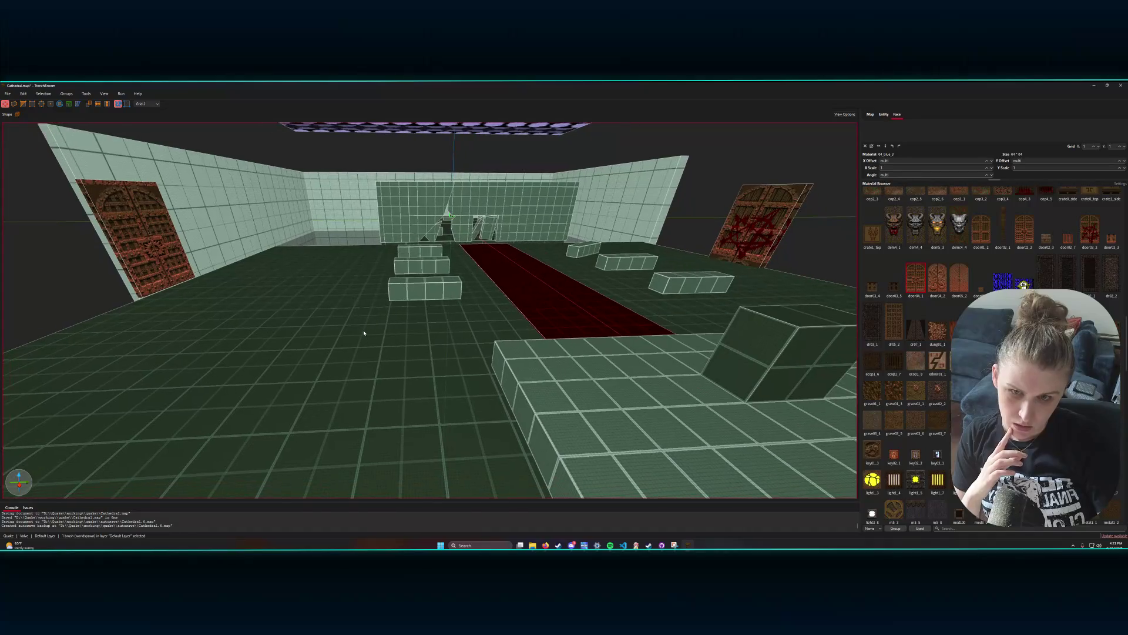
- Select a cyan brush and fly the camera up close to the purple block on the floor
click(639, 251)
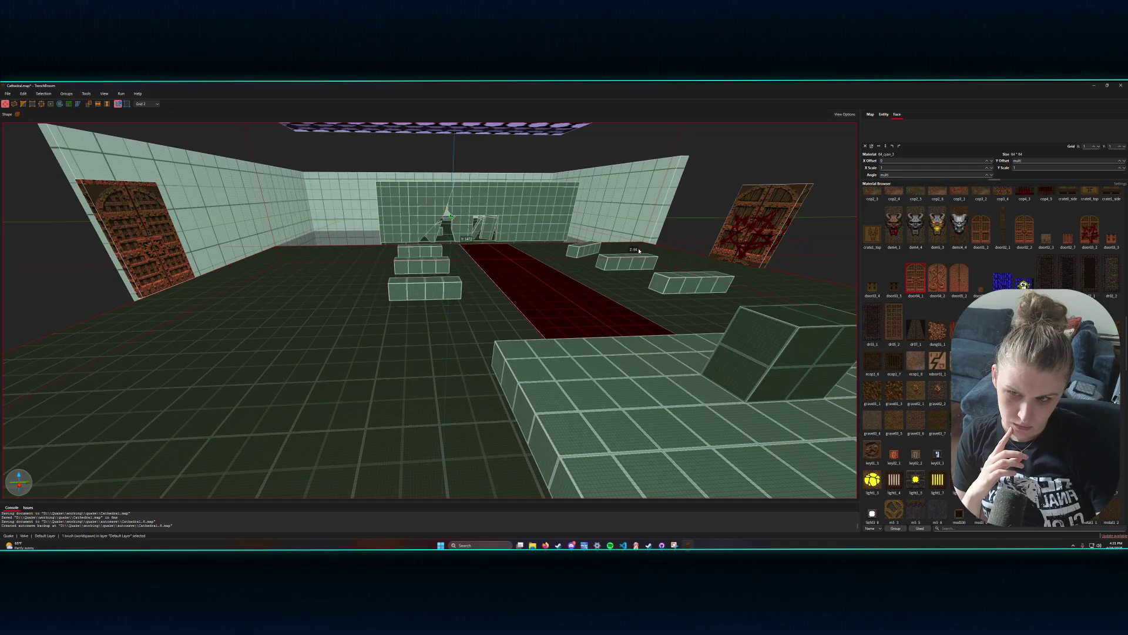
key(ctrl+u)
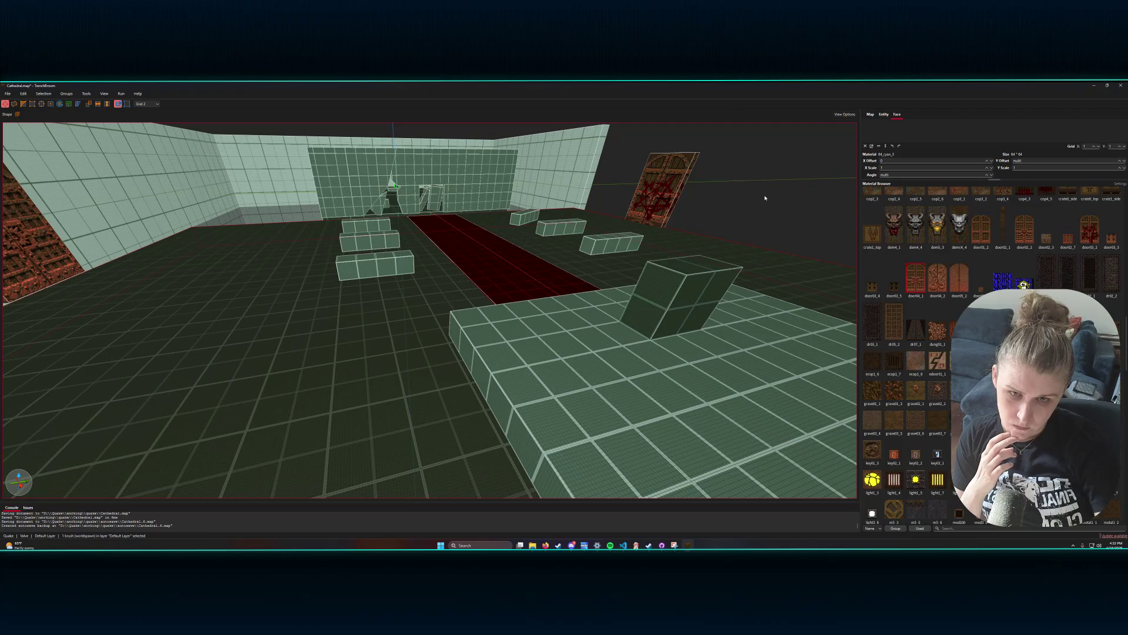
key(ctrl+u)
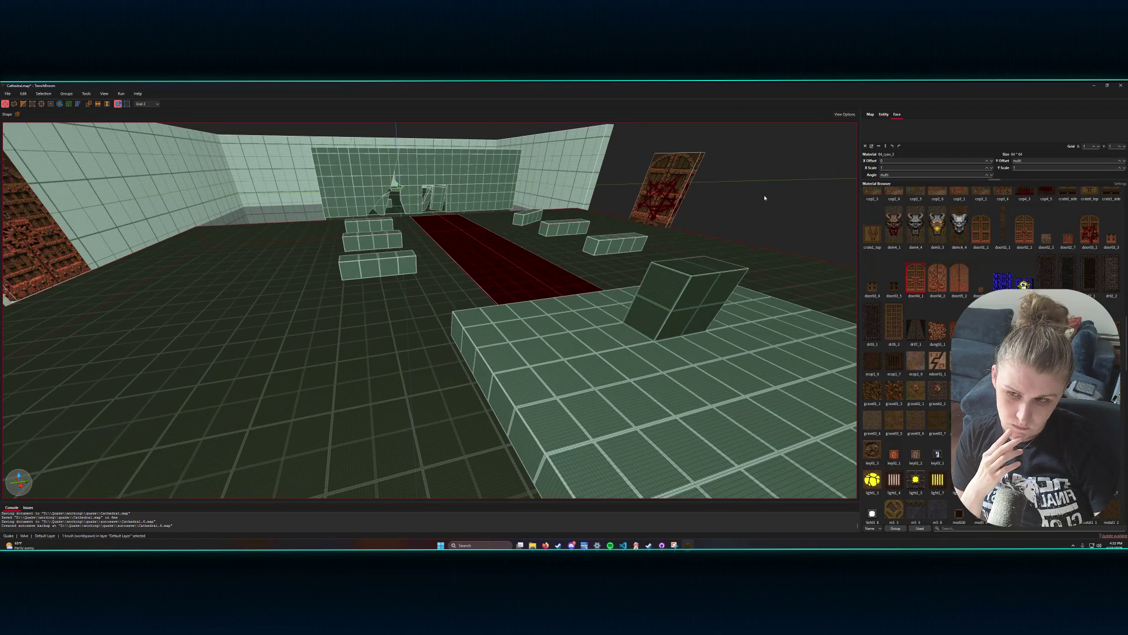
key(w)
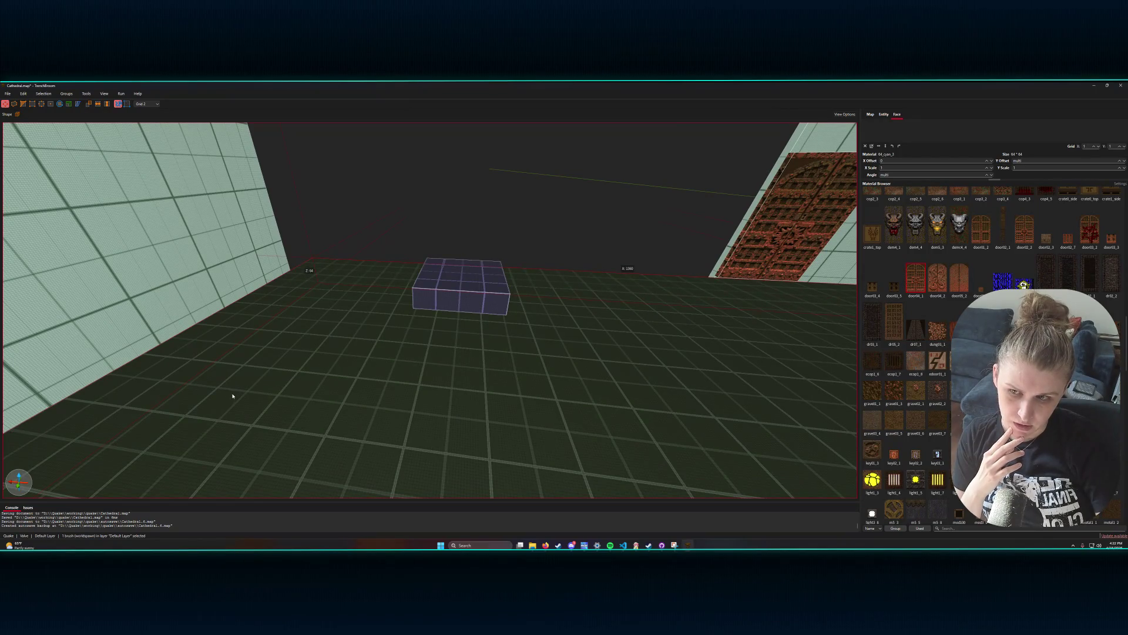
key(s)
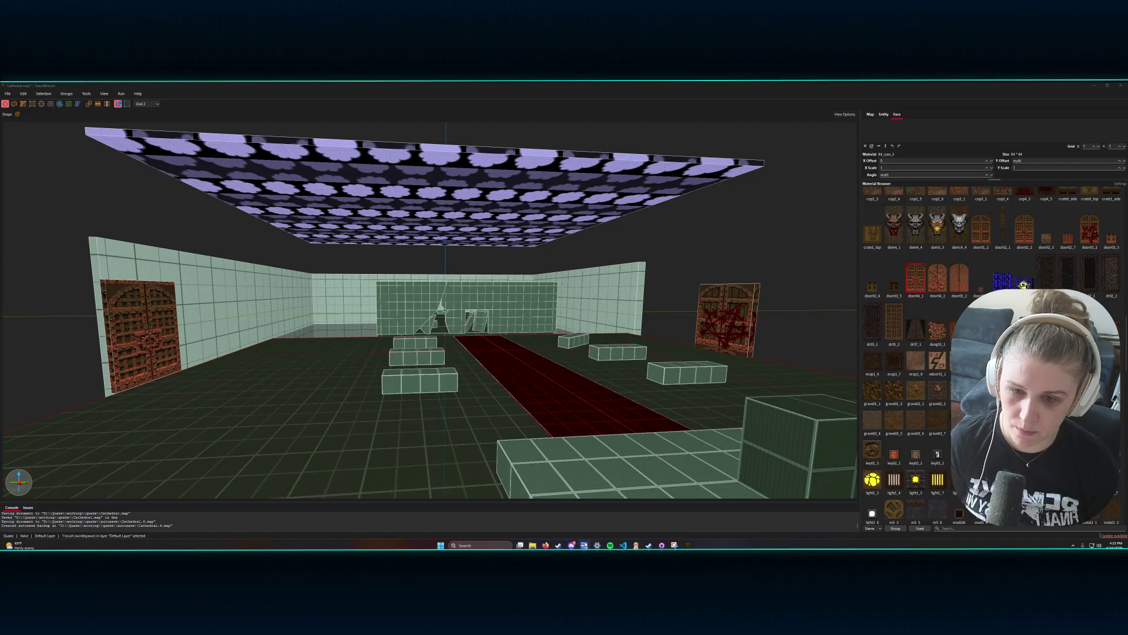
- Swing the camera up beneath the cloud ceiling to overview the whole hall
mouse_move(505, 470)
mouse_down()
mouse_move(488, 289)
mouse_move(544, 302)
mouse_move(488, 311)
mouse_move(544, 312)
mouse_move(522, 312)
mouse_up()
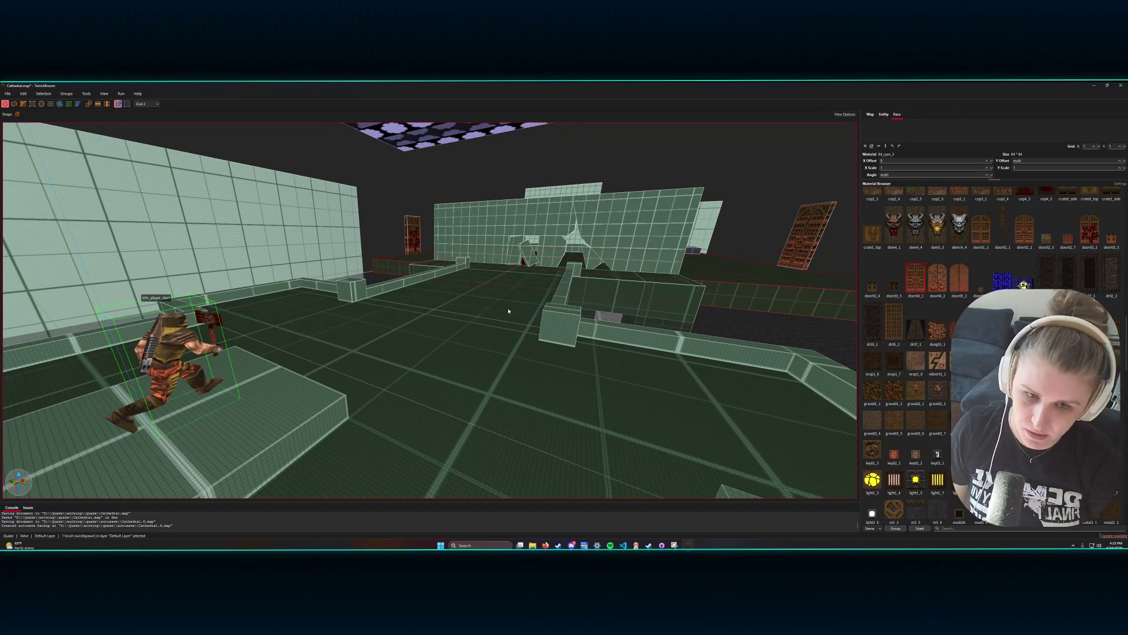
drag(509, 311, 546, 315)
key(a)
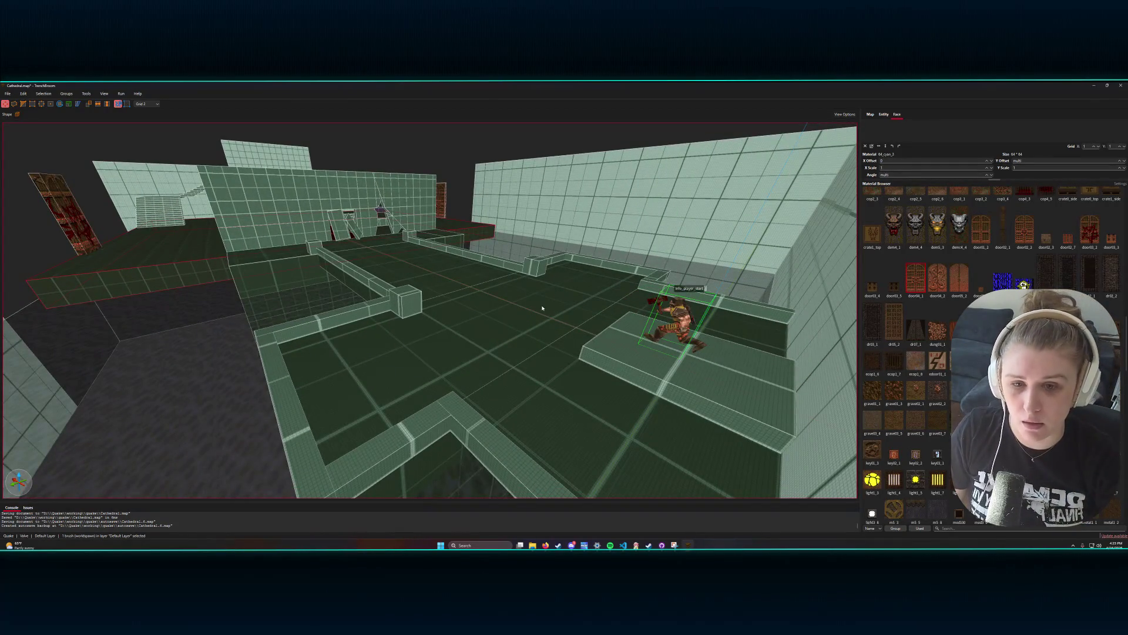
key(w)
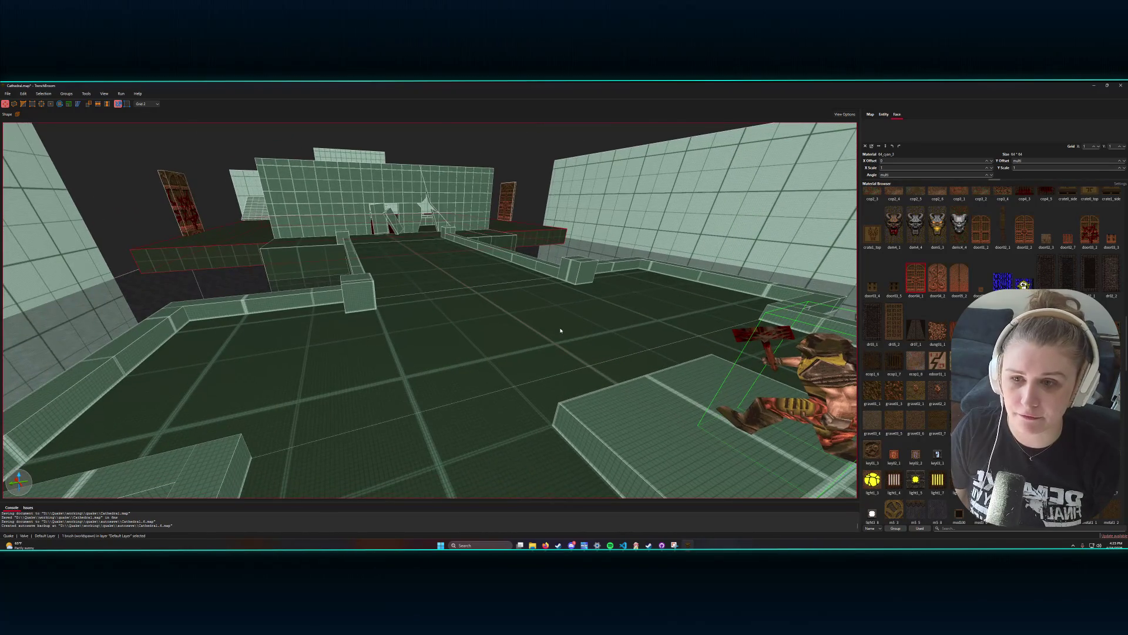
key(s)
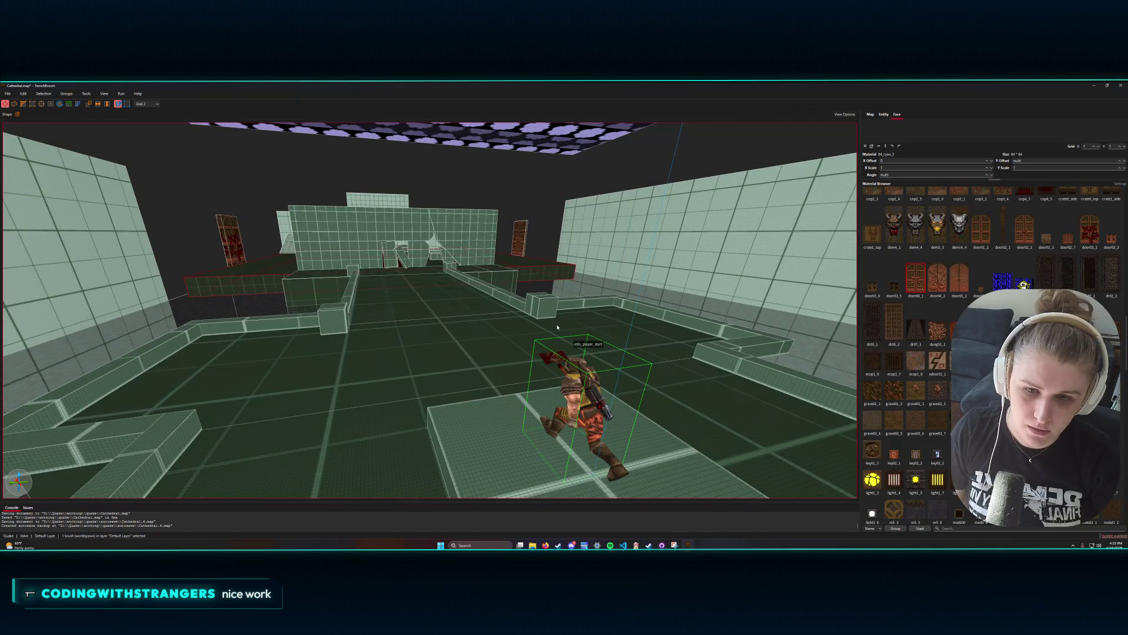
key(a)
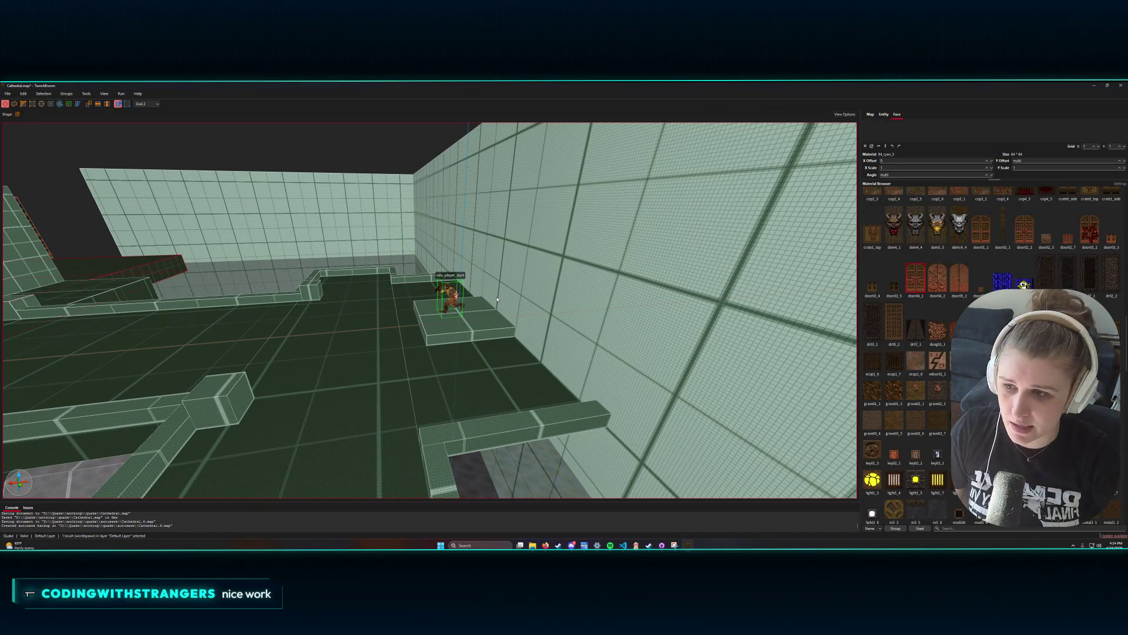
key(w)
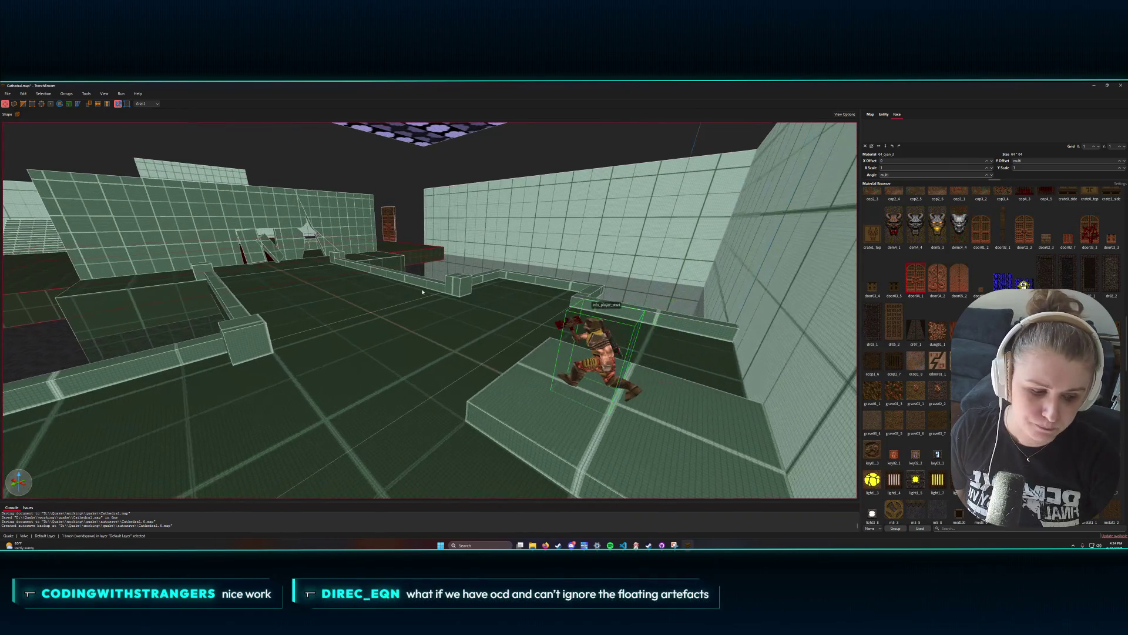
key(s)
scroll(395, 285, up, 5)
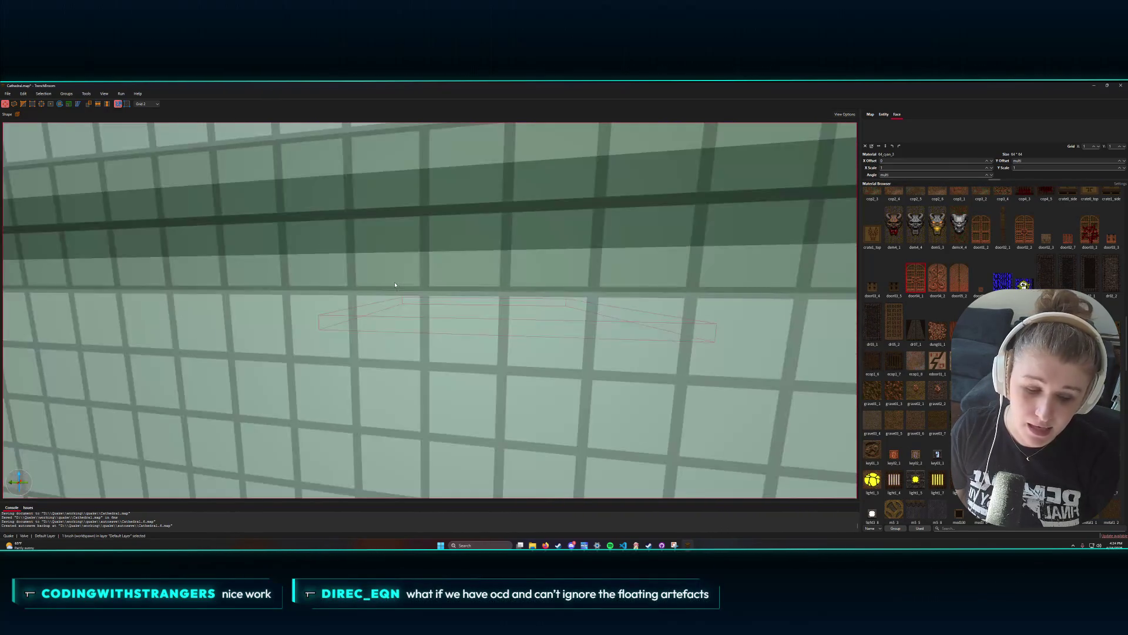
scroll(395, 285, down, 5)
key(d)
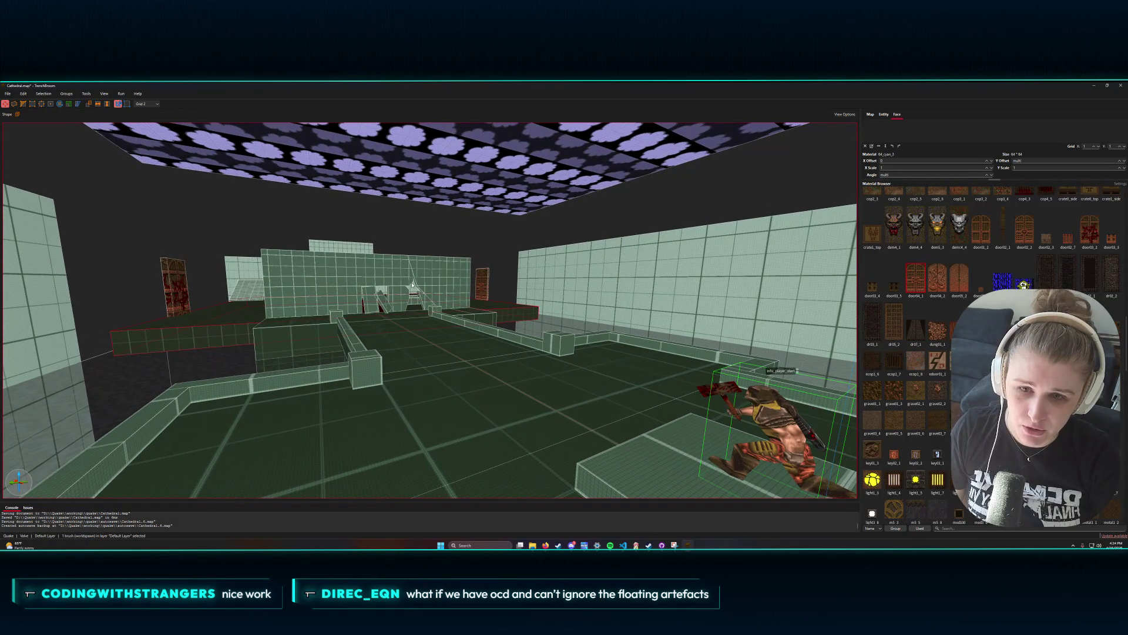
key(a)
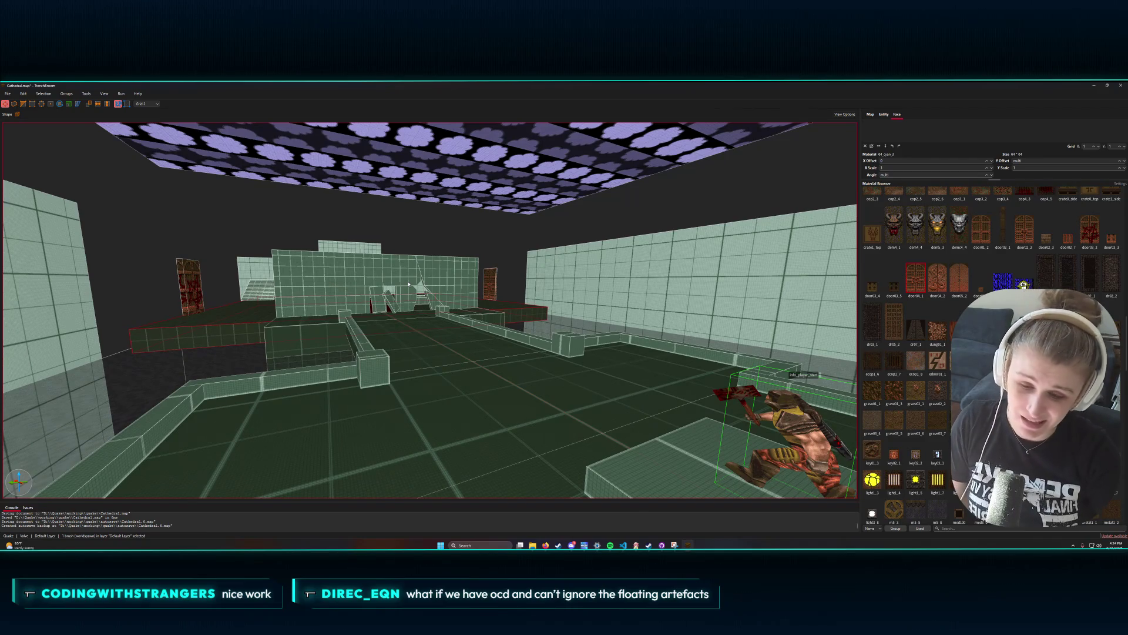
drag(437, 317, 482, 333)
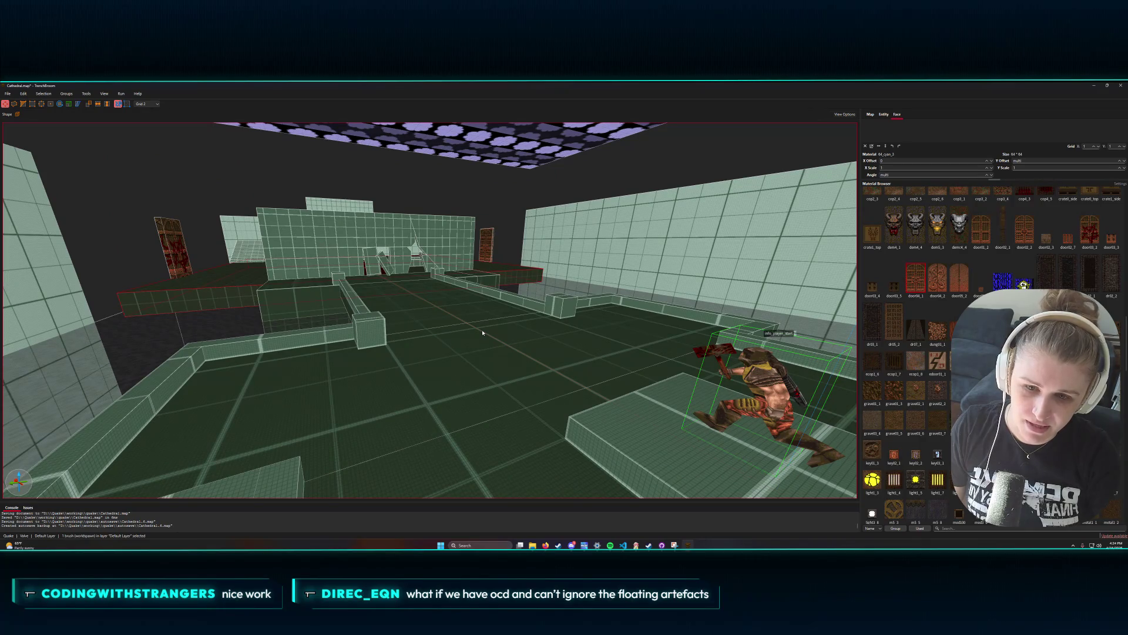
drag(482, 333, 443, 85)
drag(348, 351, 382, 350)
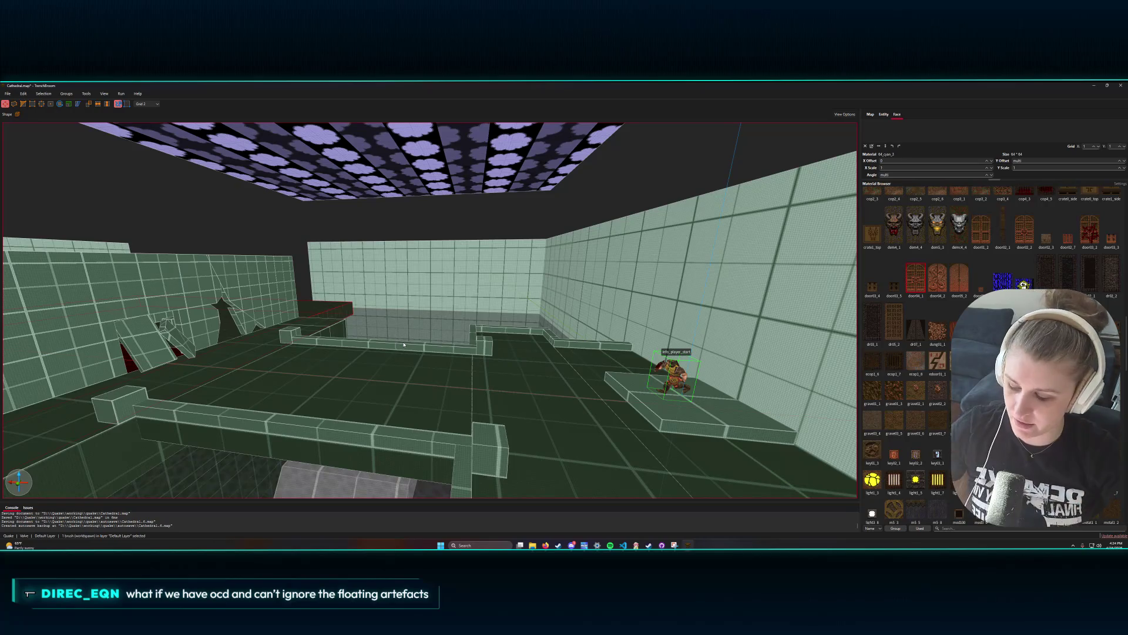
mouse_move(411, 341)
mouse_down()
mouse_move(373, 331)
mouse_move(432, 356)
mouse_move(398, 348)
mouse_move(383, 323)
mouse_move(451, 325)
mouse_up()
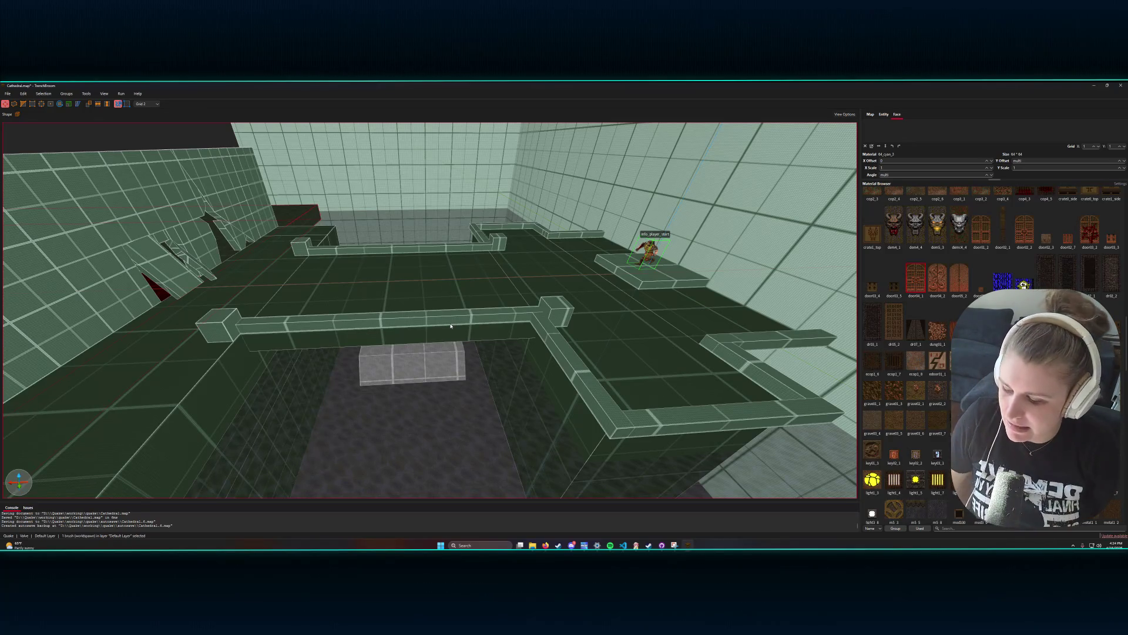
drag(449, 326, 401, 316)
scroll(341, 279, down, 5)
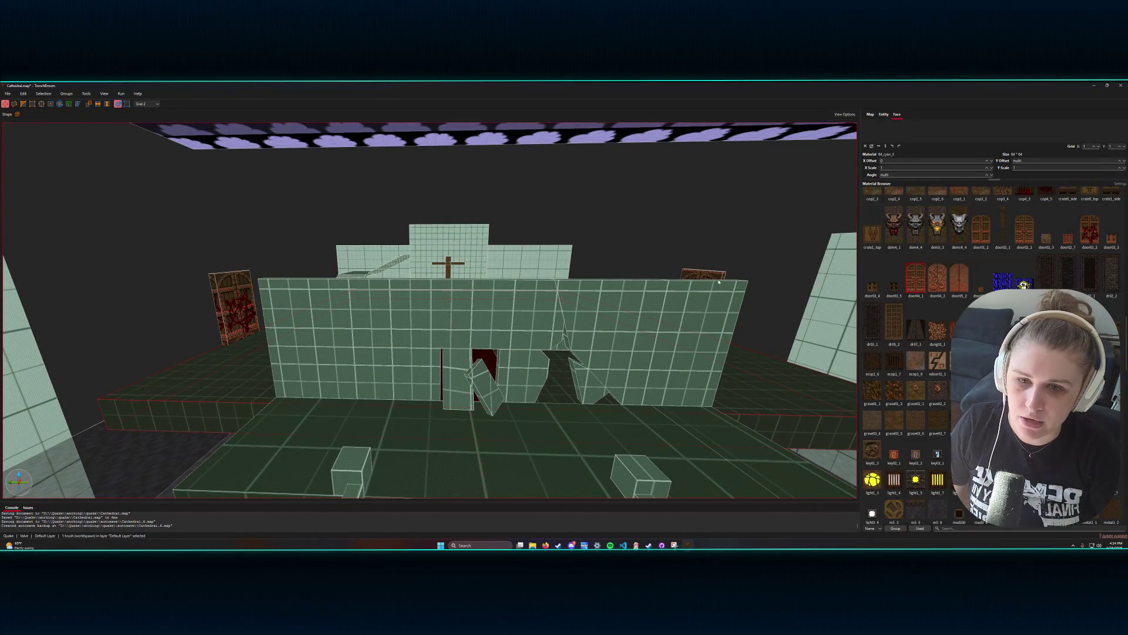
scroll(328, 368, up, 5)
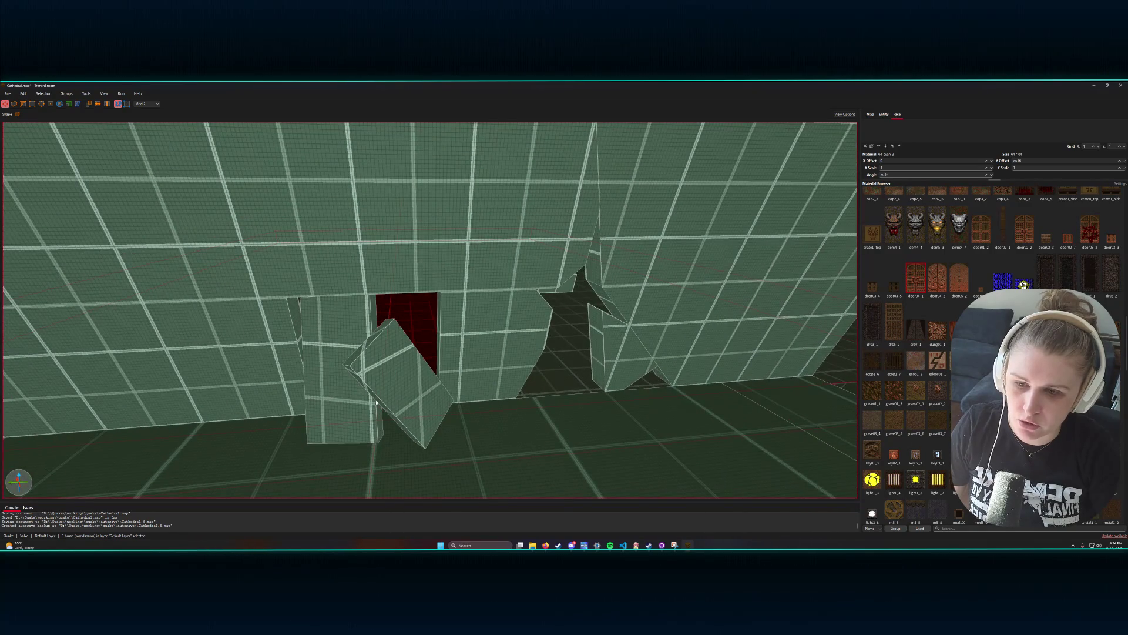
drag(371, 365, 378, 378)
scroll(378, 377, up, 1)
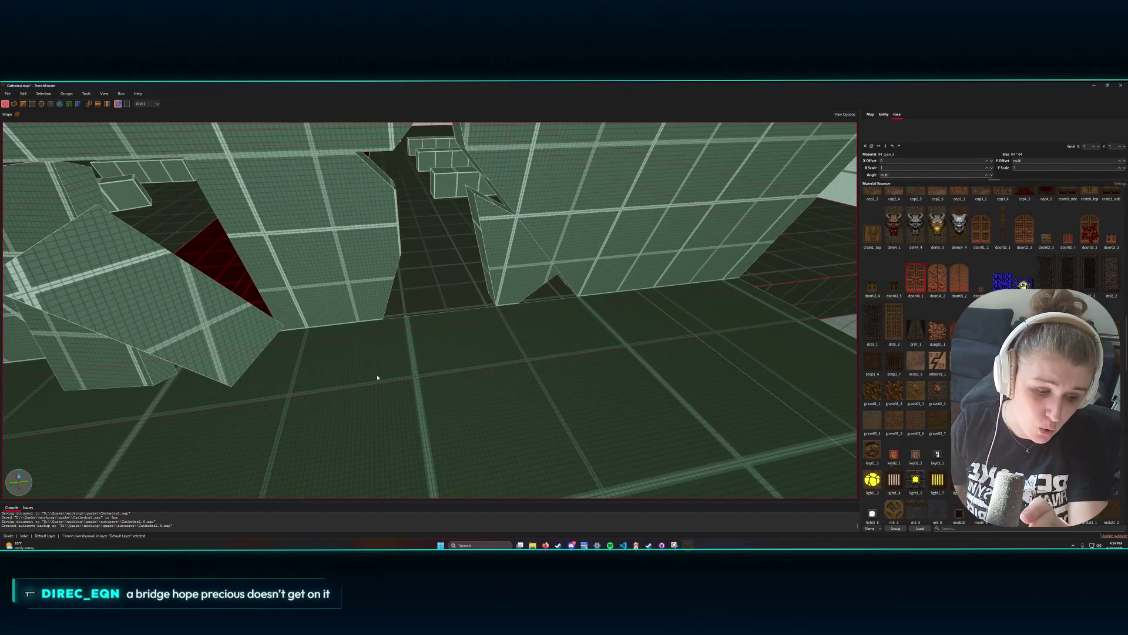
scroll(643, 274, up, 10)
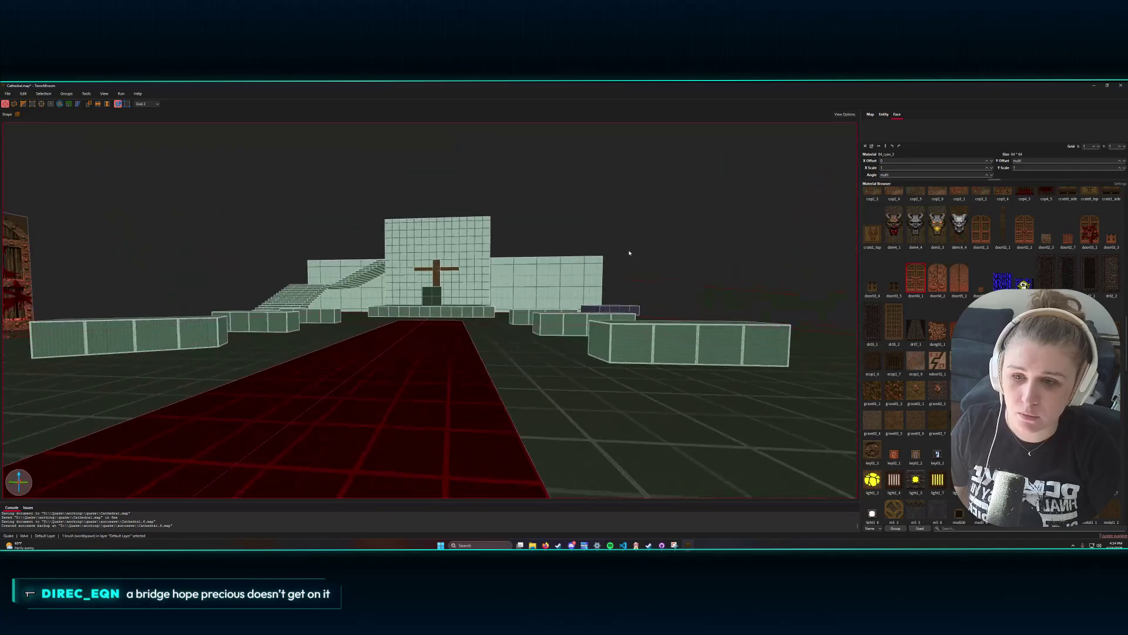
mouse_move(629, 253)
mouse_down()
mouse_move(614, 285)
mouse_move(632, 268)
mouse_move(620, 257)
mouse_move(634, 251)
mouse_move(654, 266)
mouse_up()
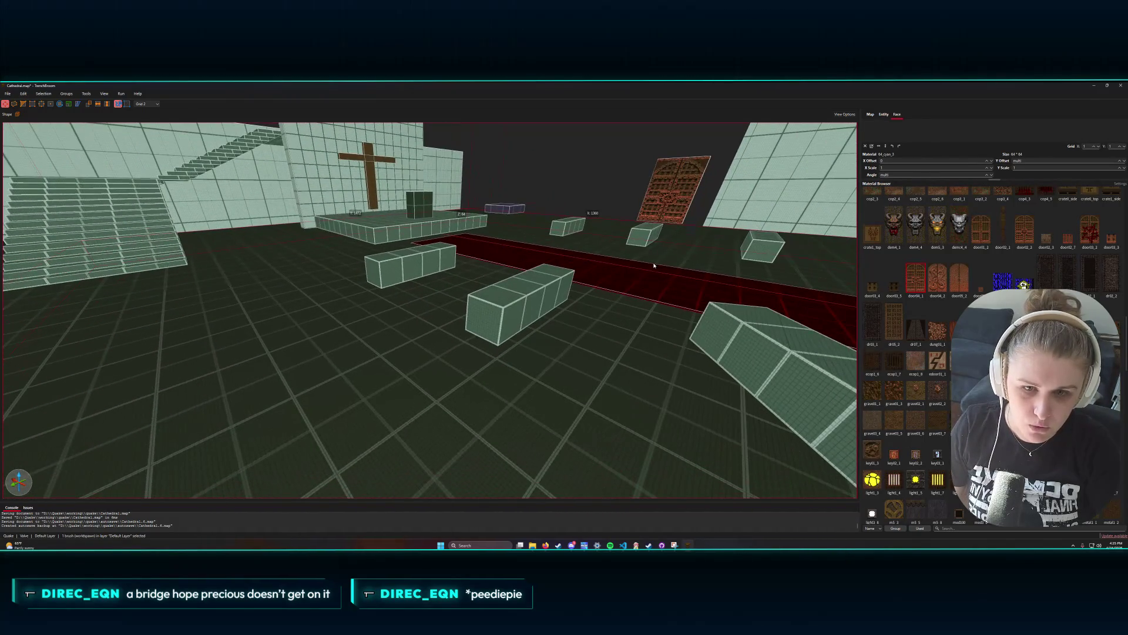
mouse_move(574, 276)
mouse_down()
mouse_move(338, 257)
mouse_move(436, 237)
mouse_move(448, 305)
mouse_move(466, 330)
mouse_move(470, 301)
mouse_move(513, 305)
mouse_move(503, 320)
mouse_move(623, 302)
mouse_move(417, 292)
mouse_up()
click(437, 237)
mouse_move(417, 333)
mouse_down()
mouse_move(605, 398)
mouse_move(594, 410)
mouse_move(553, 414)
mouse_move(531, 397)
mouse_move(518, 407)
mouse_move(633, 392)
mouse_move(422, 408)
mouse_move(463, 424)
mouse_up()
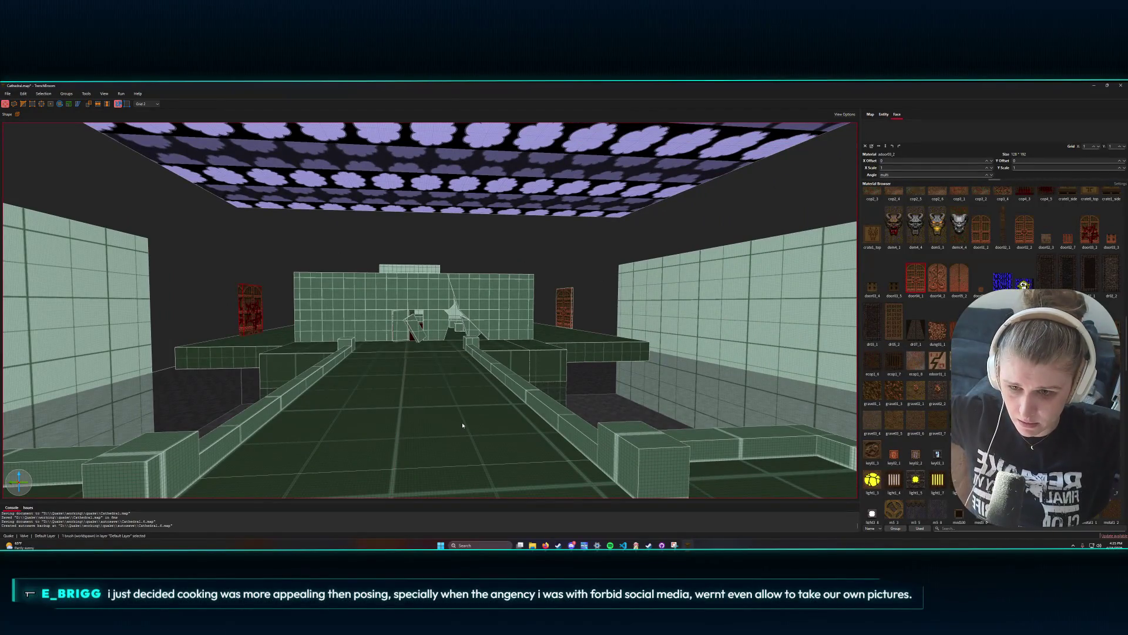
mouse_move(476, 436)
mouse_down()
mouse_move(457, 441)
mouse_move(502, 446)
mouse_move(489, 434)
mouse_move(433, 440)
mouse_move(455, 427)
mouse_up()
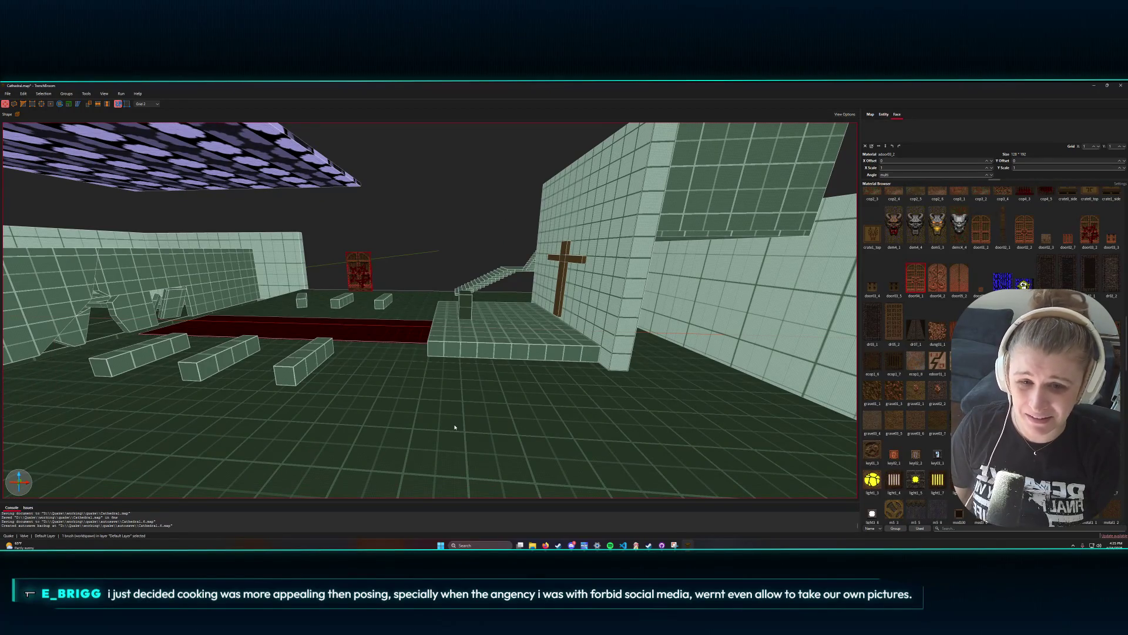
mouse_move(455, 427)
mouse_down()
mouse_move(435, 429)
mouse_move(498, 439)
mouse_move(452, 453)
mouse_move(509, 448)
mouse_move(499, 443)
mouse_move(509, 417)
mouse_move(484, 408)
mouse_move(438, 442)
mouse_move(450, 437)
mouse_up()
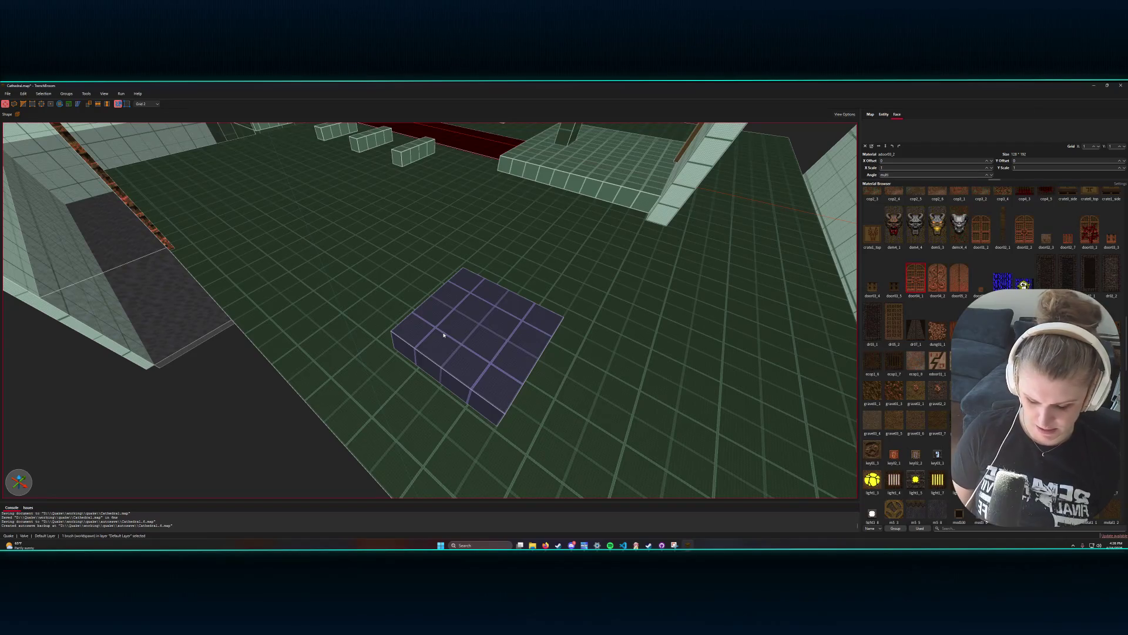
mouse_move(443, 335)
mouse_down()
mouse_move(478, 207)
mouse_move(508, 229)
mouse_up()
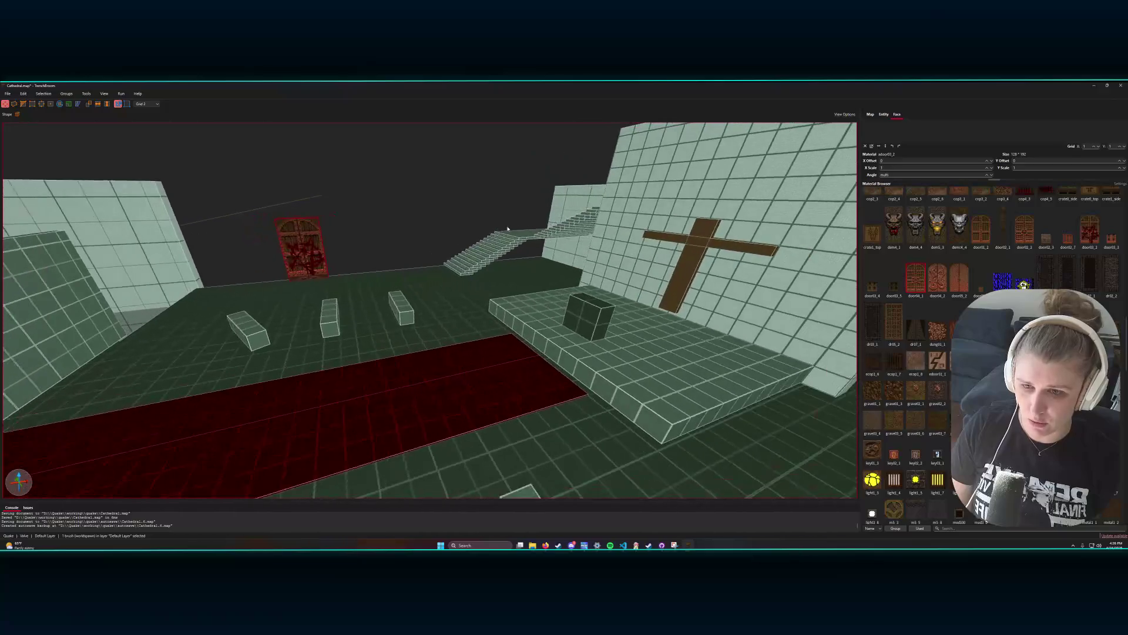
scroll(508, 228, up, 2)
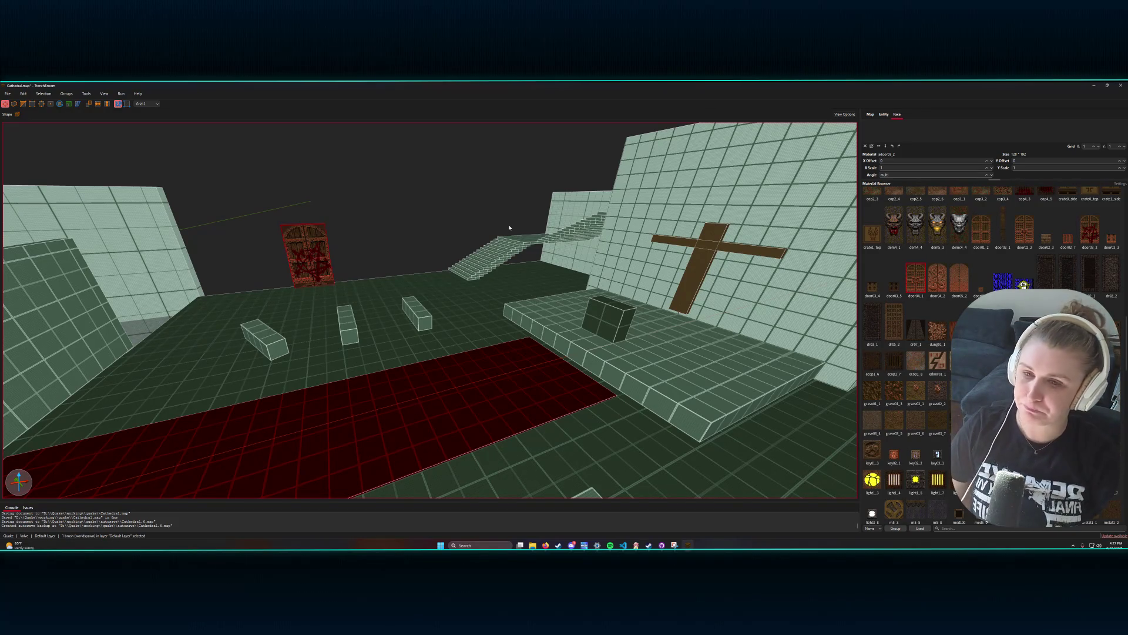
mouse_move(561, 260)
mouse_down()
mouse_move(534, 269)
mouse_move(607, 262)
mouse_move(622, 246)
mouse_move(675, 263)
mouse_up()
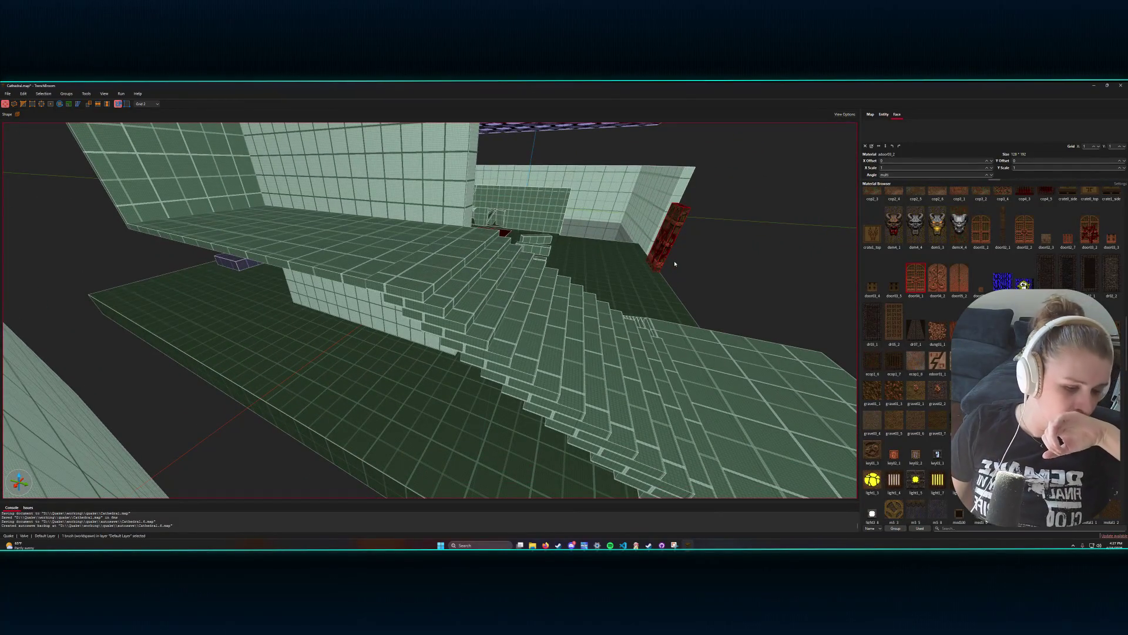
drag(675, 263, 583, 266)
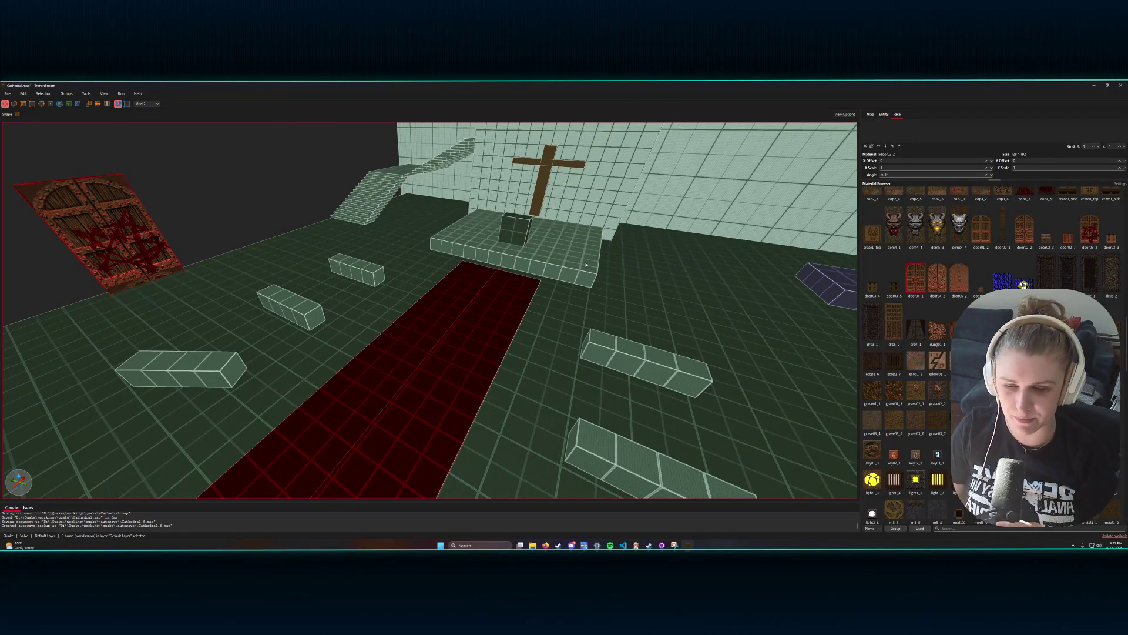
mouse_move(579, 268)
mouse_down()
mouse_move(538, 271)
mouse_move(605, 249)
mouse_move(594, 243)
mouse_move(618, 272)
mouse_up()
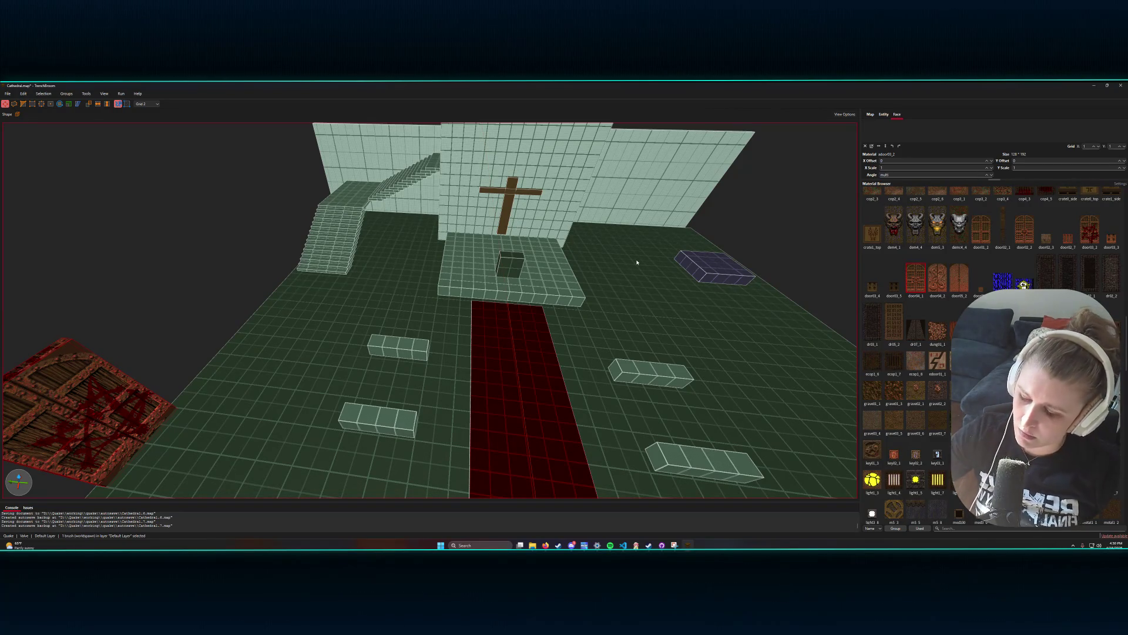
- Orbit to a low side view of the cathedral, then look back along the red carpet toward the door
mouse_move(648, 273)
mouse_down()
mouse_move(705, 254)
mouse_move(630, 268)
mouse_up()
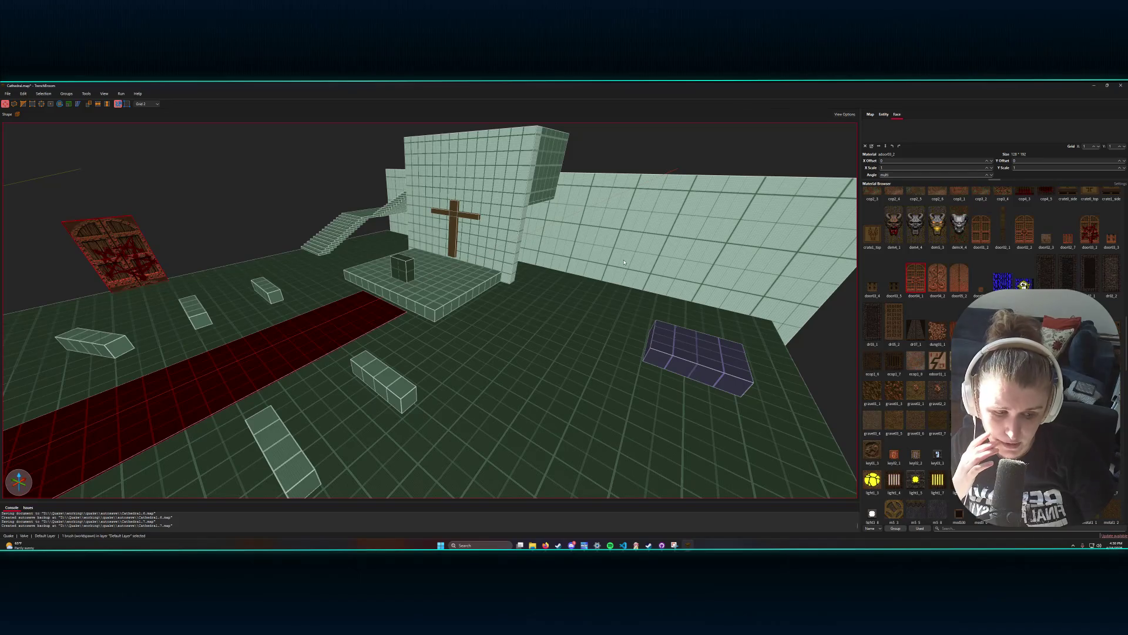
drag(615, 267, 541, 298)
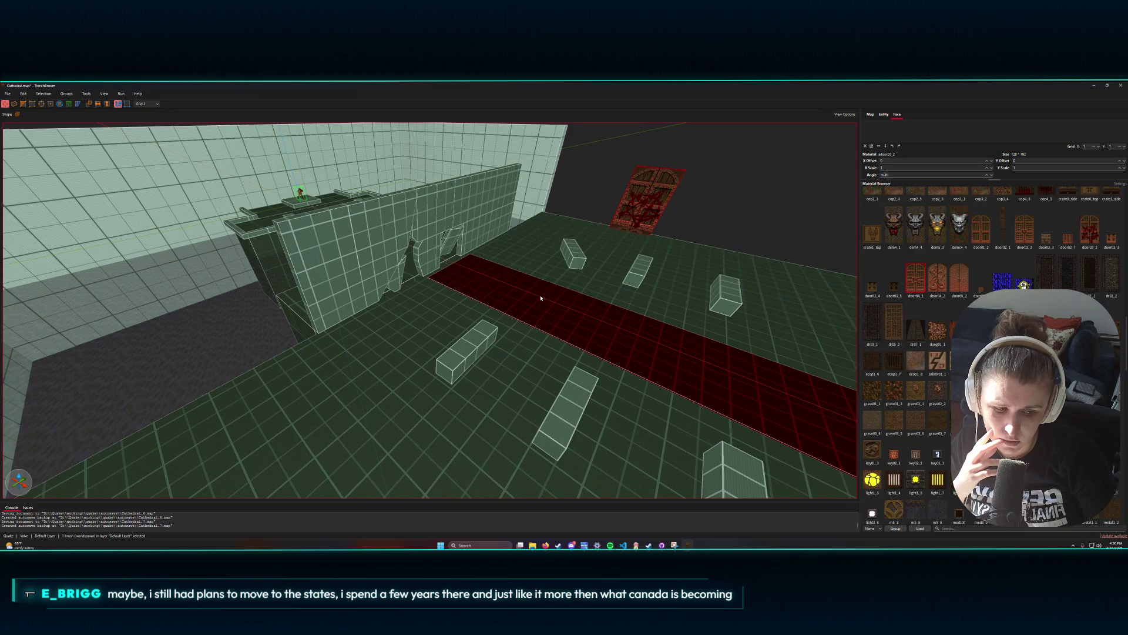
scroll(541, 298, down, 2)
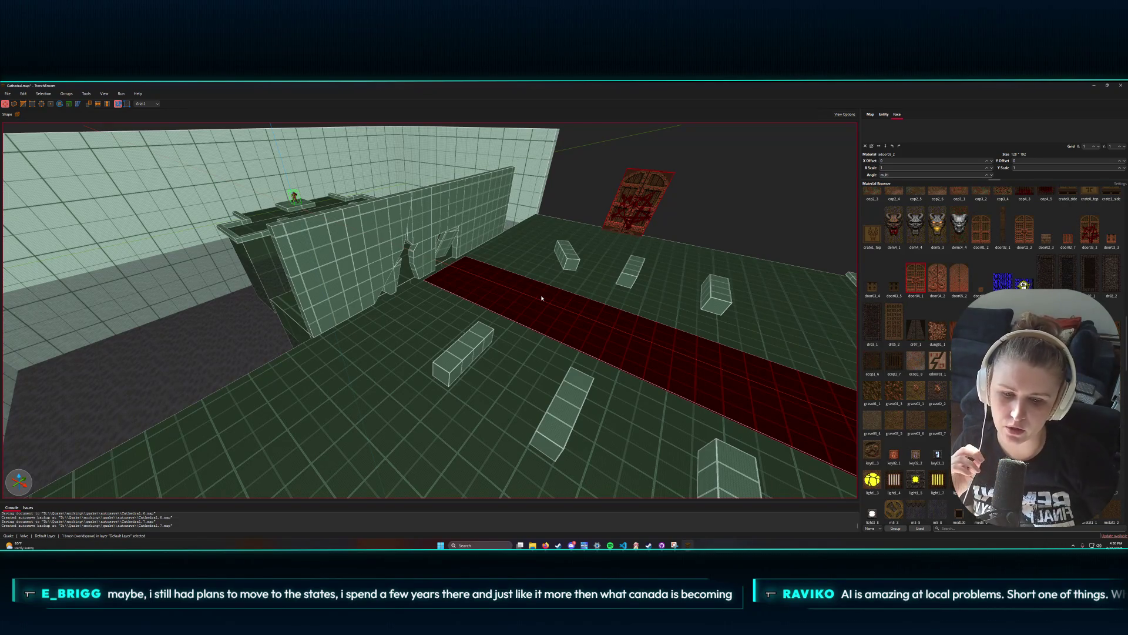
- Bring Visual Studio Code with options.rpy and the chat answer to the front
click(623, 546)
scroll(635, 417, down, 3)
scroll(635, 417, up, 5)
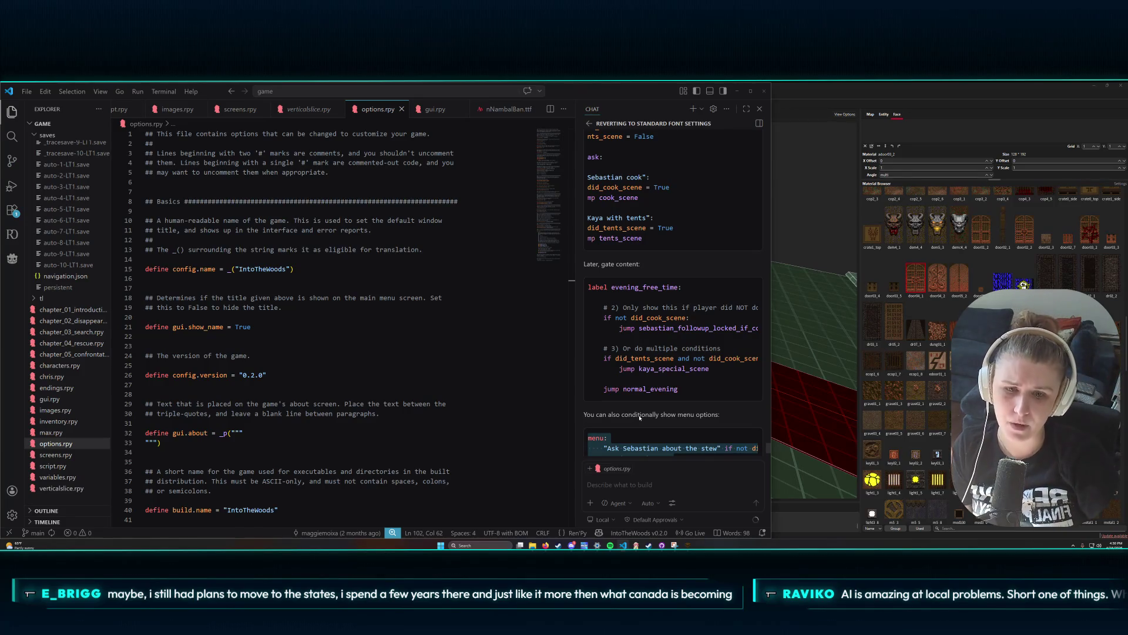
scroll(733, 265, up, 3)
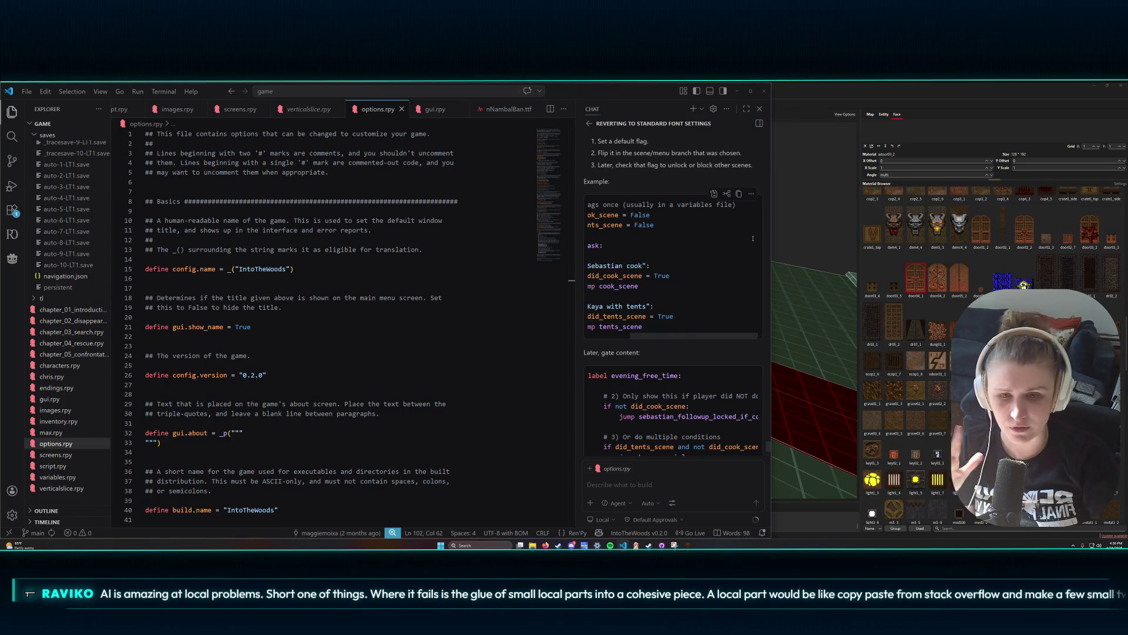
scroll(703, 176, up, 3)
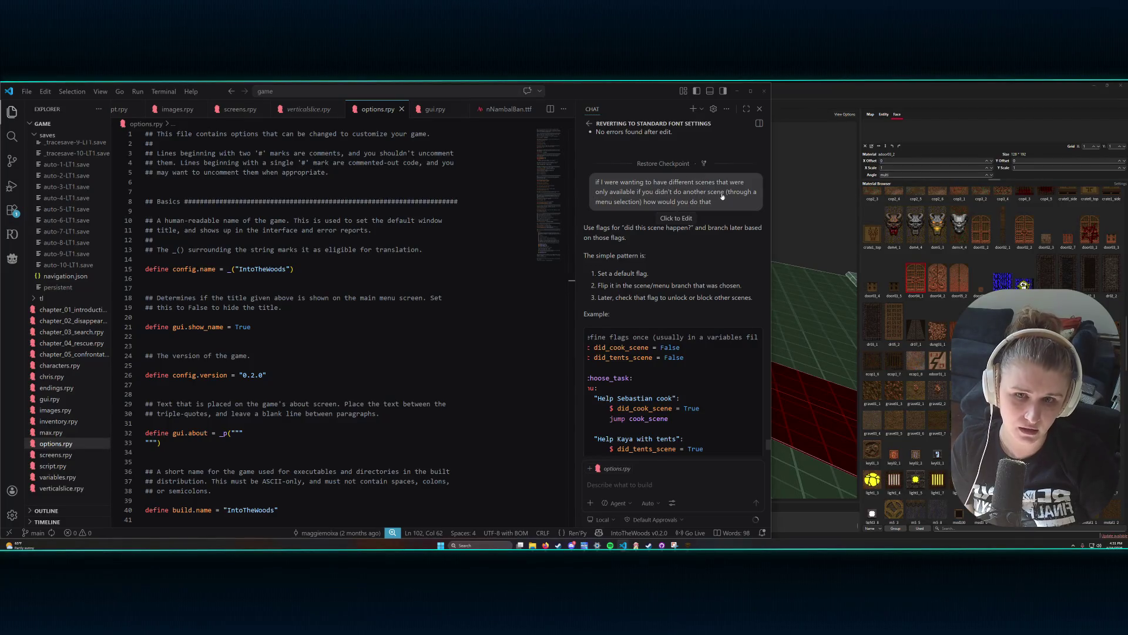
scroll(684, 353, down, 3)
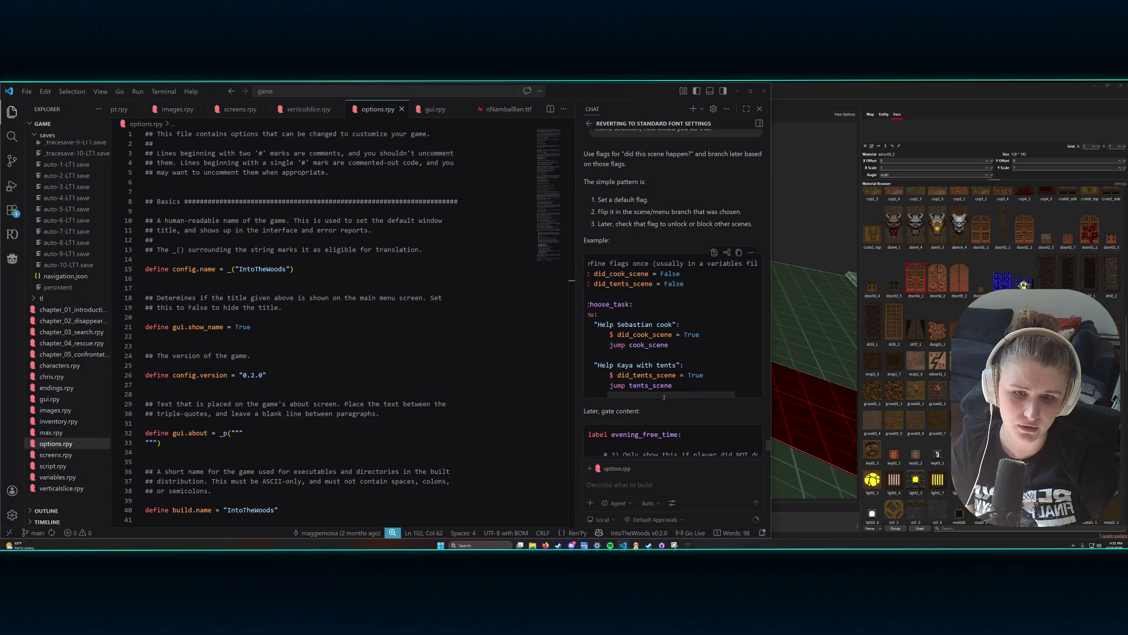
scroll(711, 390, left, 3)
mouse_move(711, 390)
mouse_down()
mouse_move(623, 352)
mouse_move(578, 260)
mouse_up()
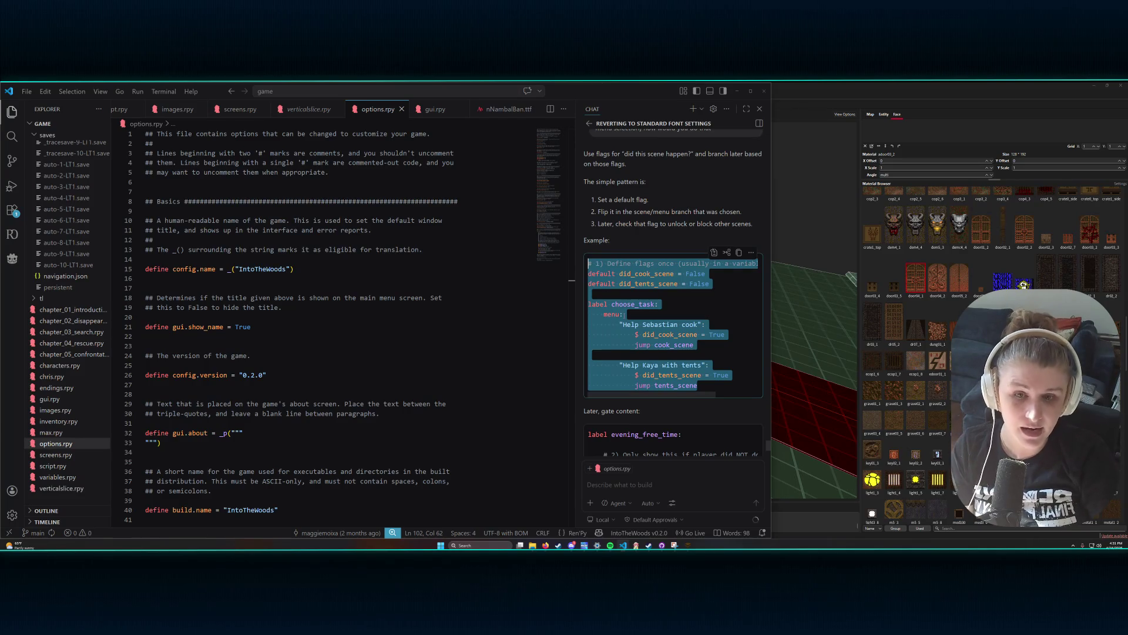
scroll(625, 315, down, 3)
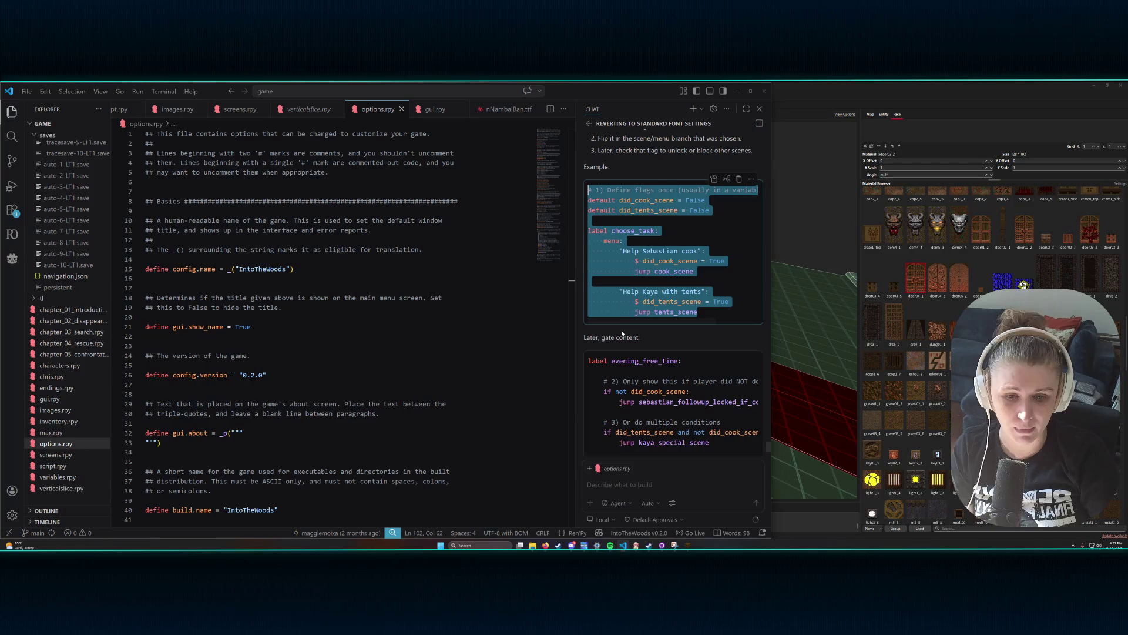
scroll(623, 366, down, 1)
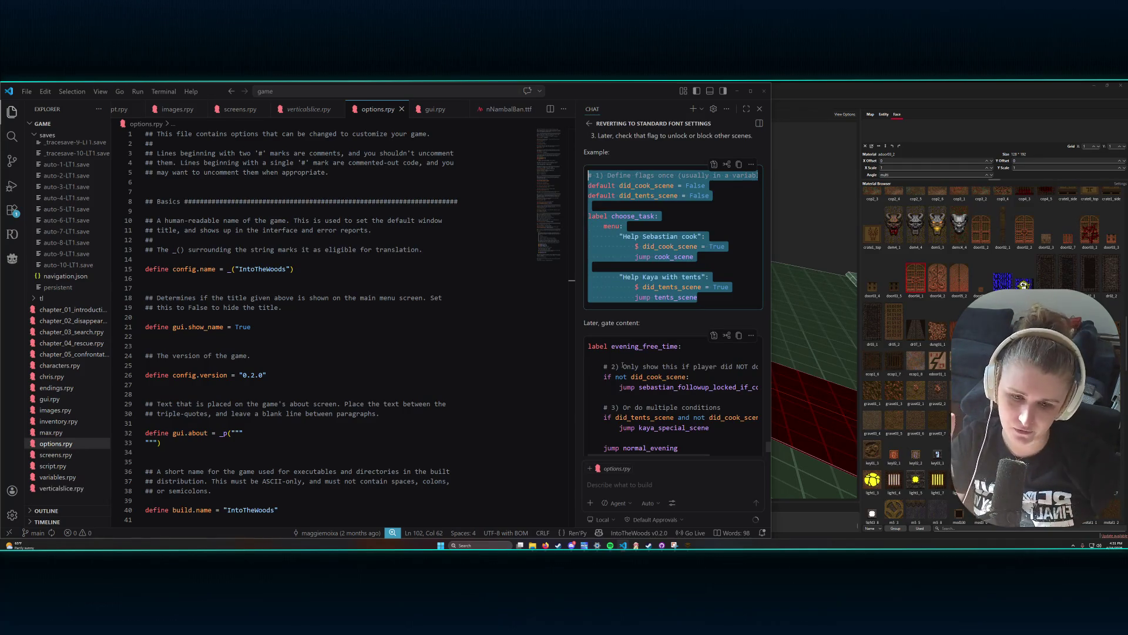
scroll(623, 366, down, 8)
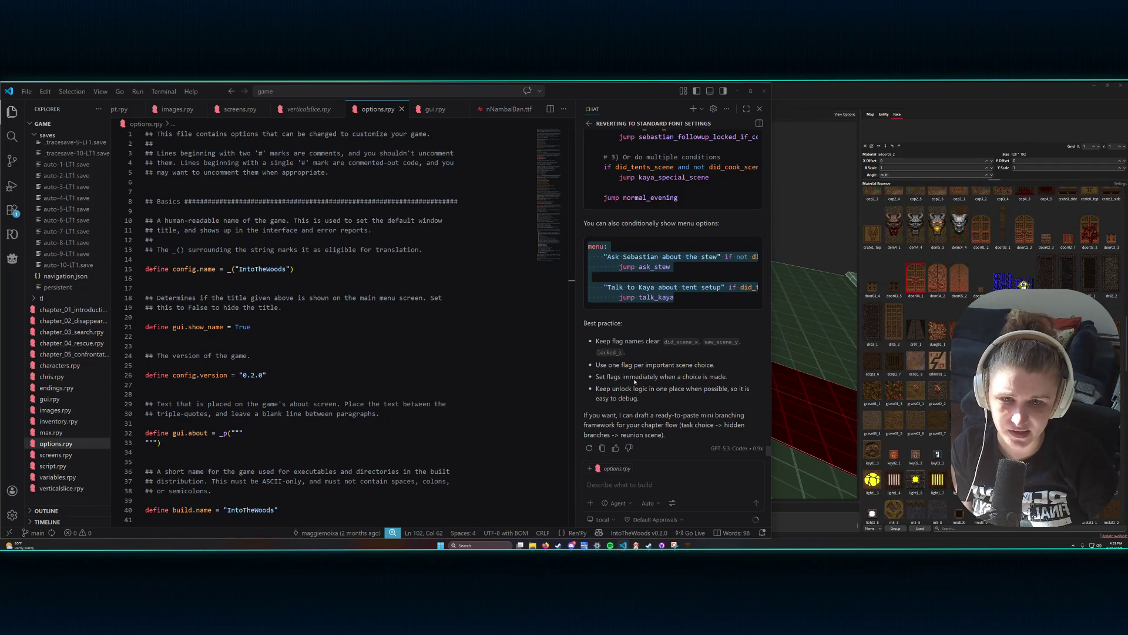
mouse_move(610, 265)
mouse_down()
mouse_move(782, 269)
mouse_move(590, 268)
mouse_move(676, 287)
mouse_move(758, 282)
mouse_up()
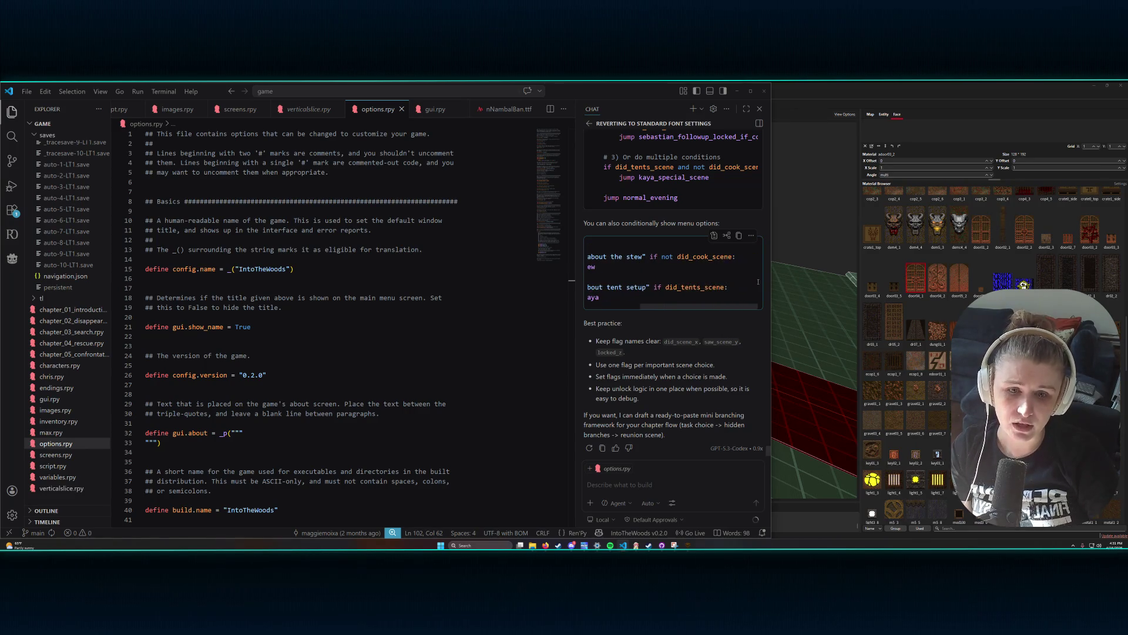
drag(637, 287, 591, 288)
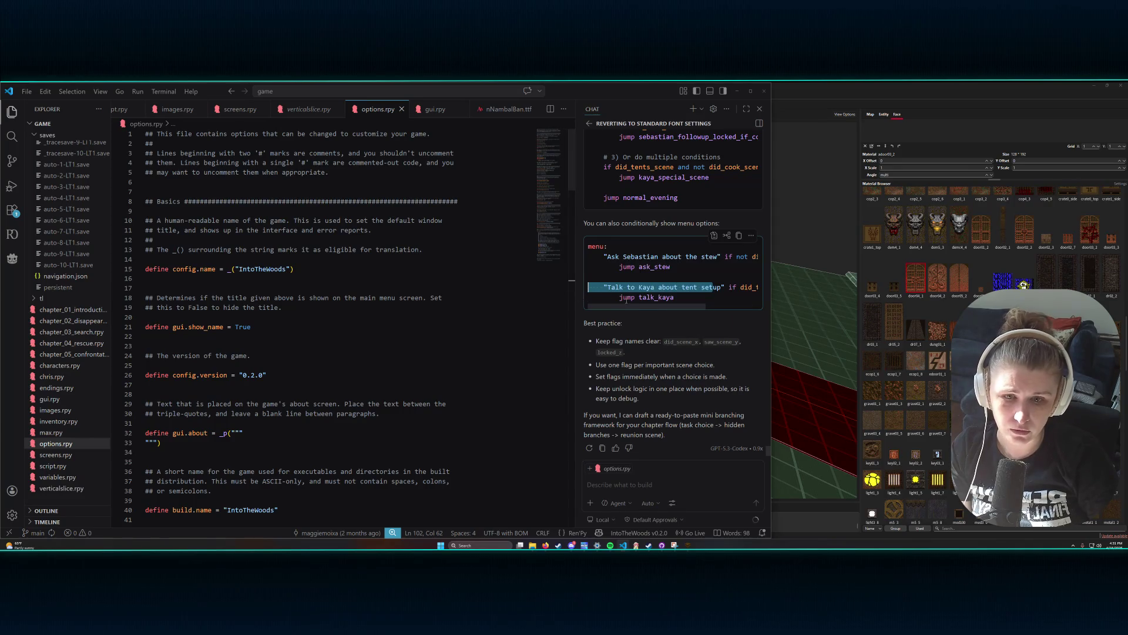
- Clear the chat code selection and scroll through the chat answer and options.rpy
click(665, 277)
scroll(676, 276, up, 5)
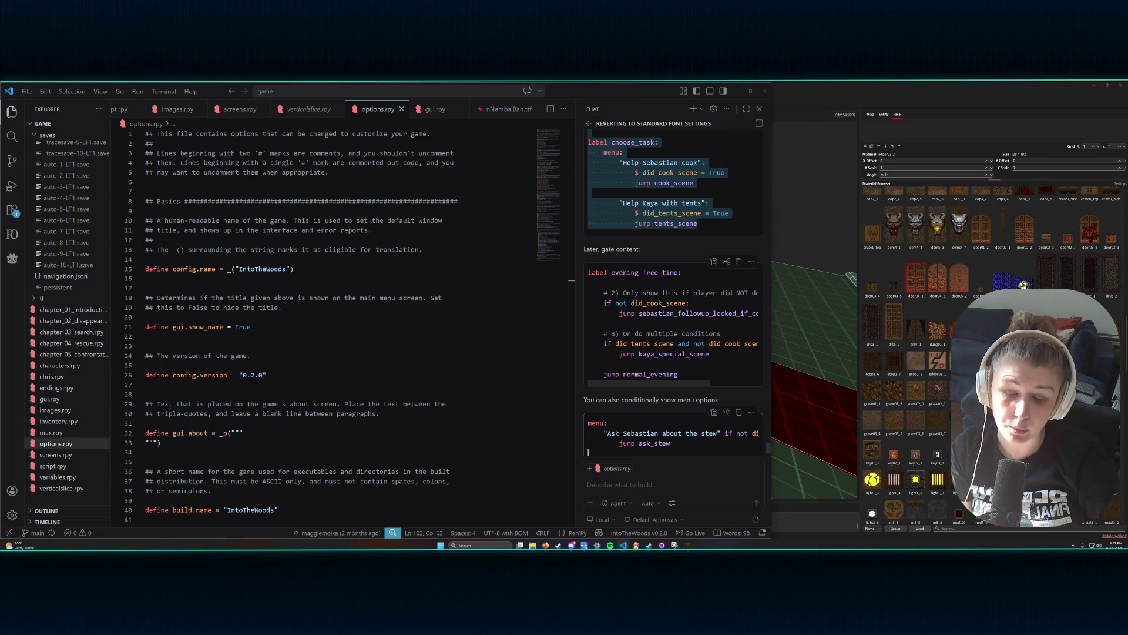
scroll(687, 280, up, 4)
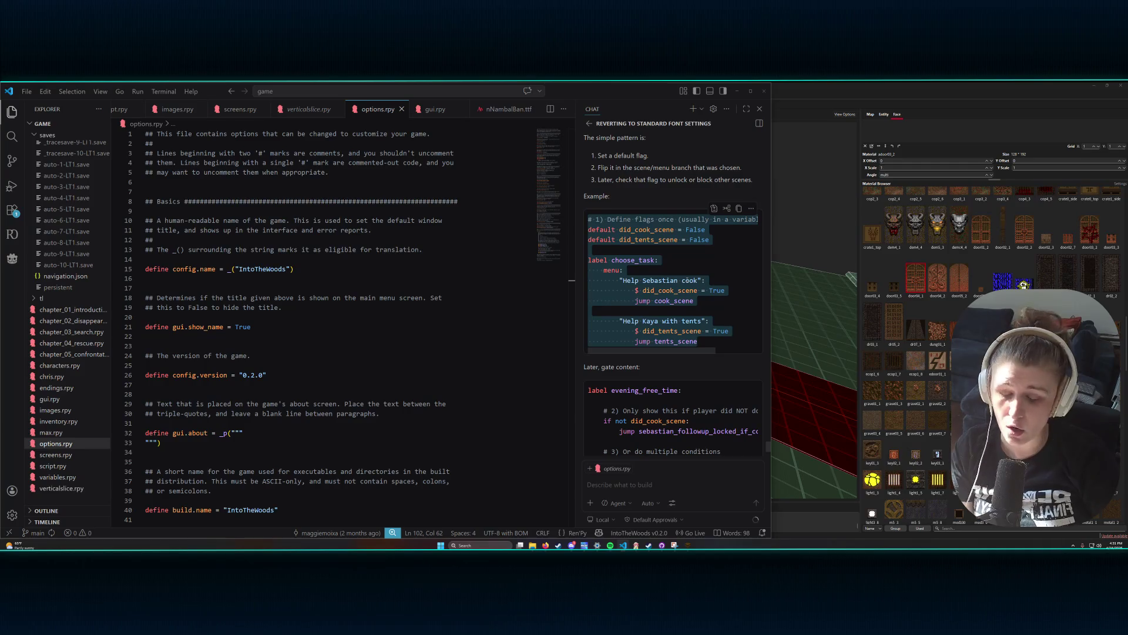
scroll(688, 283, up, 5)
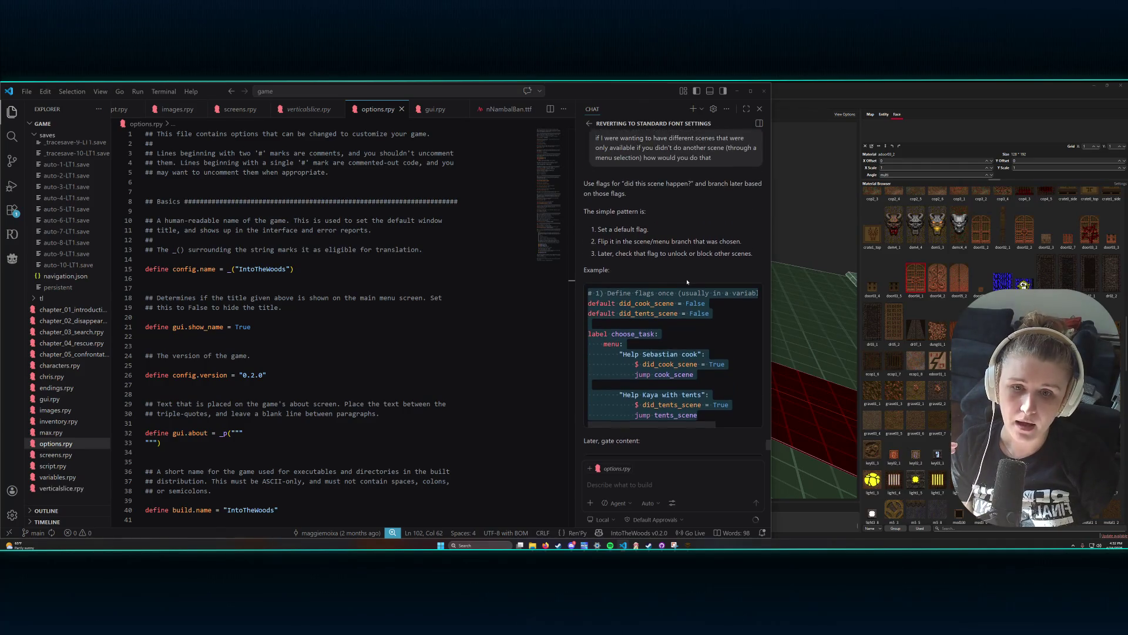
scroll(688, 283, up, 2)
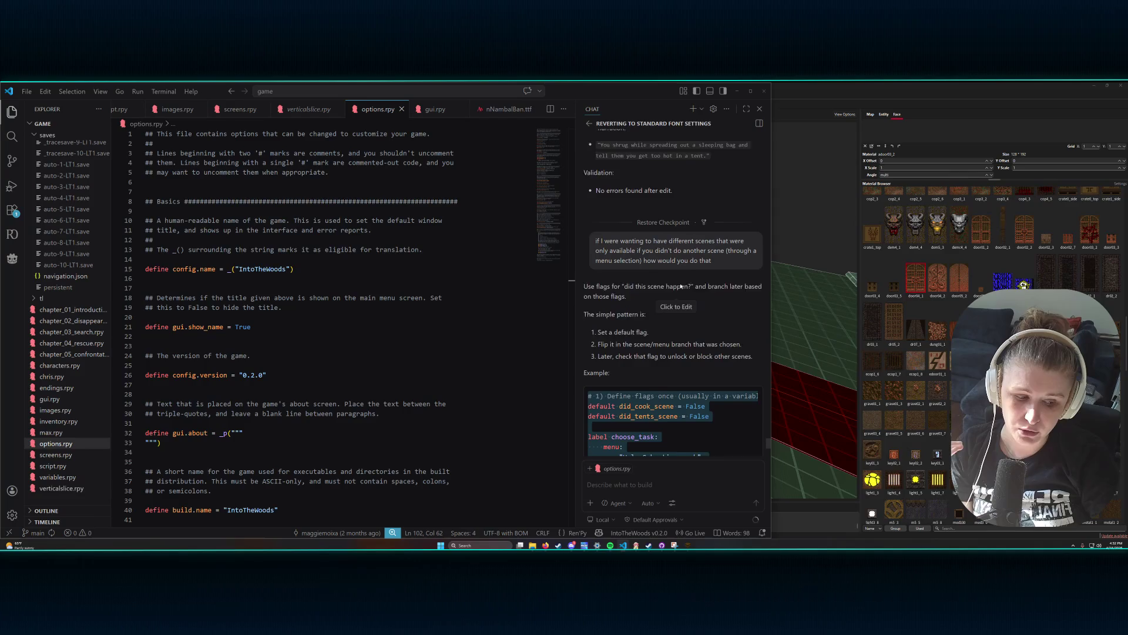
scroll(725, 265, down, 10)
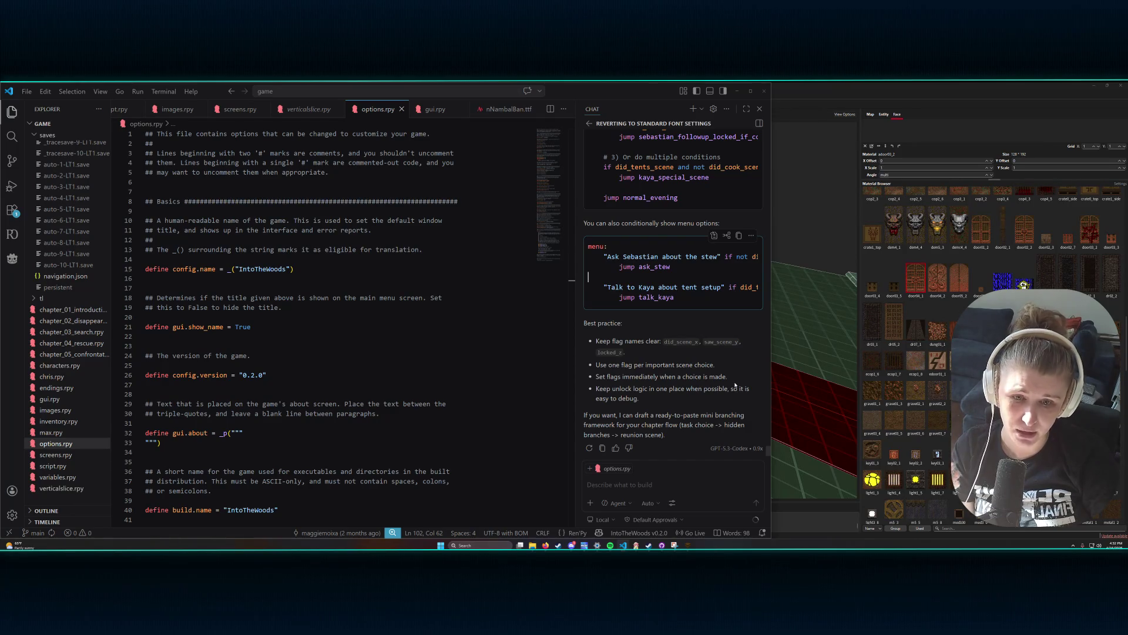
scroll(386, 318, down, 10)
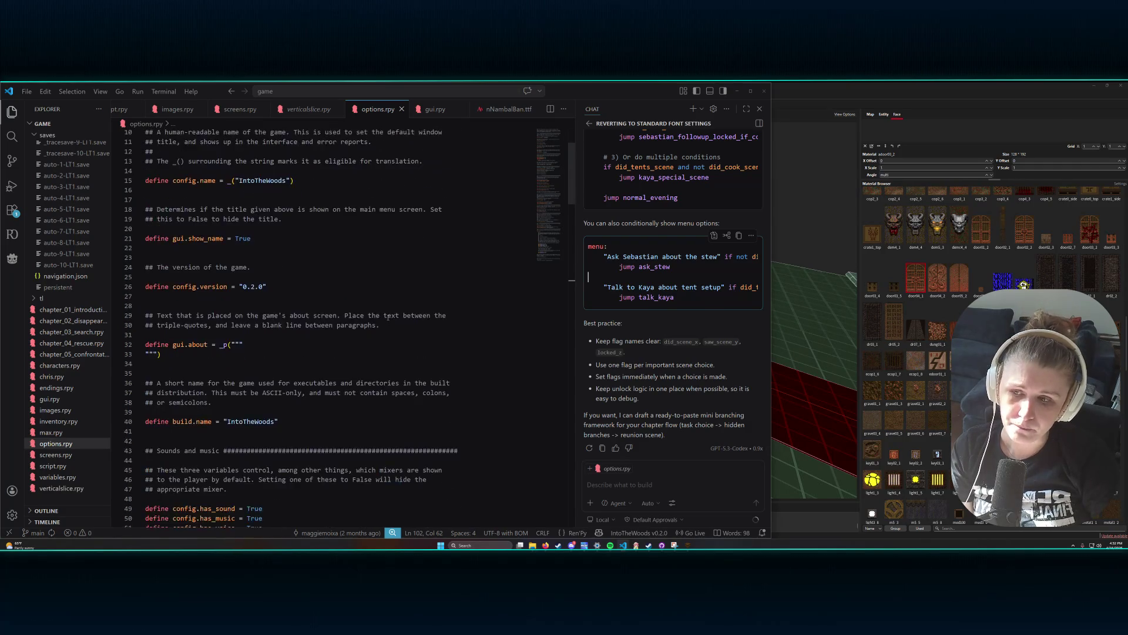
scroll(386, 318, down, 12)
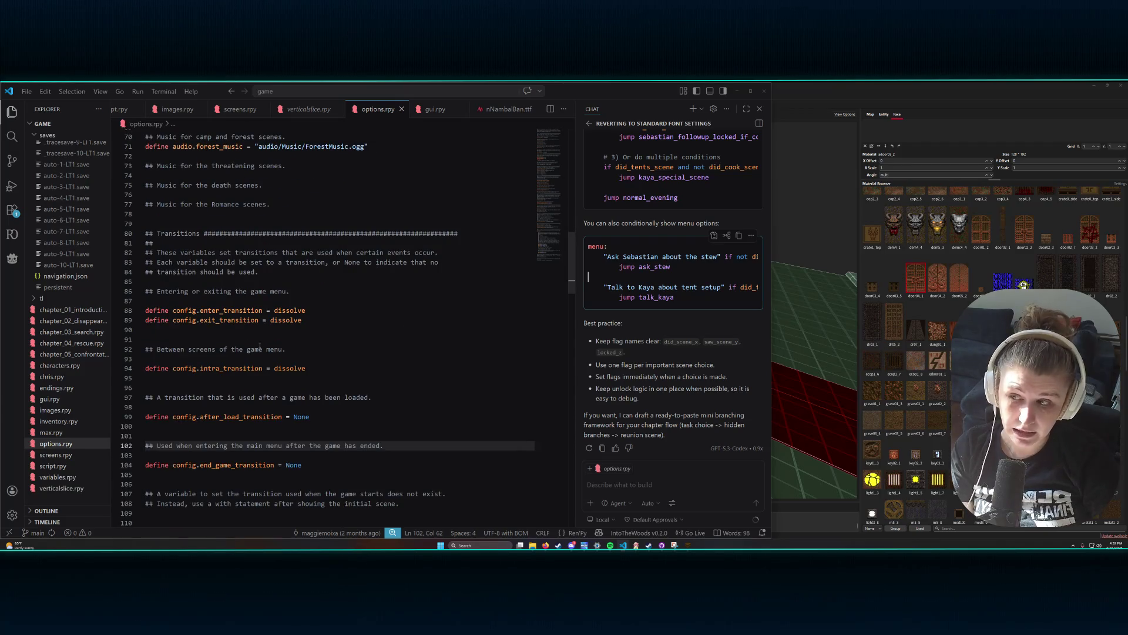
- Open chapter_01_introduction.rpy and scroll down to the GoToBed_02_Car labels around line 3198
click(71, 309)
scroll(256, 349, down, 13)
scroll(257, 349, down, 3)
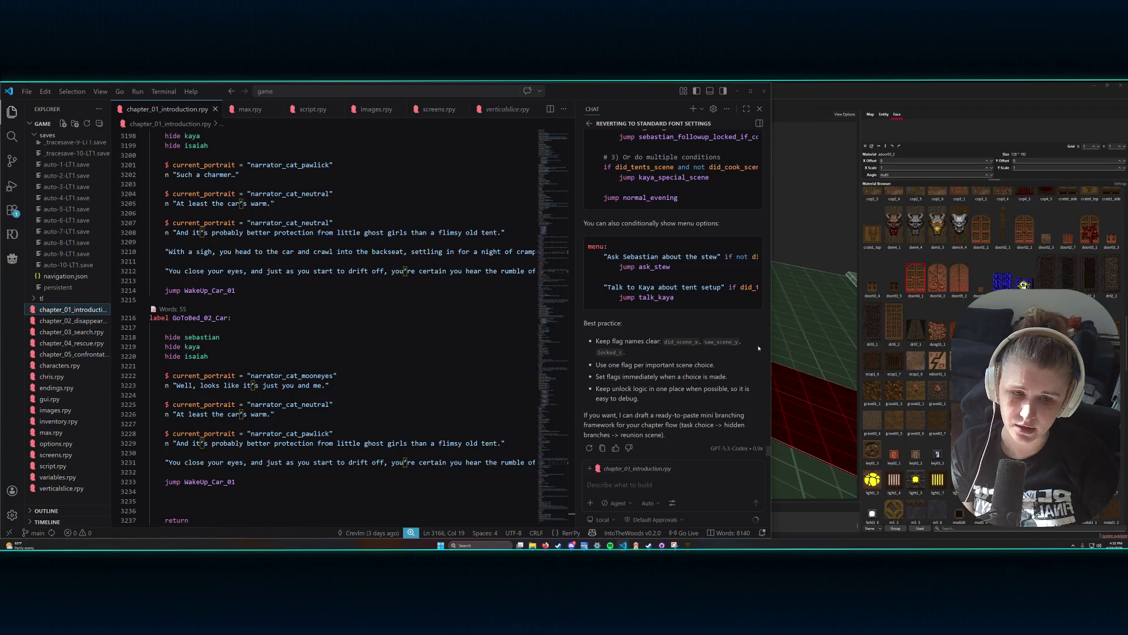
- Widen the VS Code window and move the editor/chat sash left to enlarge the chat panel
drag(770, 351, 814, 351)
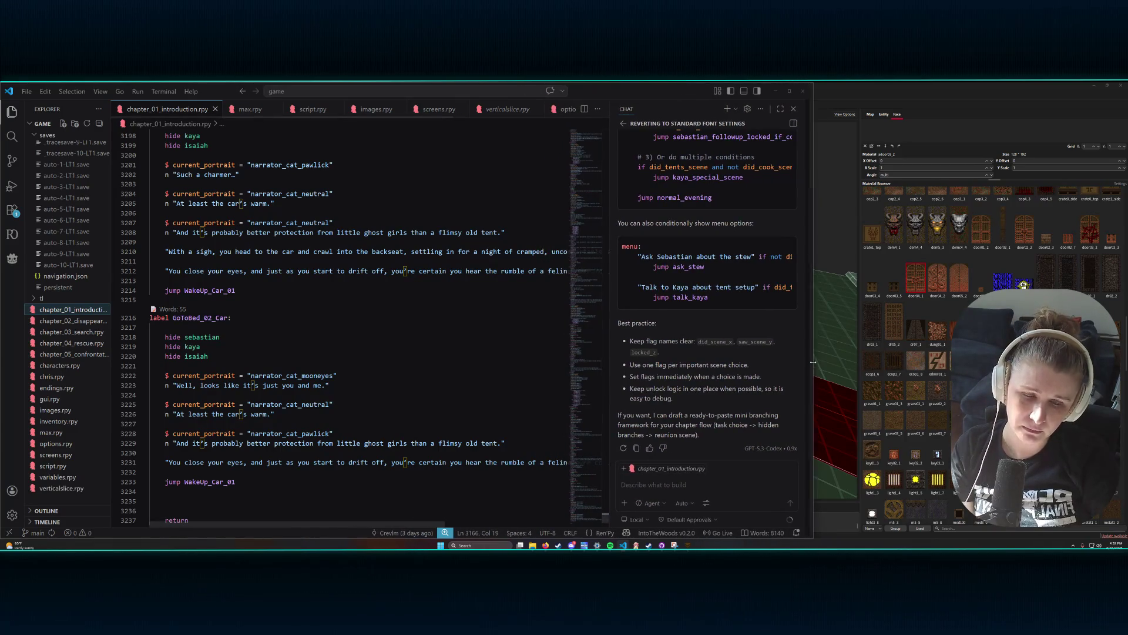
drag(618, 327, 567, 327)
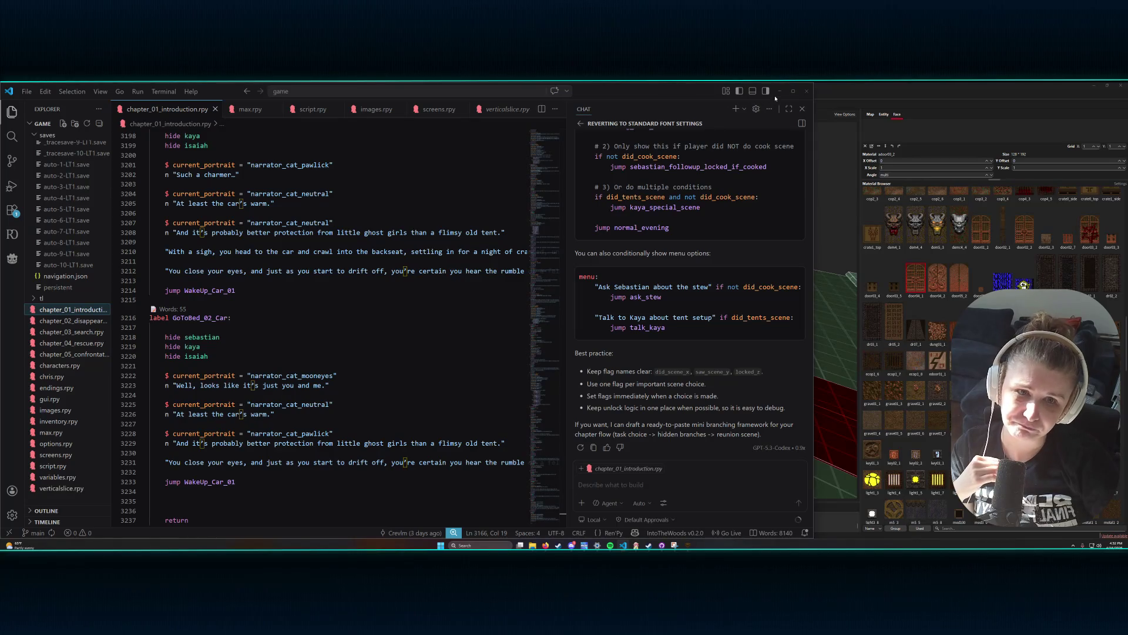
- Minimize VS Code and orbit TrenchBroom's 3D view down the nave toward the cross
click(780, 91)
scroll(539, 264, down, 6)
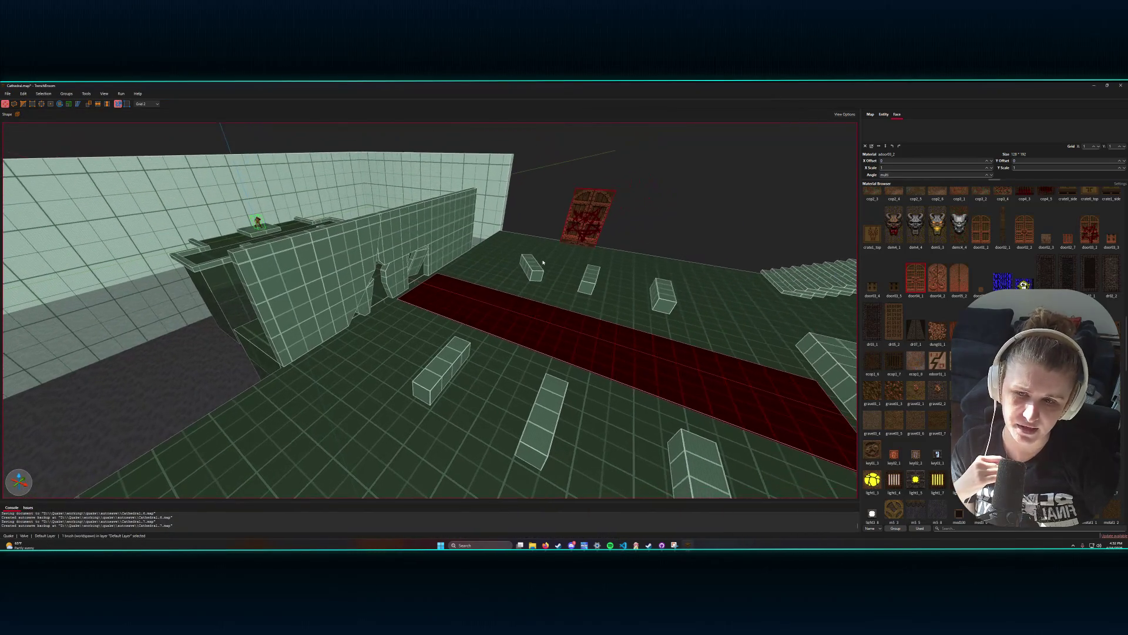
drag(545, 261, 563, 259)
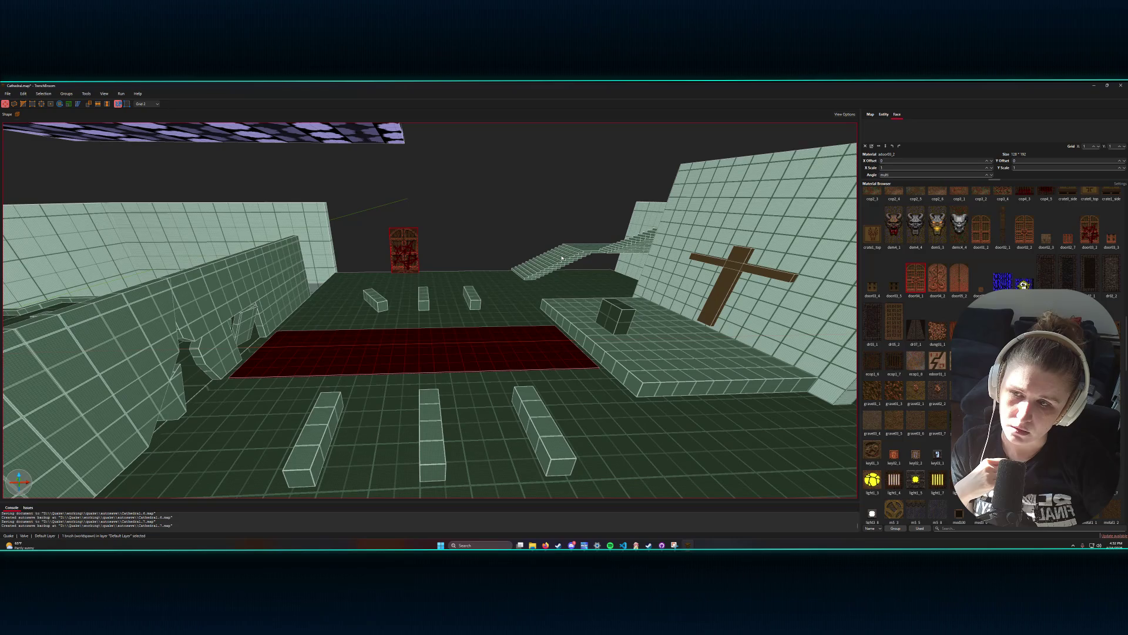
drag(561, 257, 561, 258)
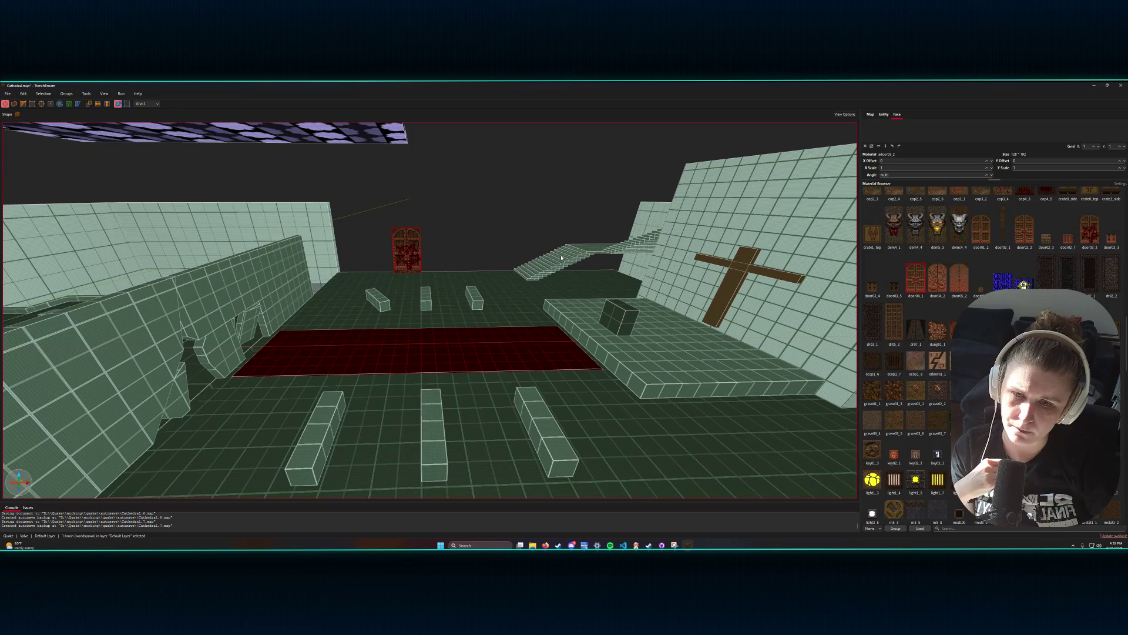
mouse_move(561, 257)
mouse_down()
mouse_move(562, 246)
mouse_move(564, 268)
mouse_up()
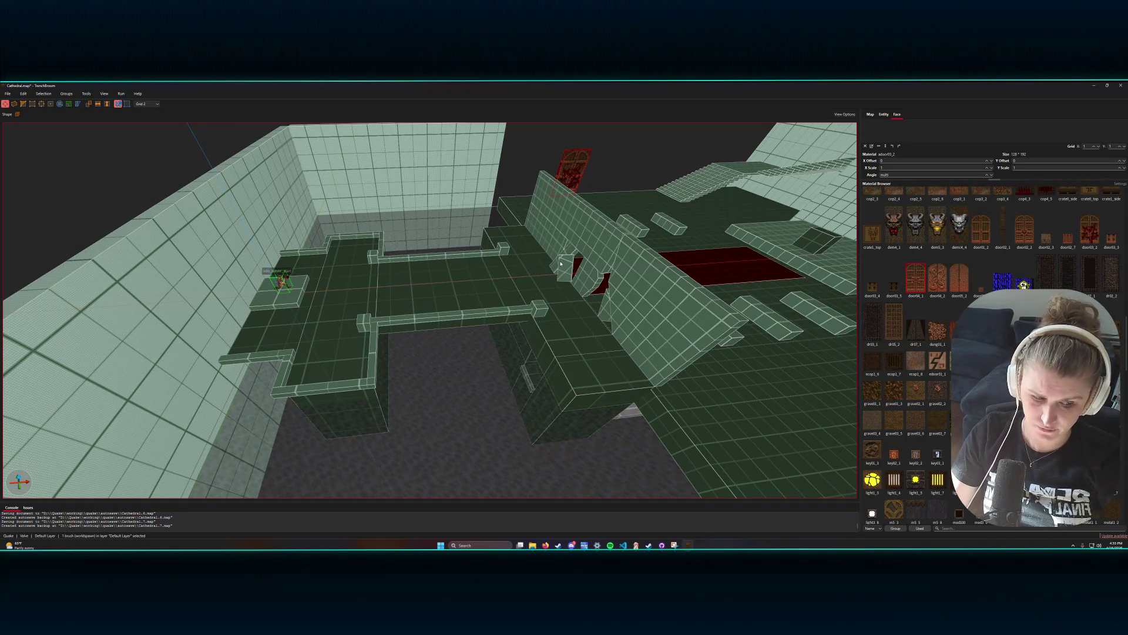
- Fly the camera around to the opposite end, facing the cross, altar and stairs
mouse_move(509, 241)
mouse_down()
mouse_move(524, 270)
mouse_move(495, 274)
mouse_move(549, 274)
mouse_move(526, 286)
mouse_move(513, 275)
mouse_move(555, 273)
mouse_up()
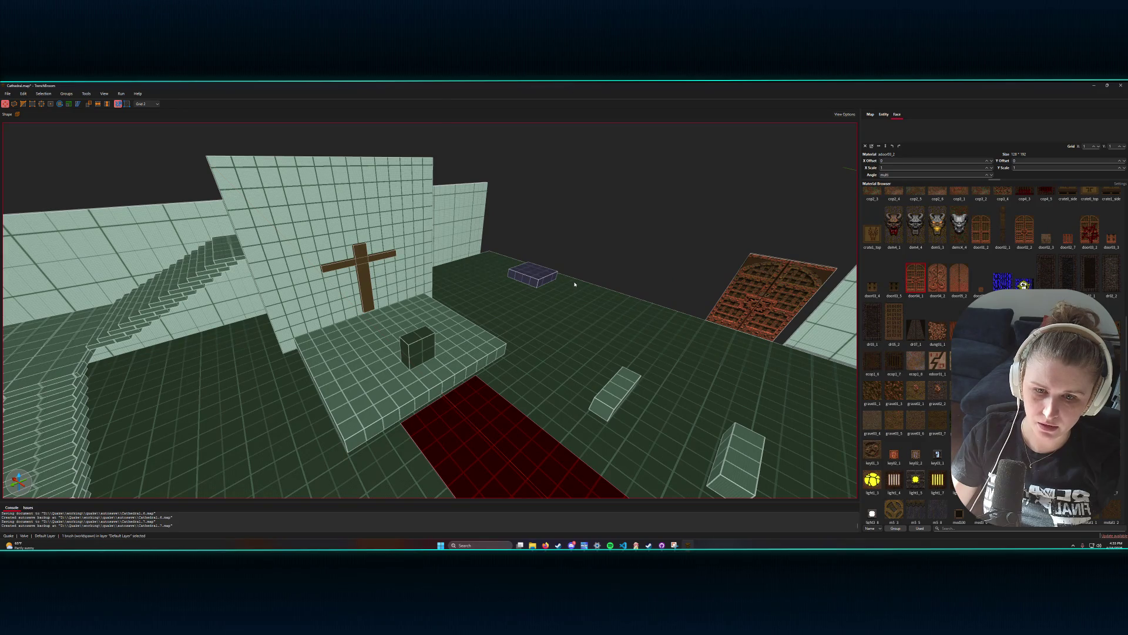
- Select the small blue brush beyond the altar and turn the view toward the sloped wall
click(539, 272)
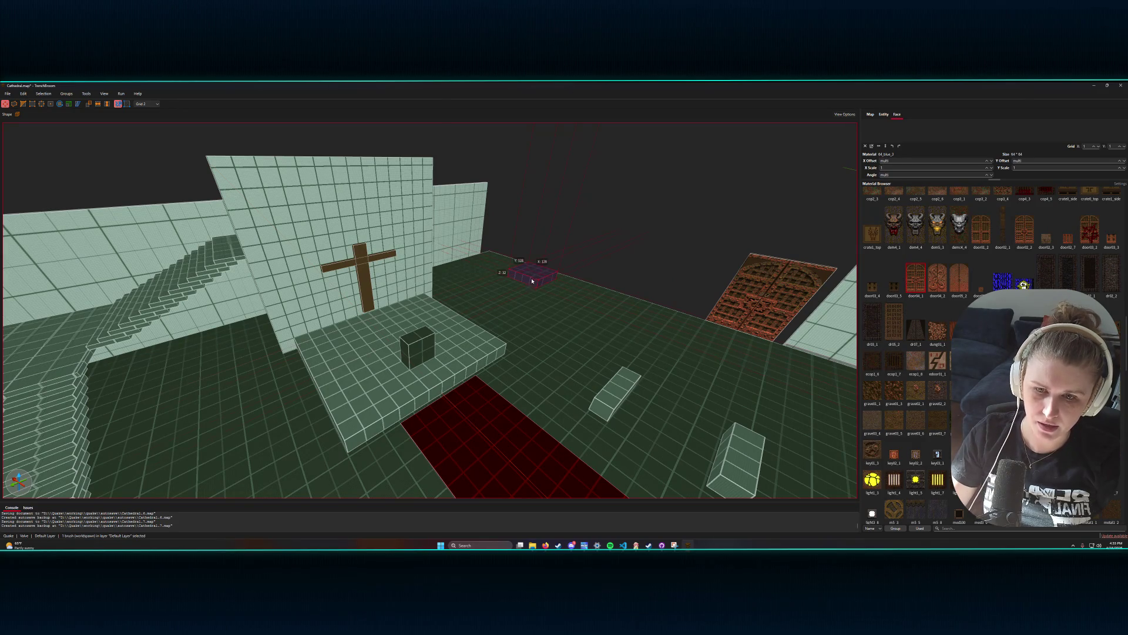
mouse_move(507, 271)
mouse_down()
mouse_move(562, 276)
mouse_move(549, 295)
mouse_move(562, 265)
mouse_move(529, 246)
mouse_move(453, 259)
mouse_move(485, 265)
mouse_move(475, 252)
mouse_up()
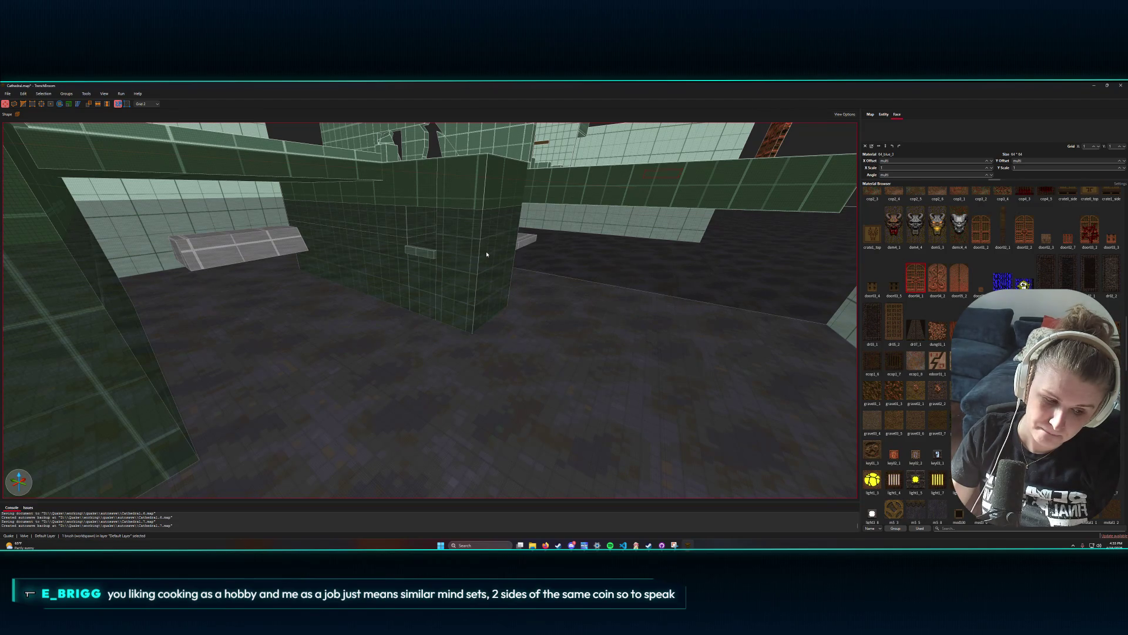
- Remove the large water2 floor brush and select only the small brush set in the wall
key(ctrl+z)
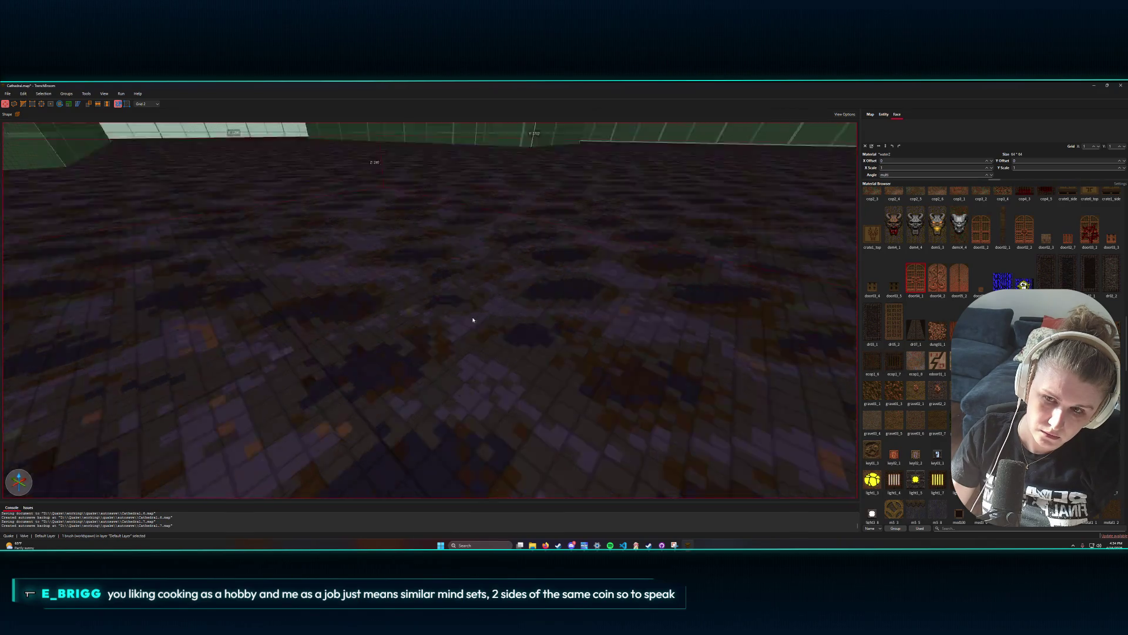
key(ctrl+z)
click(374, 288)
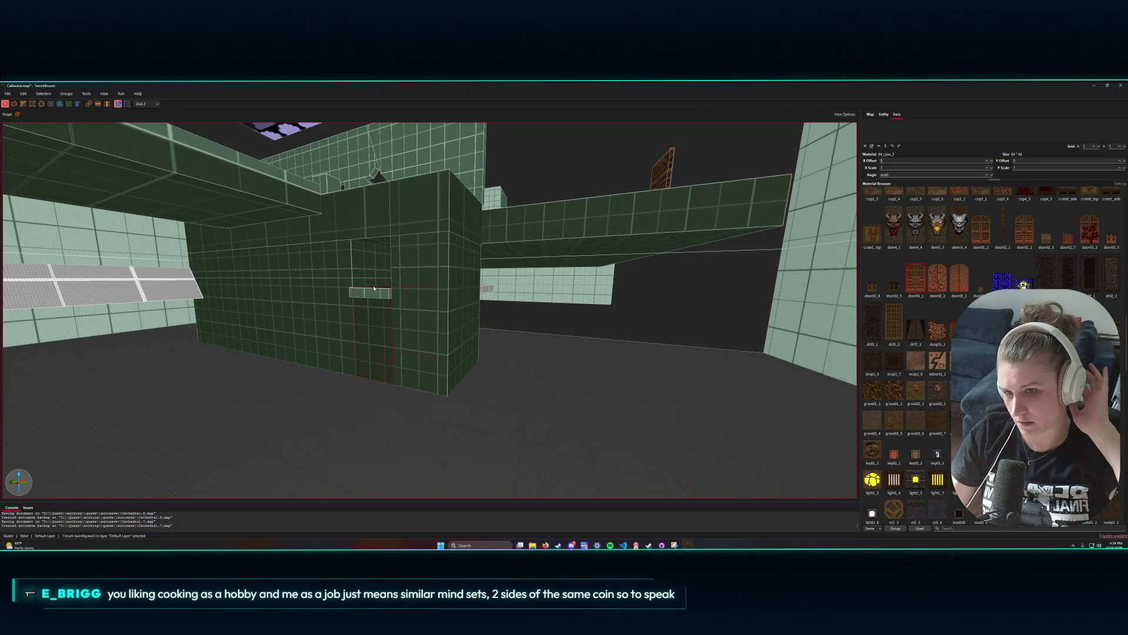
click(368, 293)
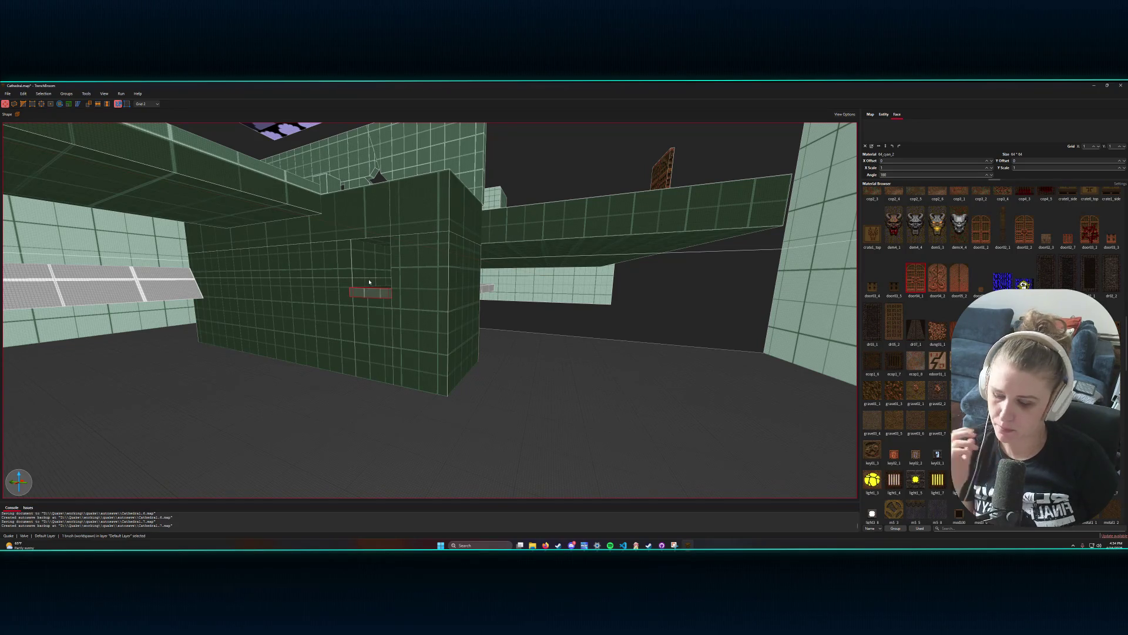
key(w)
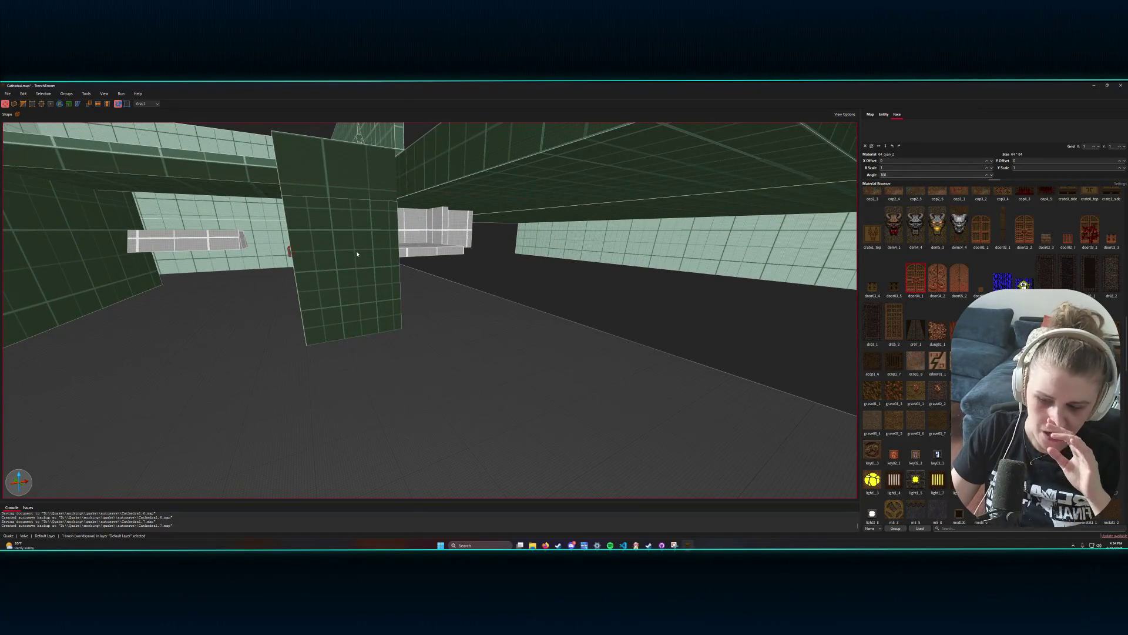
key(s)
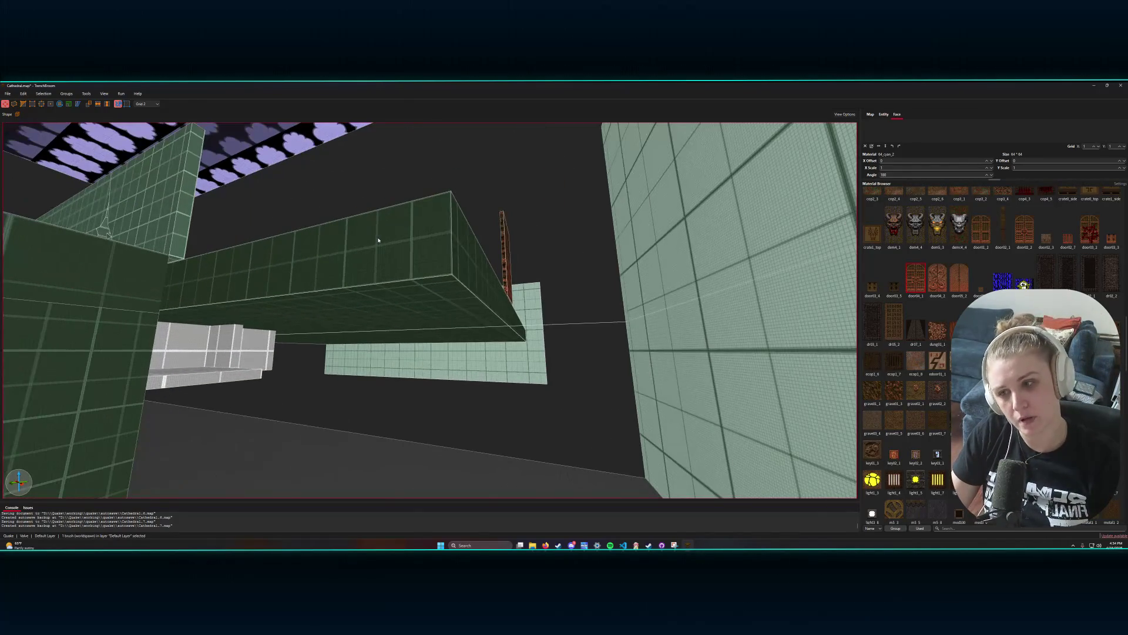
key(w)
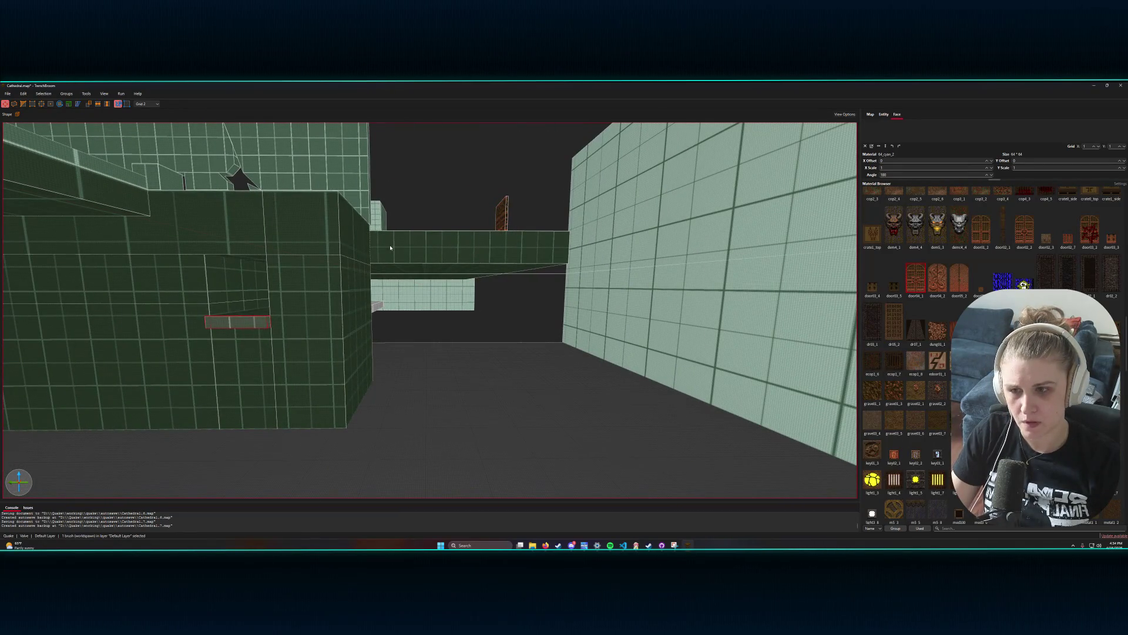
key(w)
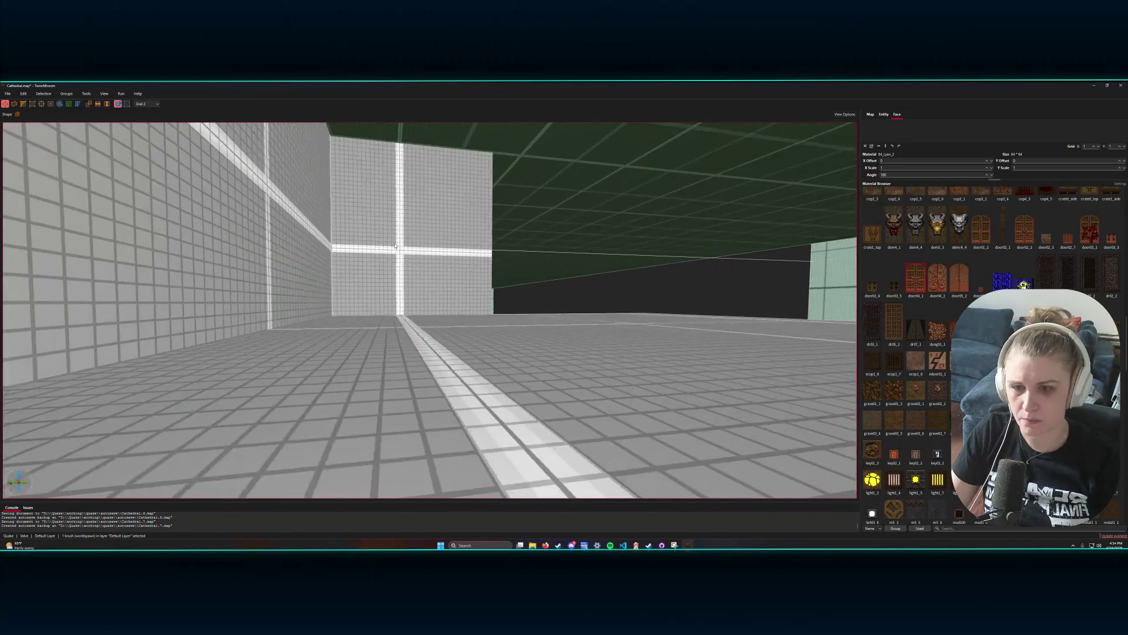
key(w)
key(w)
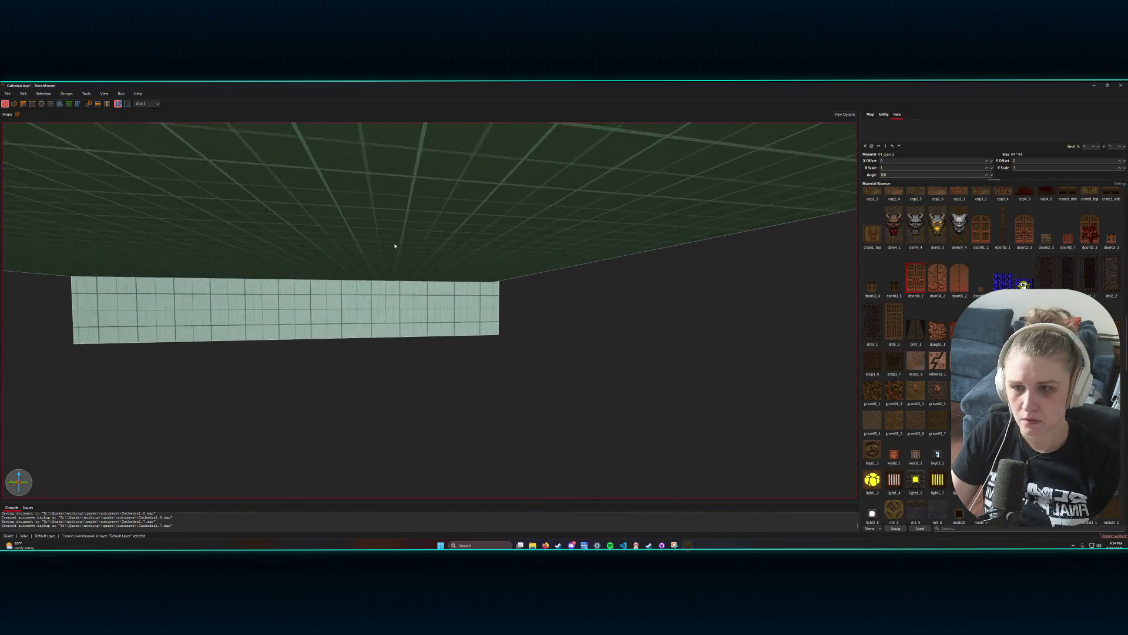
key(w)
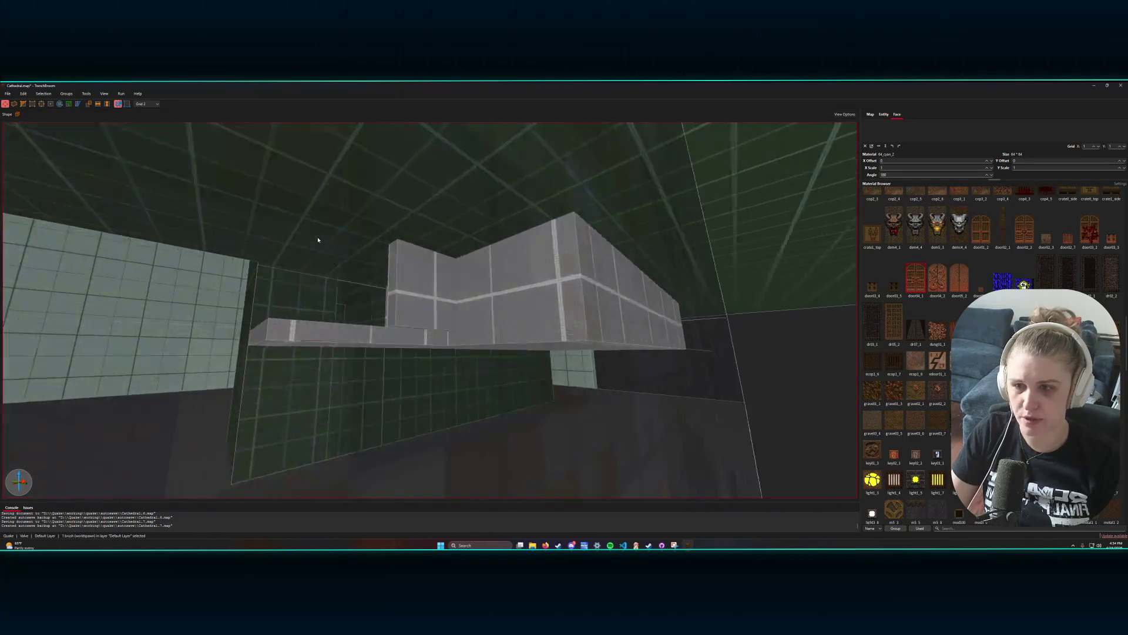
key(w)
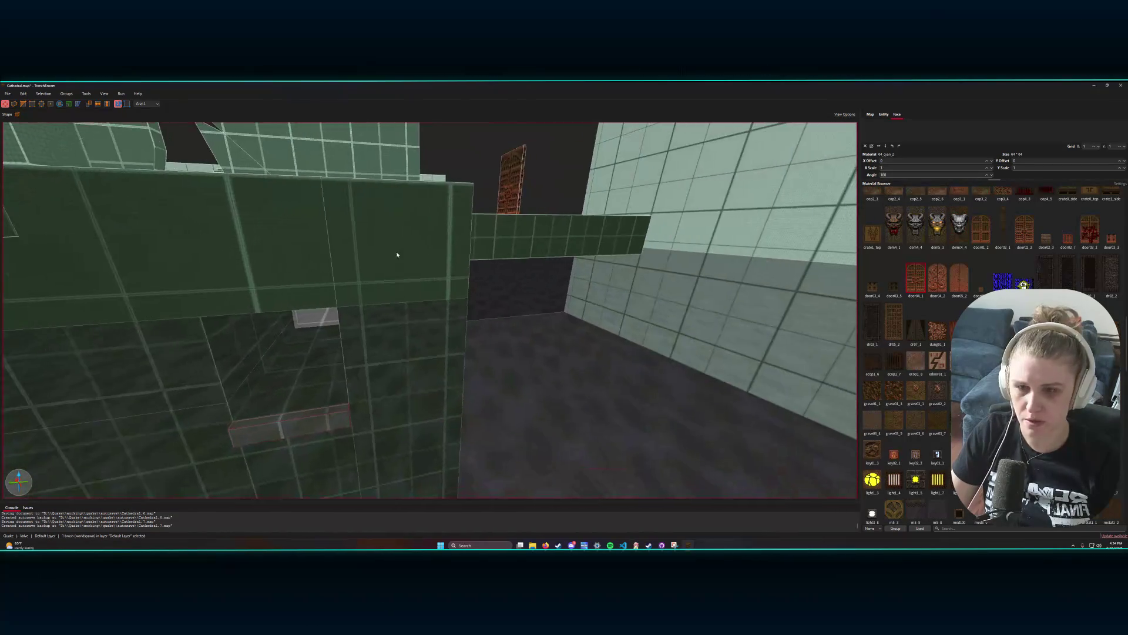
key(w)
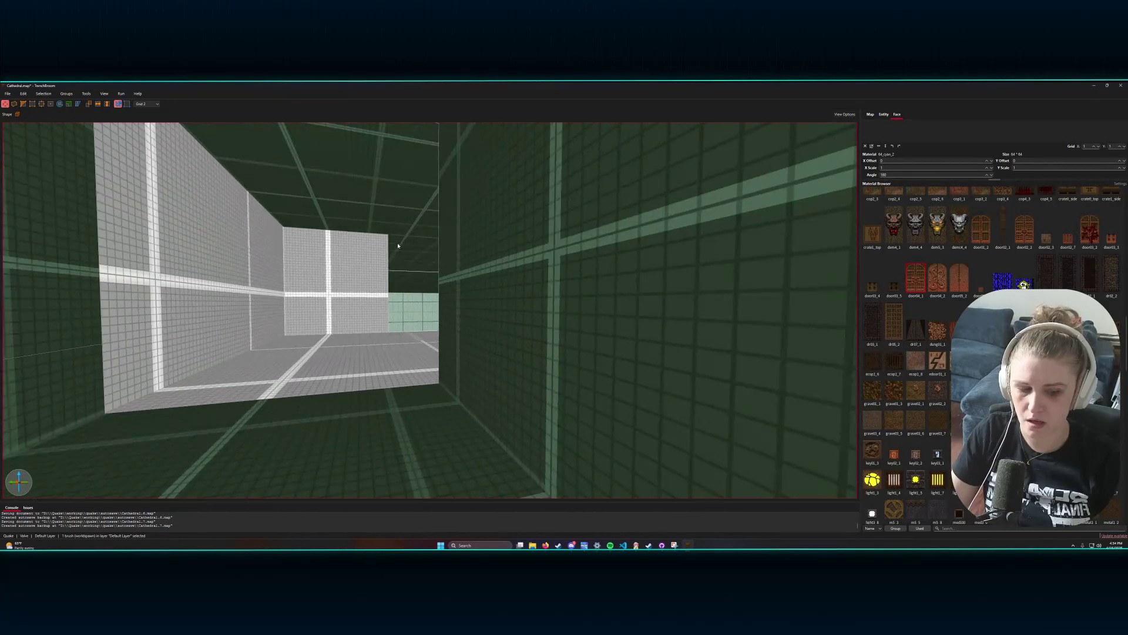
key(w)
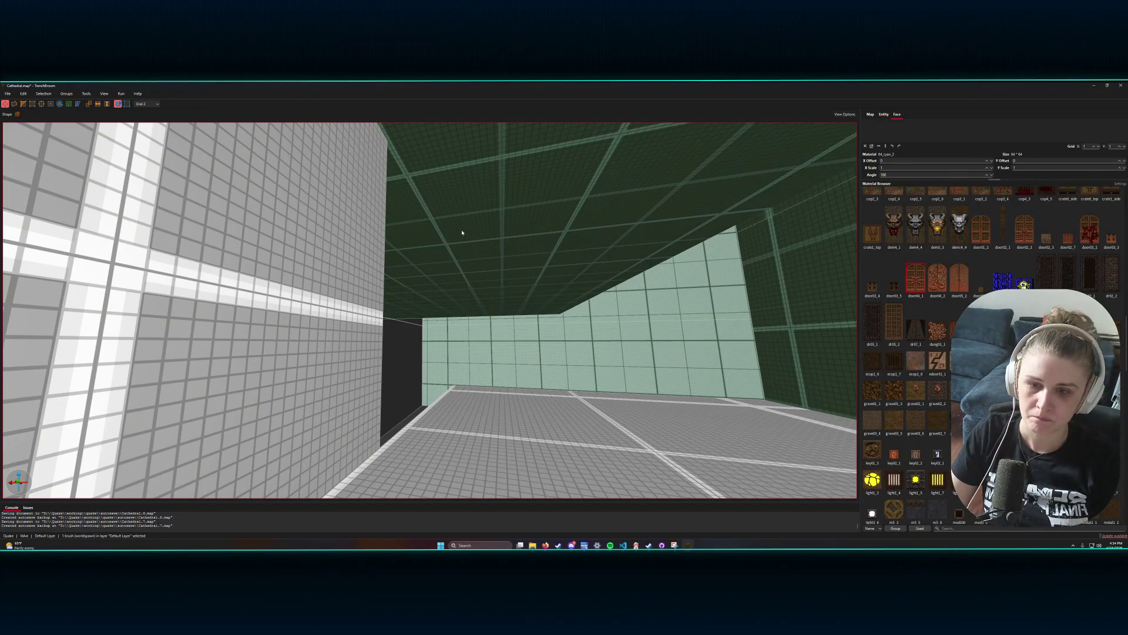
key(w)
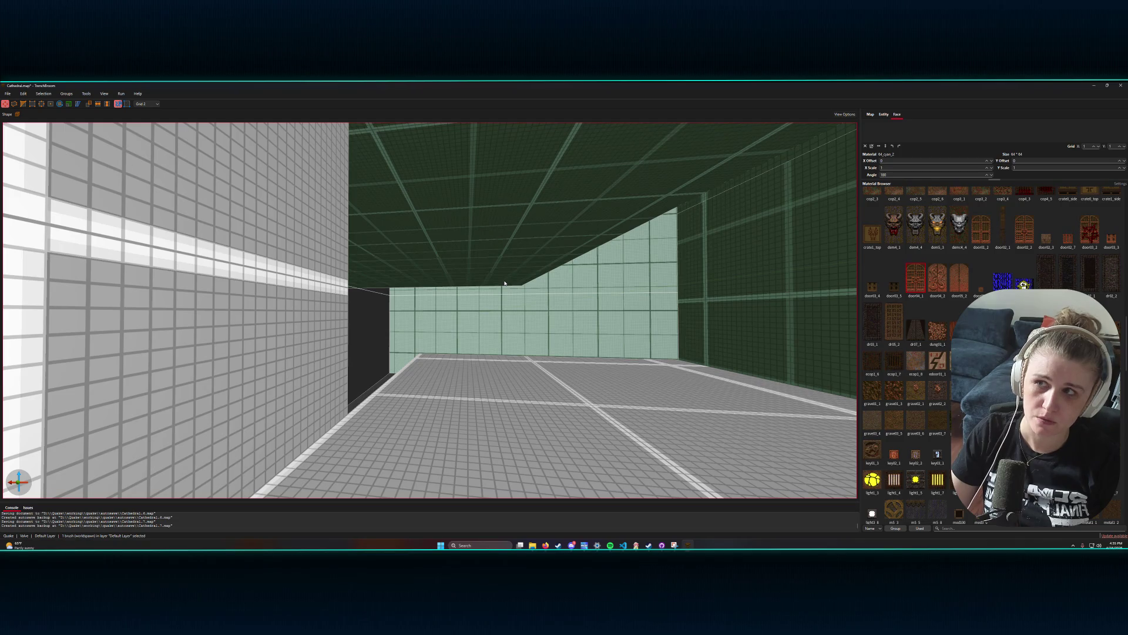
key(w)
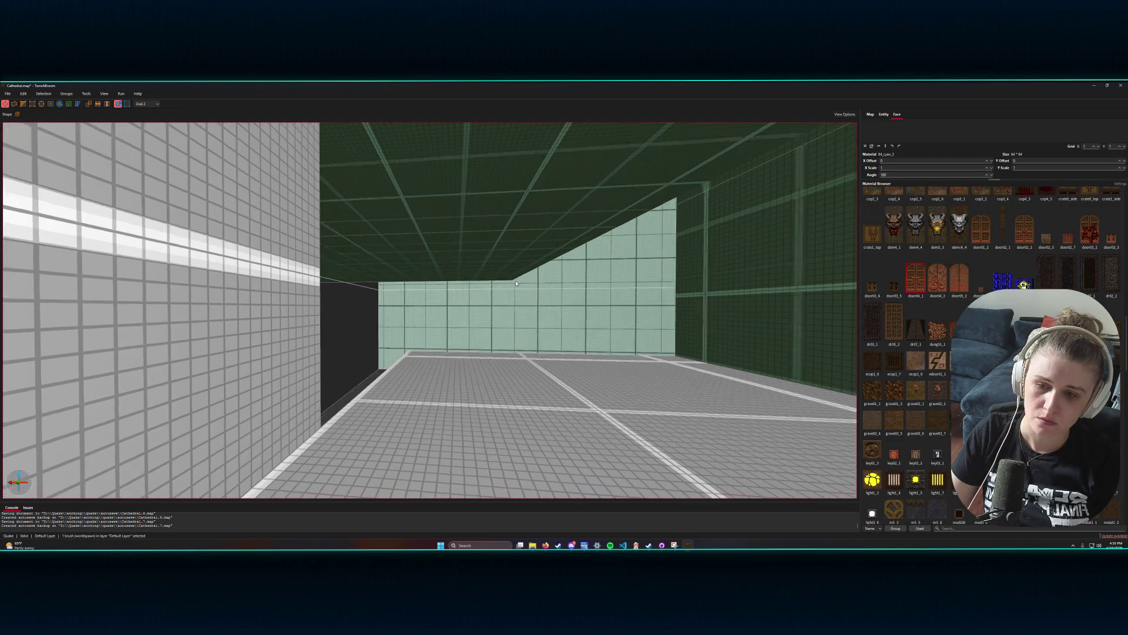
key(s)
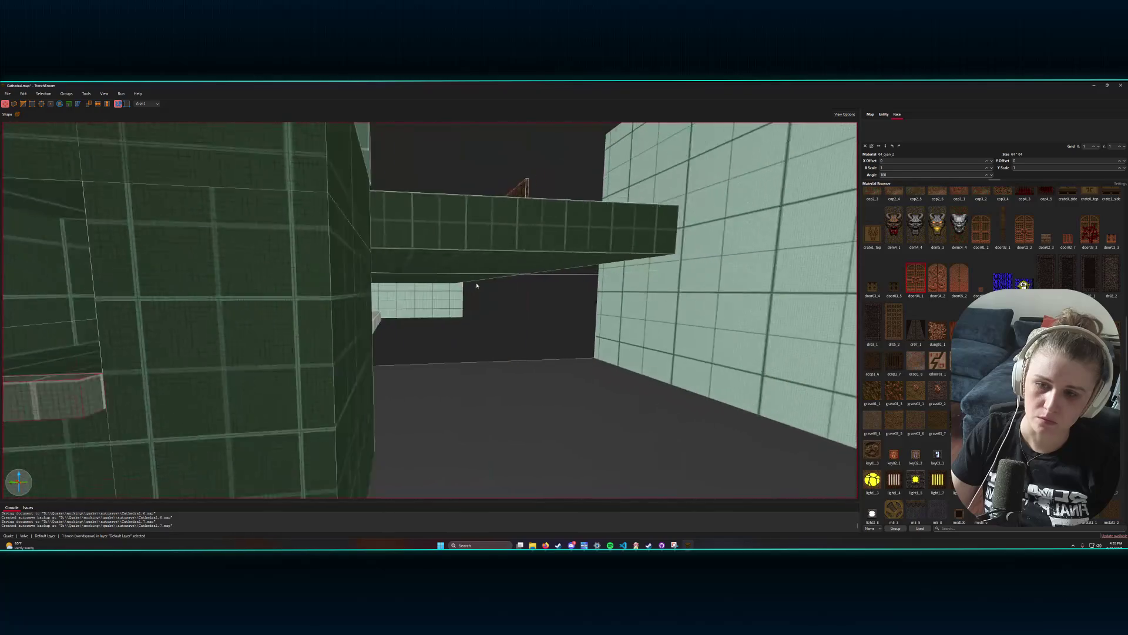
key(a)
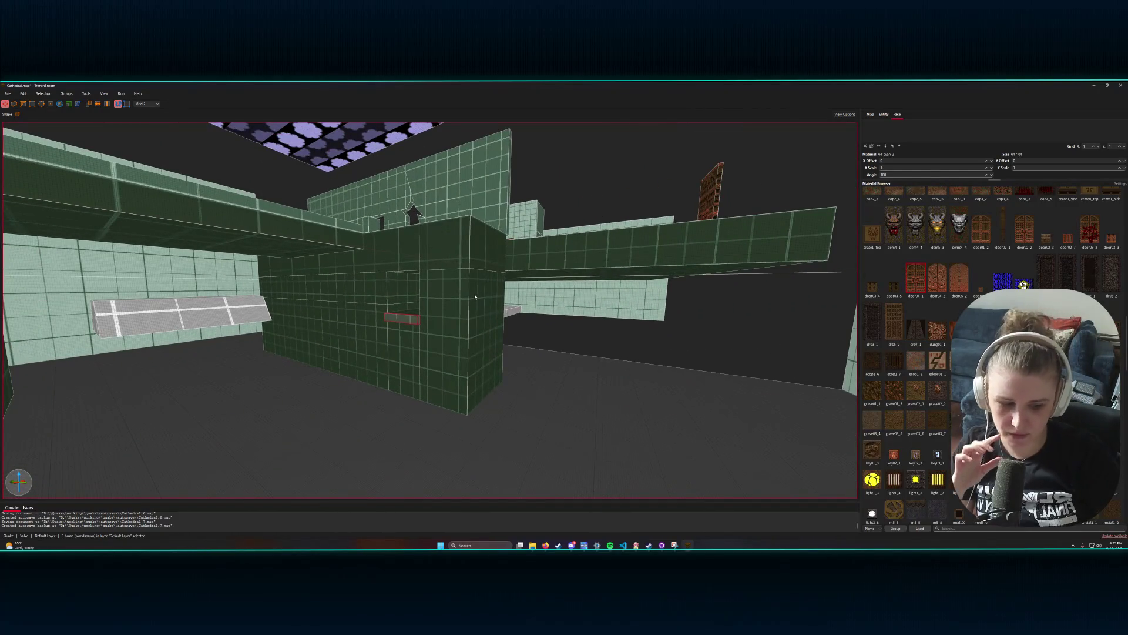
drag(476, 297, 506, 284)
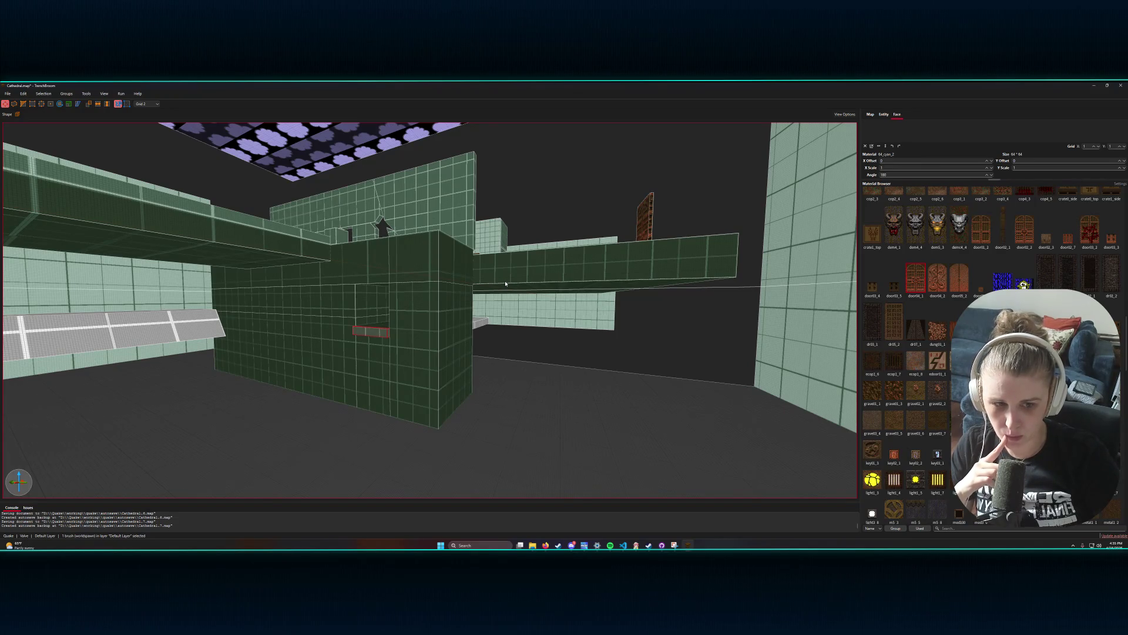
mouse_move(505, 284)
mouse_down()
mouse_move(506, 267)
mouse_move(505, 278)
mouse_up()
key(w)
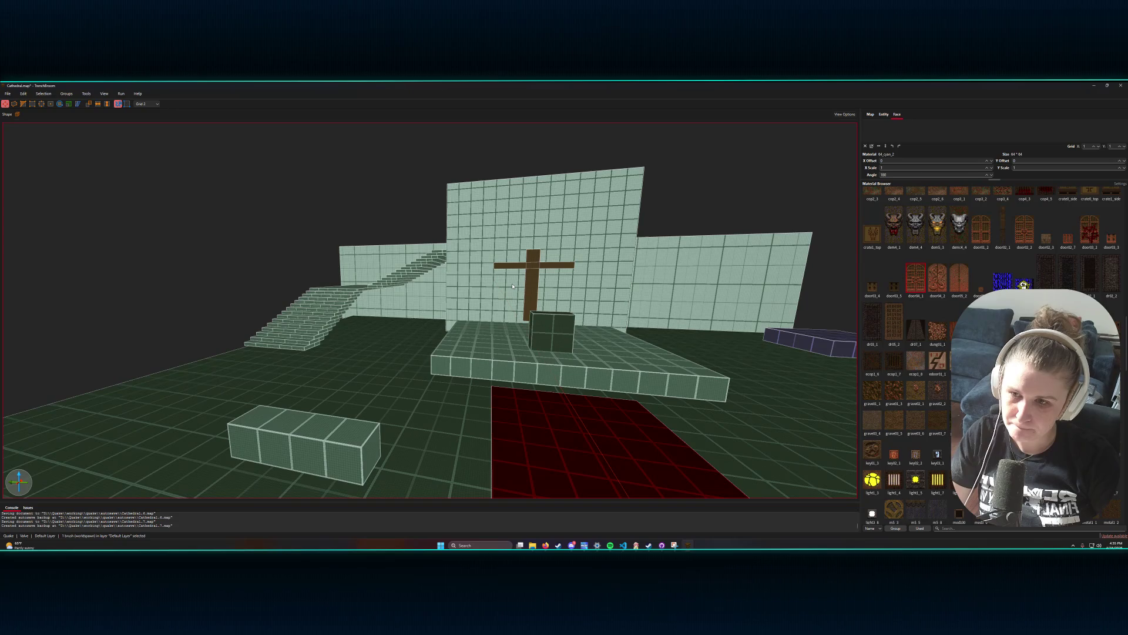
- Orbit over the red carpet, pews and purple block, then save Cathedral.map
key(d)
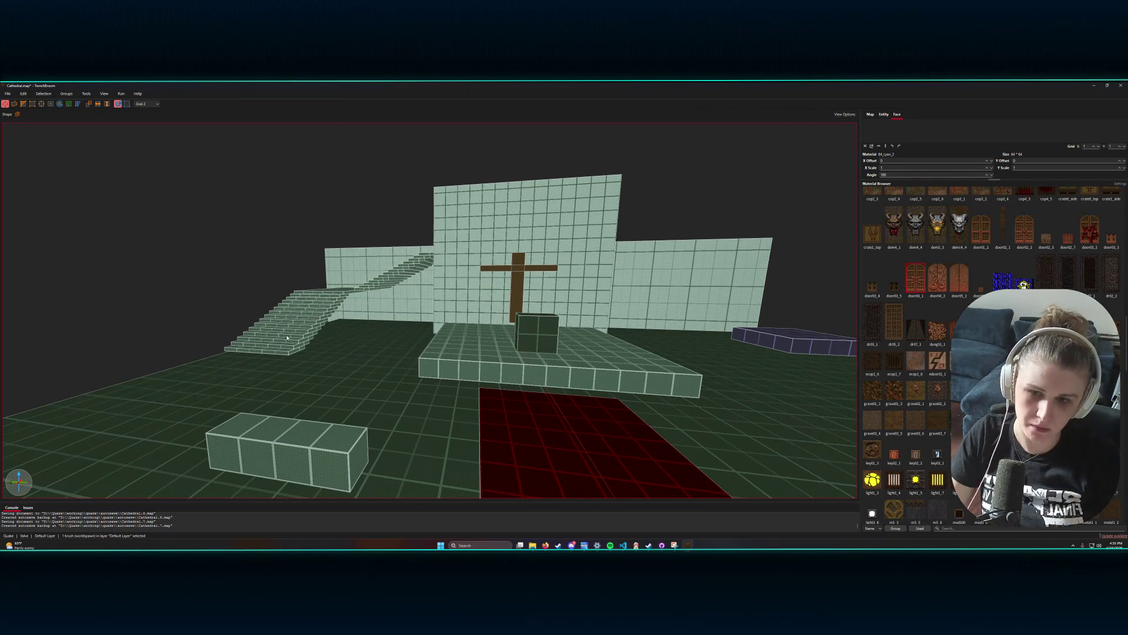
mouse_move(349, 374)
mouse_down()
mouse_move(407, 395)
mouse_move(361, 385)
mouse_move(359, 371)
mouse_up()
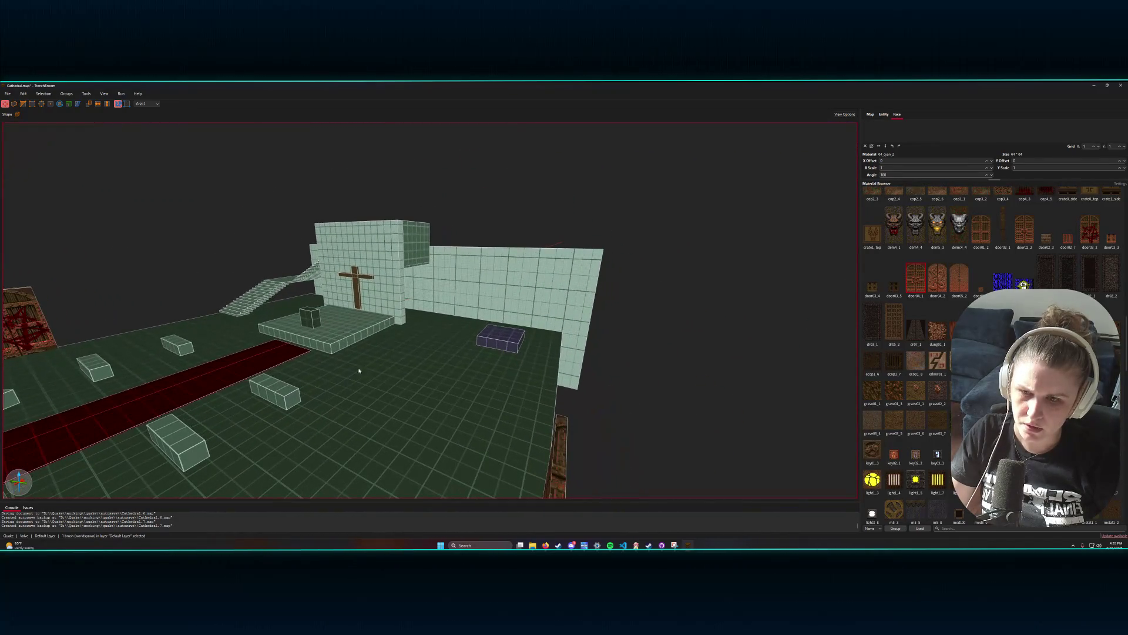
drag(425, 275, 432, 310)
key(ctrl+s)
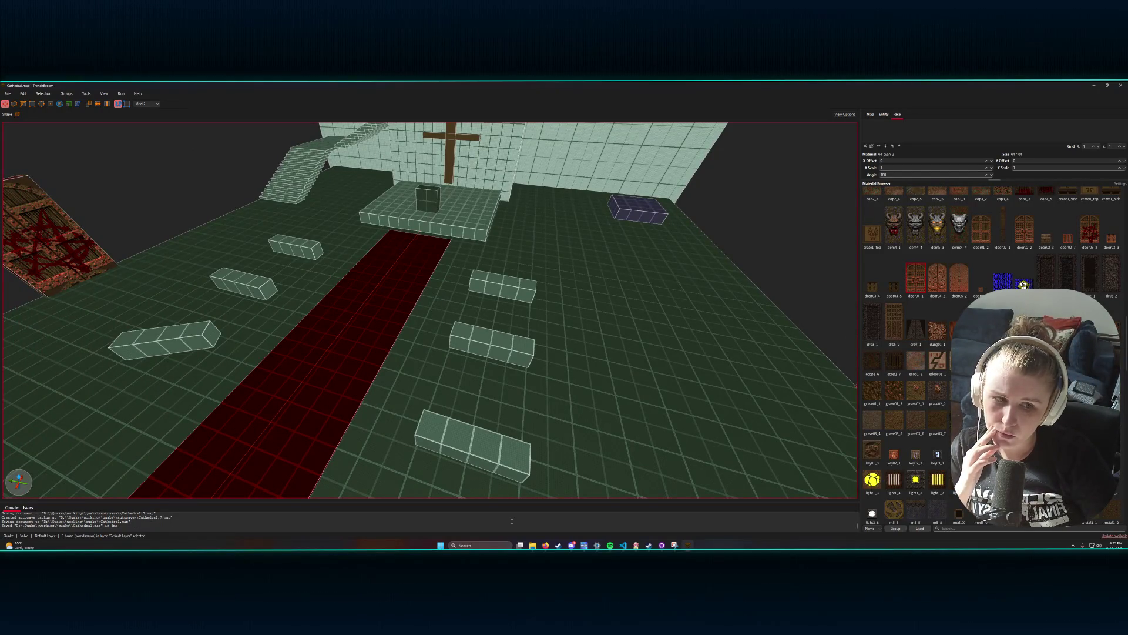
scroll(758, 308, down, 10)
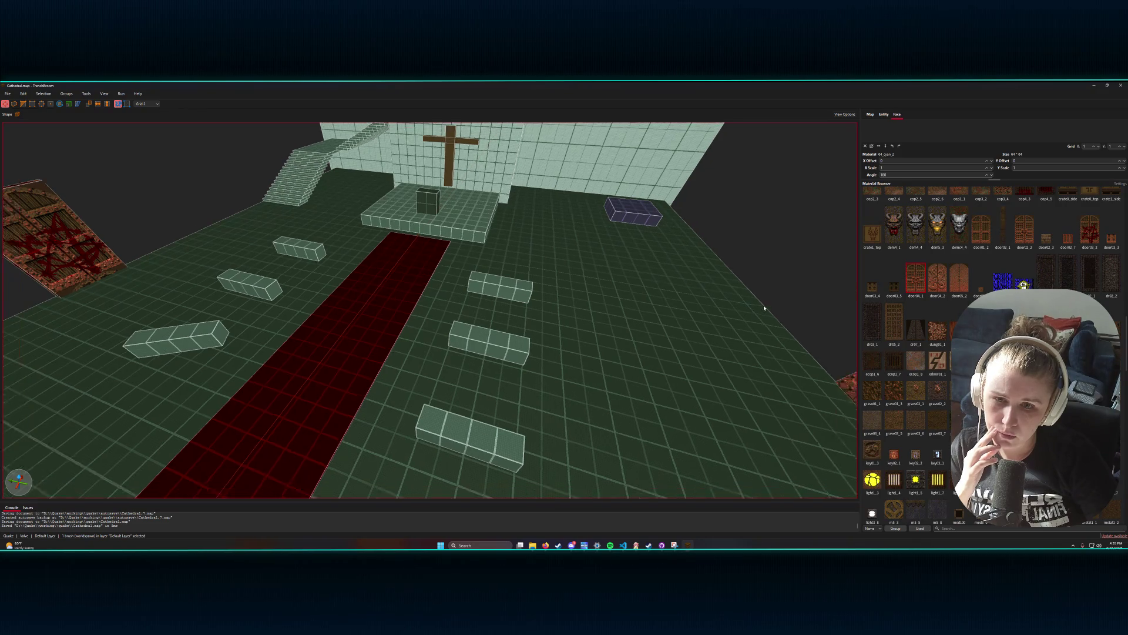
scroll(578, 322, down, 8)
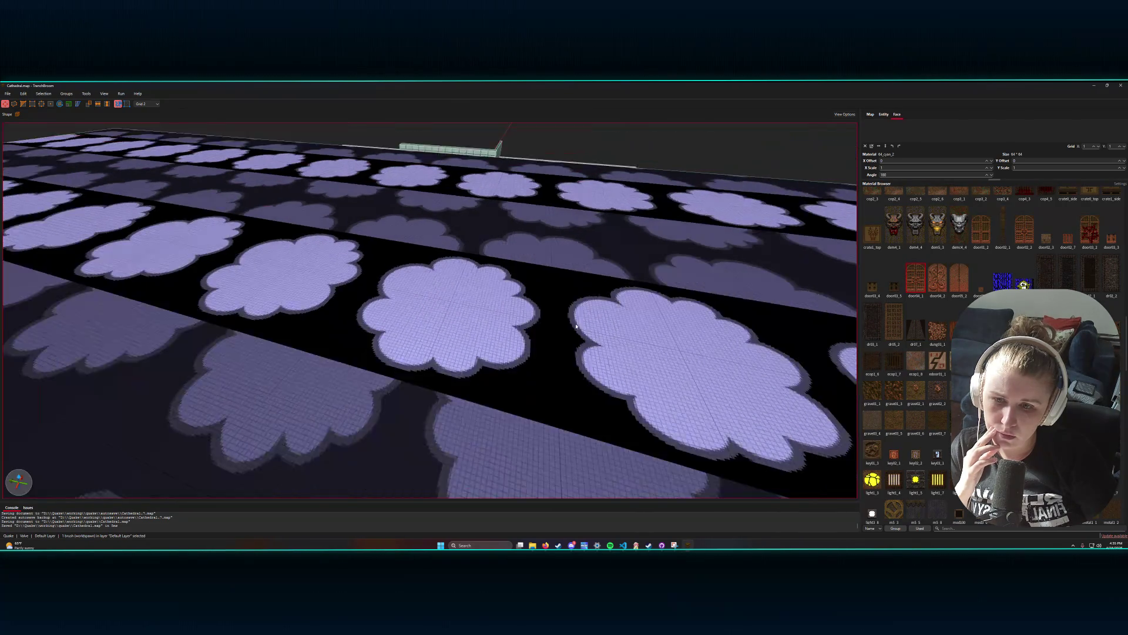
scroll(544, 337, up, 5)
scroll(544, 336, down, 6)
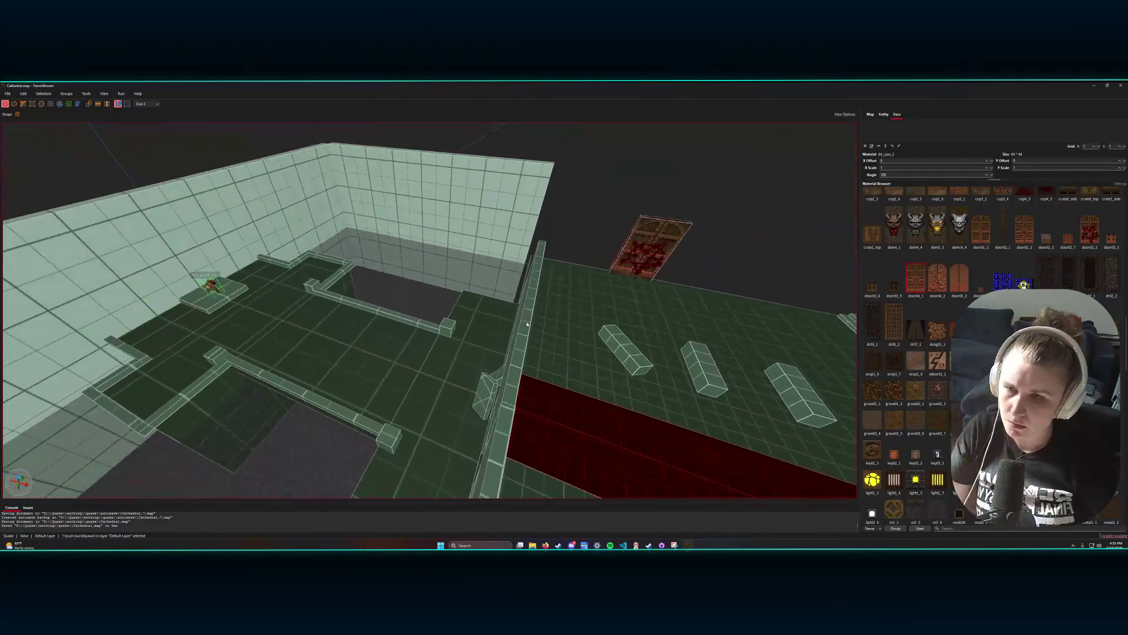
scroll(504, 322, up, 5)
scroll(461, 317, down, 10)
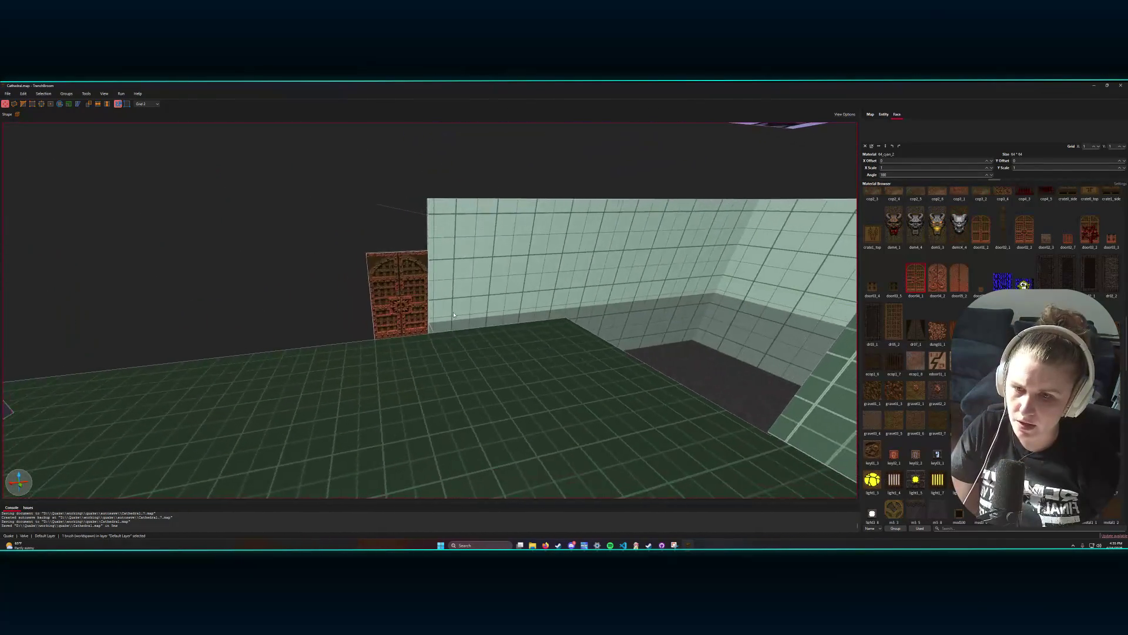
scroll(499, 321, down, 10)
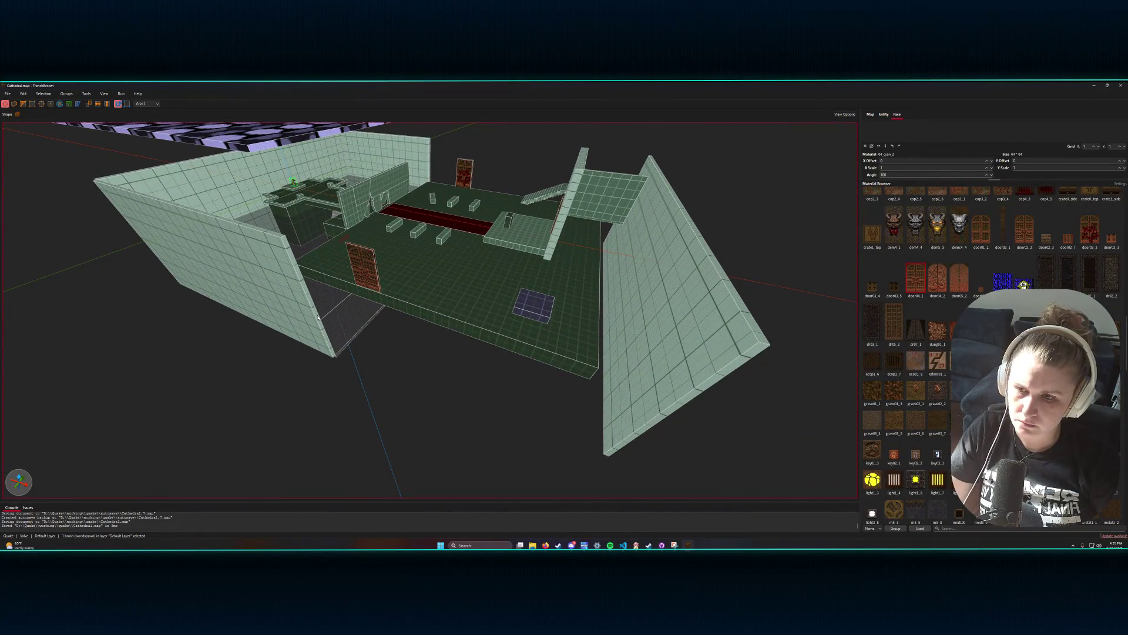
- Stretch the left wall brush into a long front wall
click(317, 317)
mouse_move(317, 318)
mouse_down()
mouse_move(517, 399)
mouse_move(628, 429)
mouse_up()
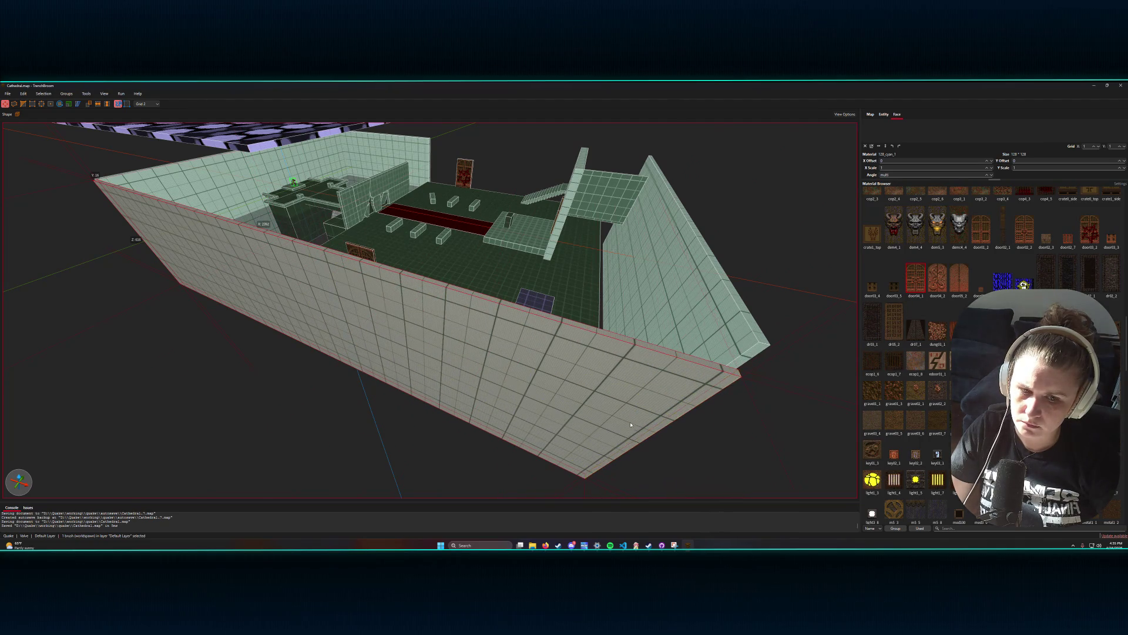
scroll(630, 424, up, 3)
scroll(629, 422, up, 10)
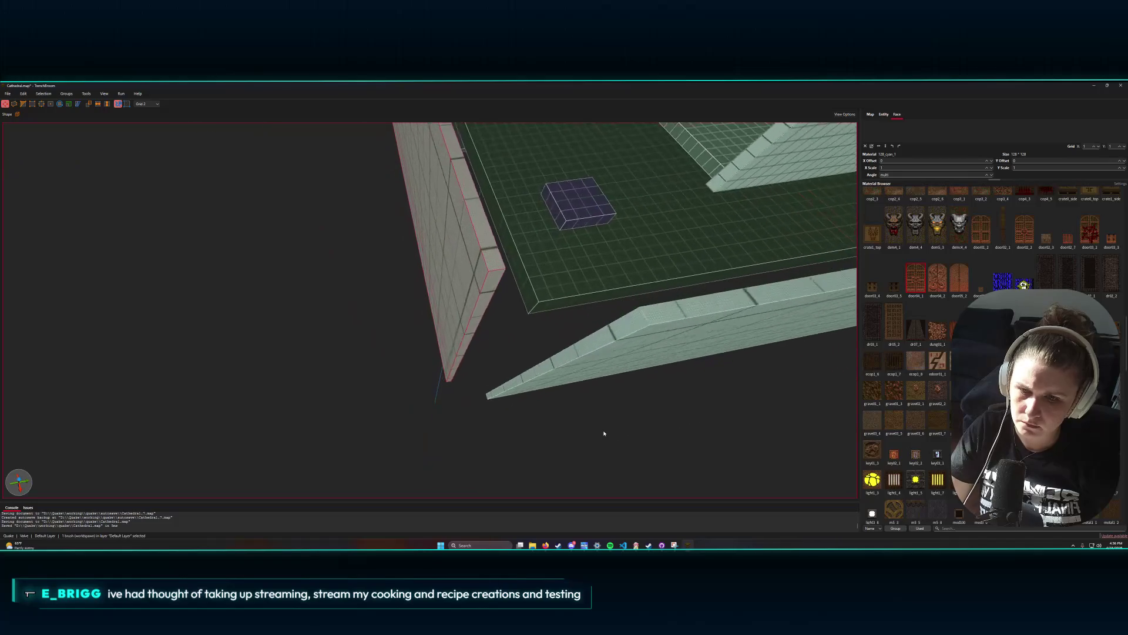
scroll(624, 422, down, 10)
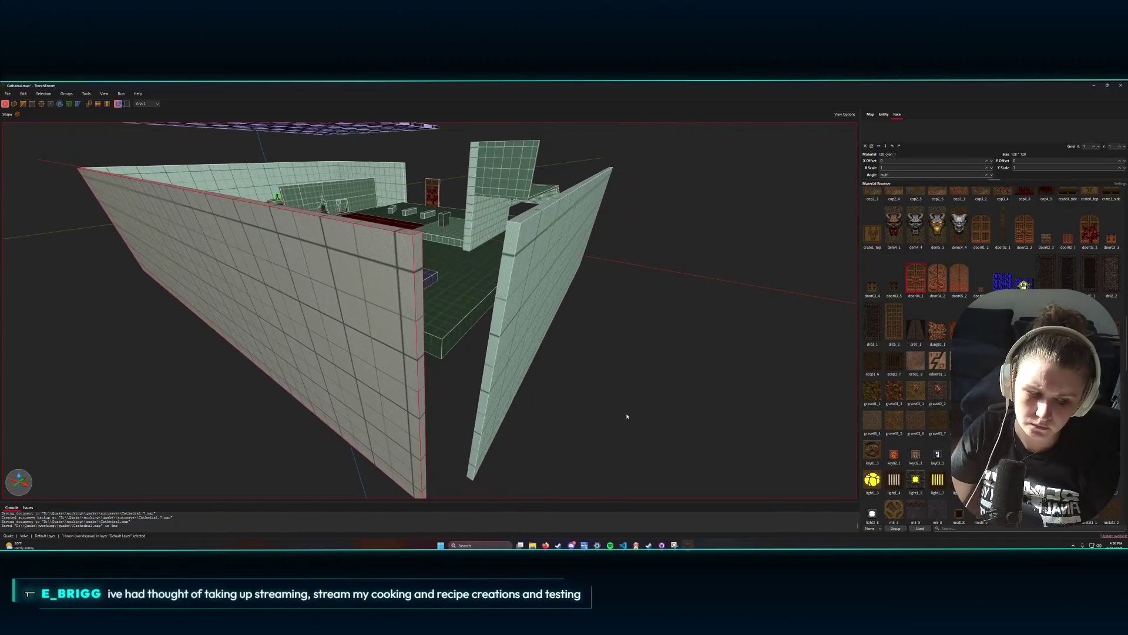
scroll(623, 417, down, 3)
scroll(608, 423, up, 8)
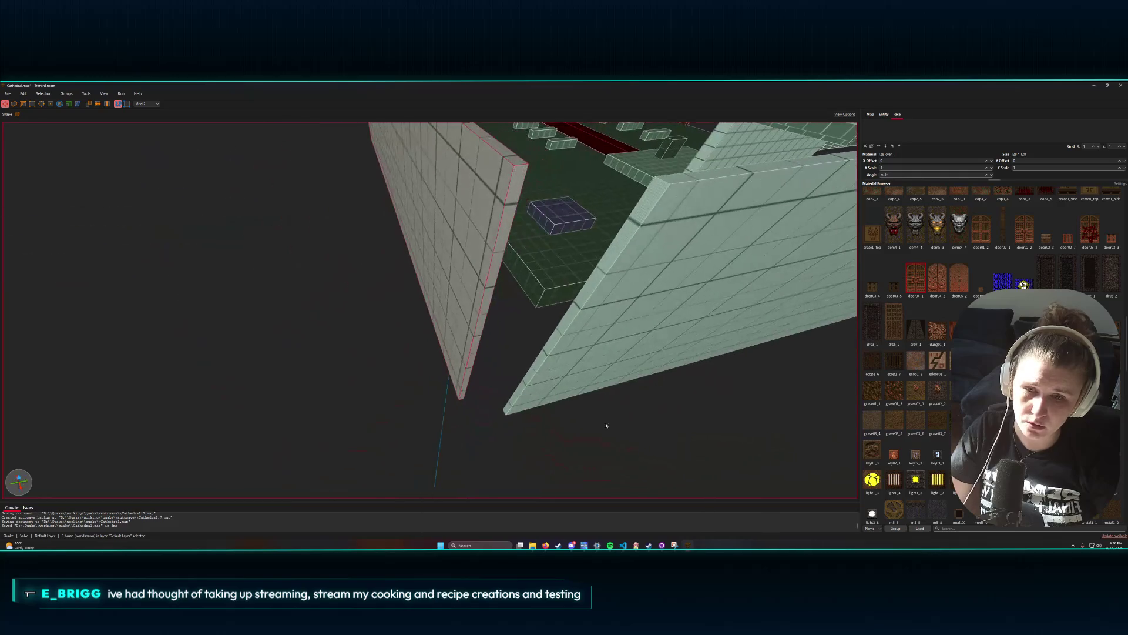
- Resize the right wall and extend the thin left wall until the corner gap closes
shift+click(538, 368)
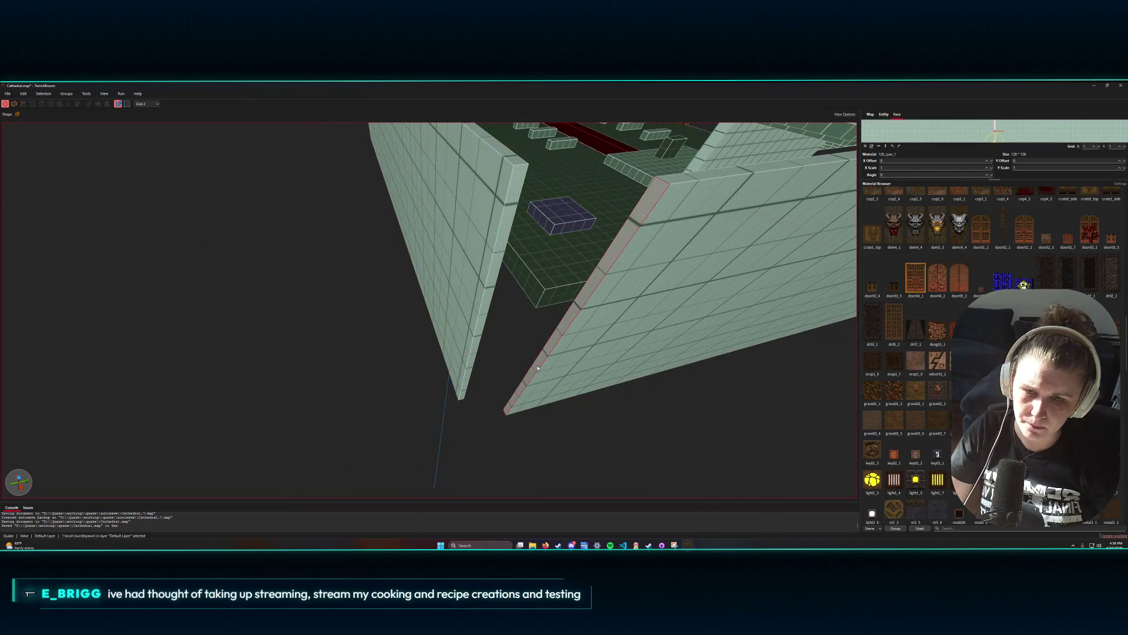
click(538, 368)
drag(537, 368, 489, 369)
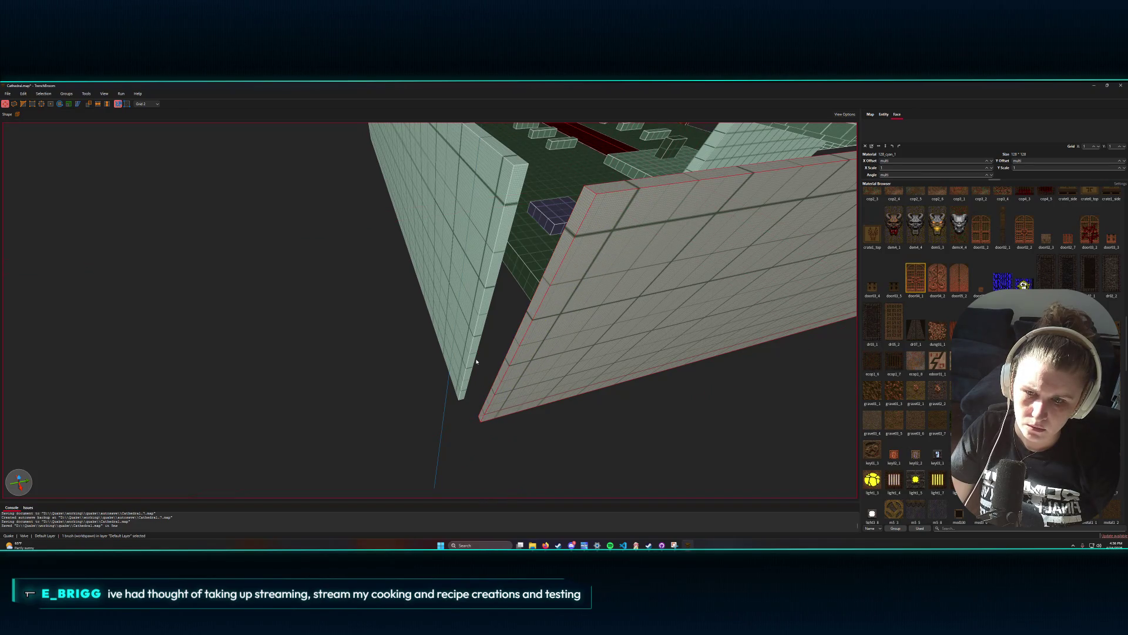
click(474, 359)
click(475, 364)
drag(476, 363, 480, 380)
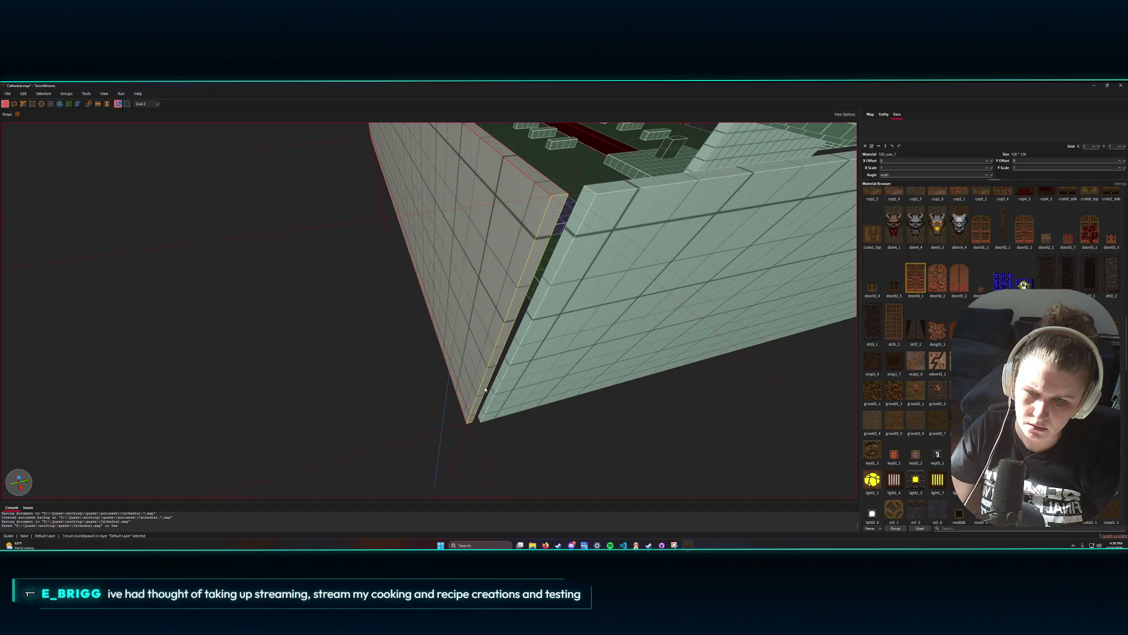
click(502, 383)
drag(499, 383, 488, 388)
- Reselect the thin wall, pull back to view the whole room, and select the right wall
right_click(489, 383)
key(Escape)
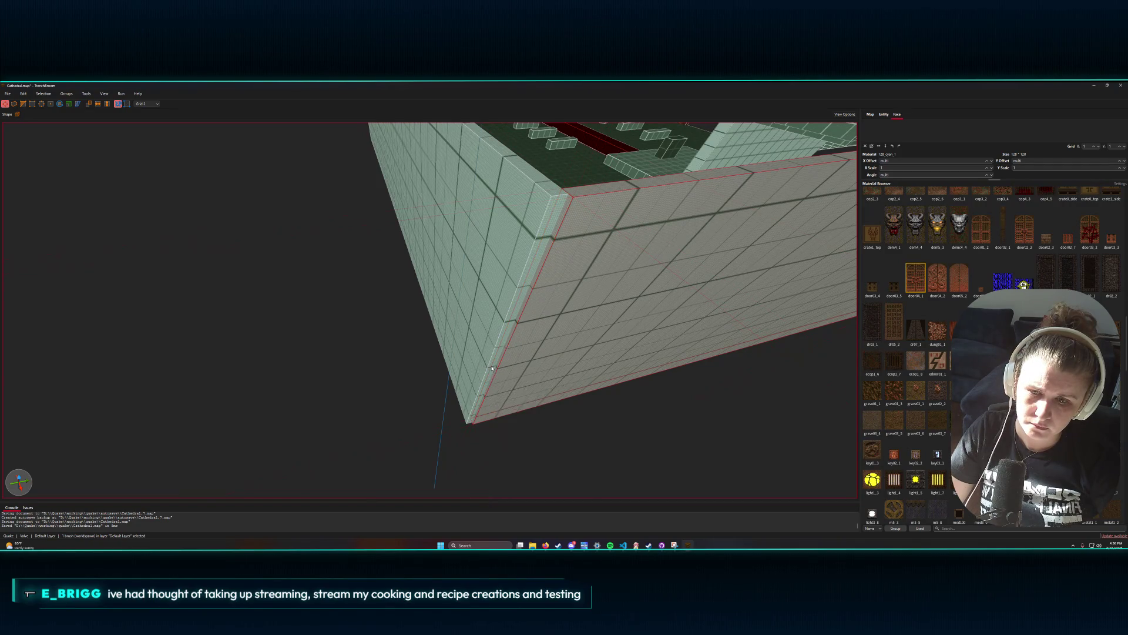
click(491, 357)
shift+click(493, 356)
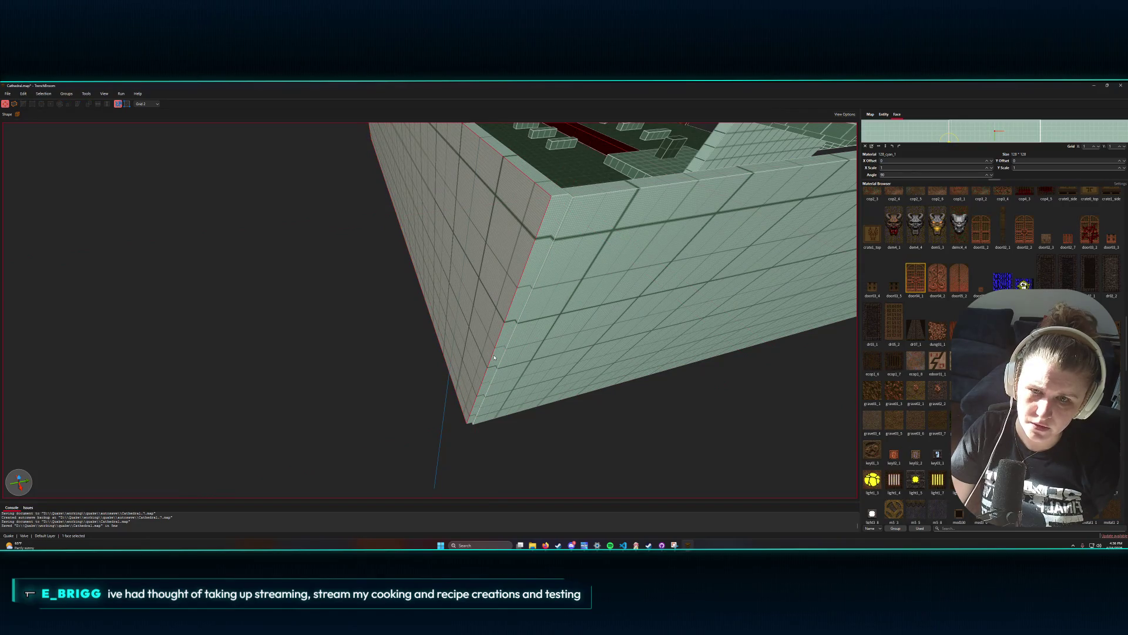
click(494, 357)
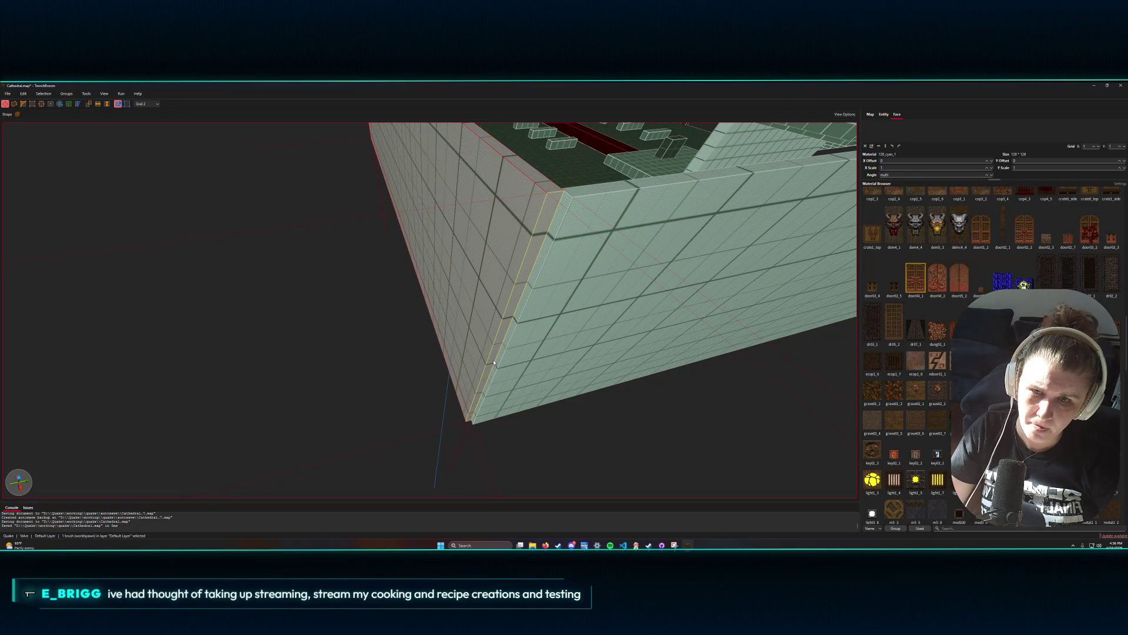
mouse_move(496, 365)
mouse_down()
mouse_move(509, 337)
mouse_move(463, 348)
mouse_move(517, 335)
mouse_move(572, 361)
mouse_move(569, 299)
mouse_move(515, 300)
mouse_up()
click(572, 369)
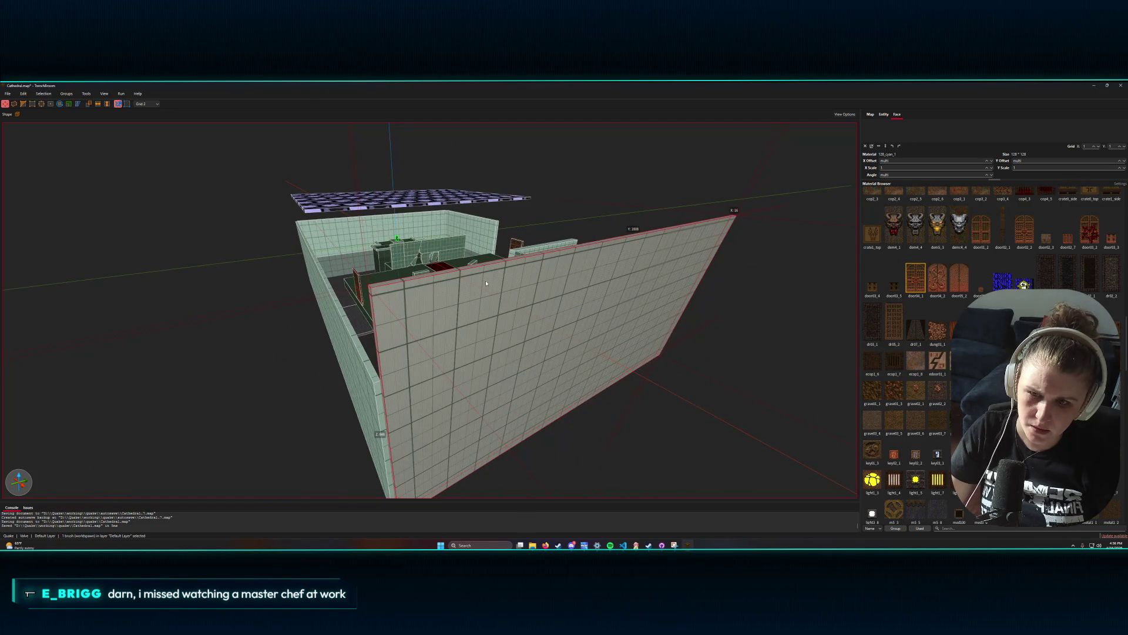
- Raise the right wall's top and lift the front-left wall to ceiling height
drag(474, 268, 486, 254)
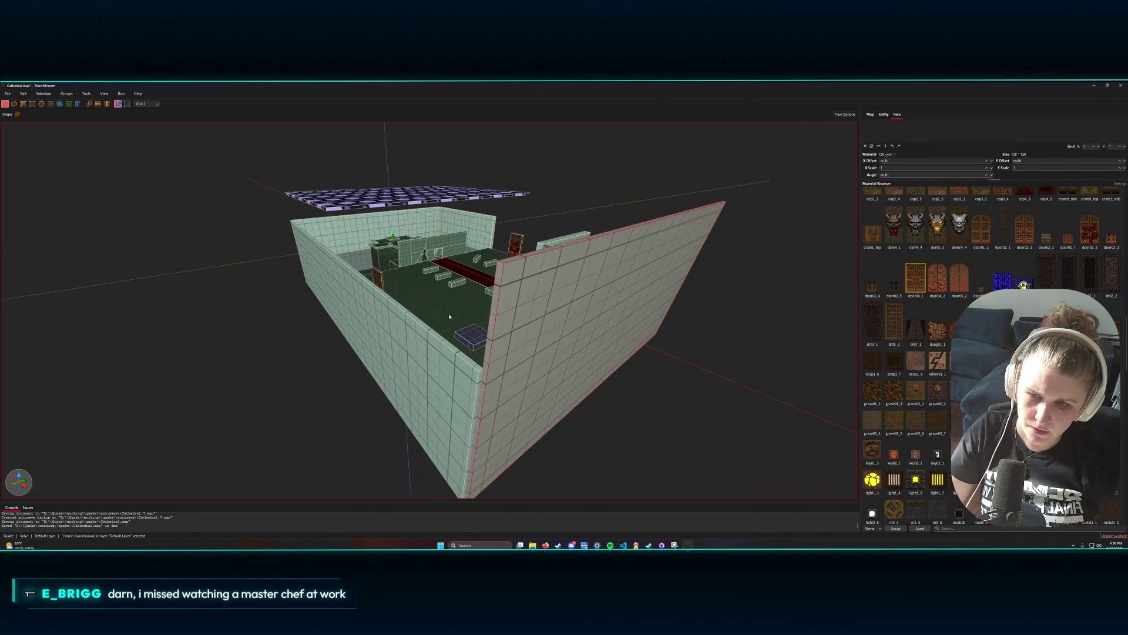
click(444, 342)
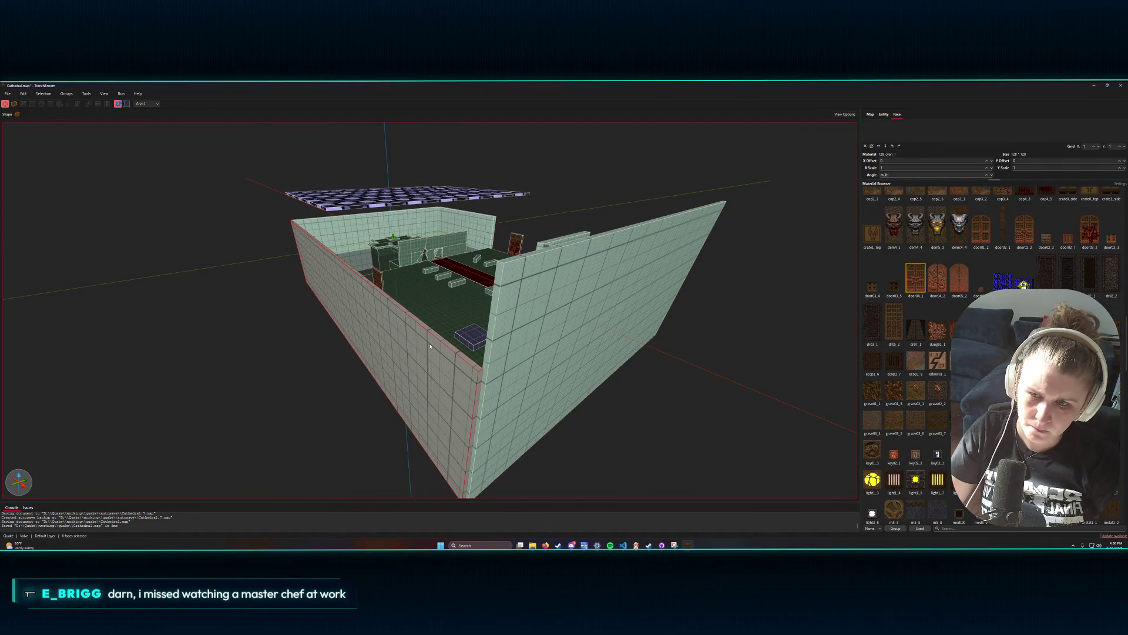
drag(435, 339, 461, 246)
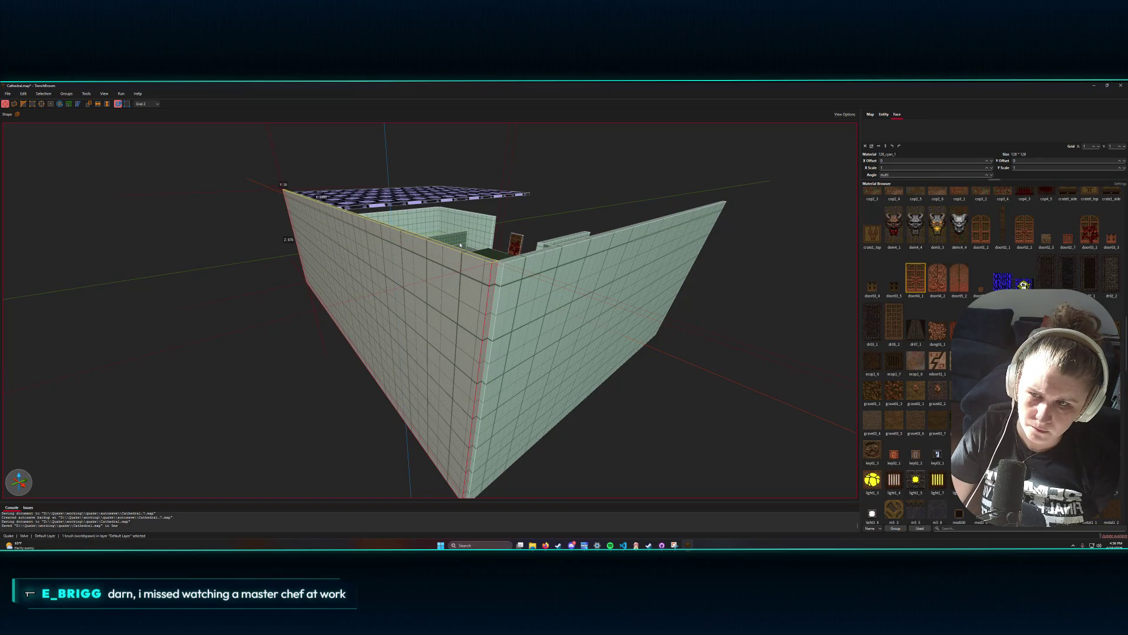
scroll(525, 259, up, 6)
scroll(525, 259, down, 5)
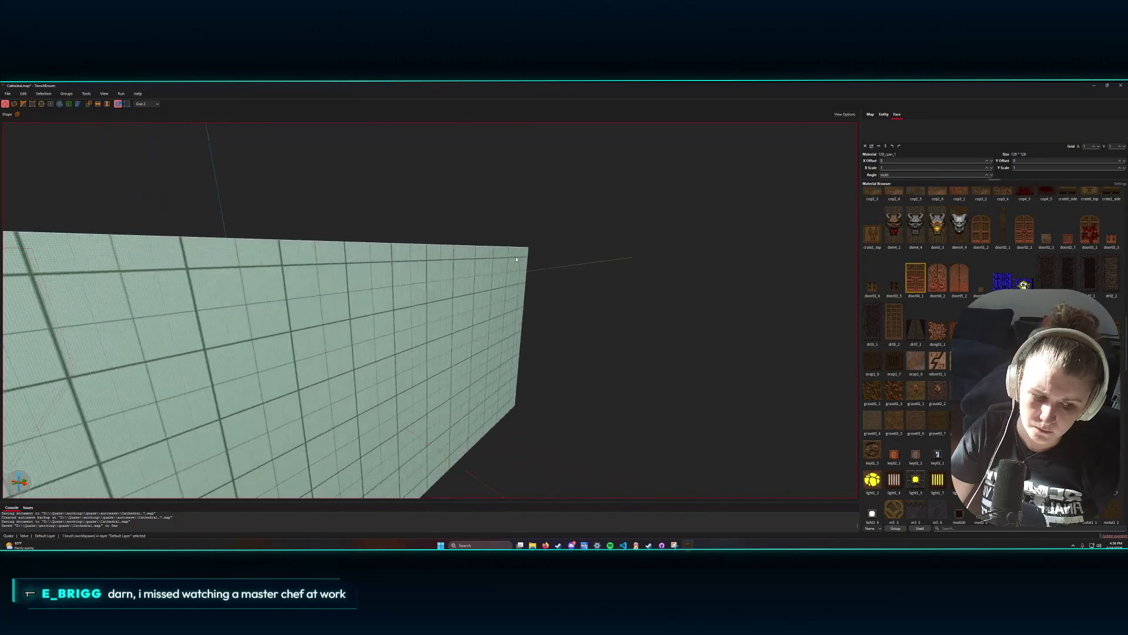
scroll(480, 259, down, 10)
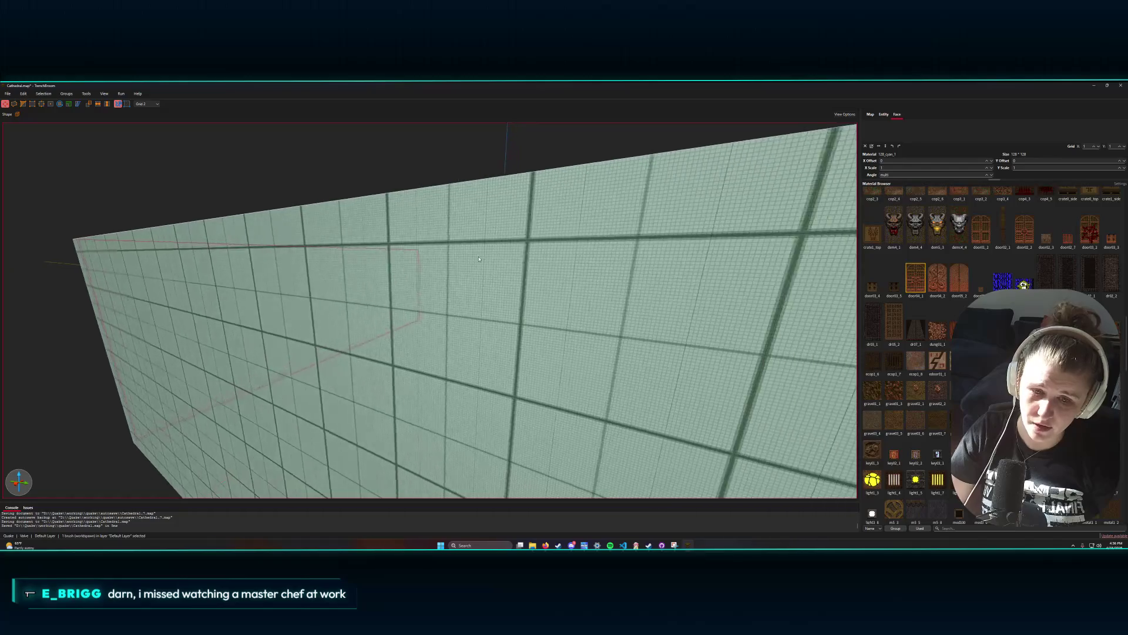
mouse_move(469, 265)
mouse_down()
mouse_move(621, 340)
mouse_move(378, 327)
mouse_move(199, 337)
mouse_move(221, 335)
mouse_up()
- Select the right-hand wall, then the left wall, and move to its outer corner wall
click(630, 341)
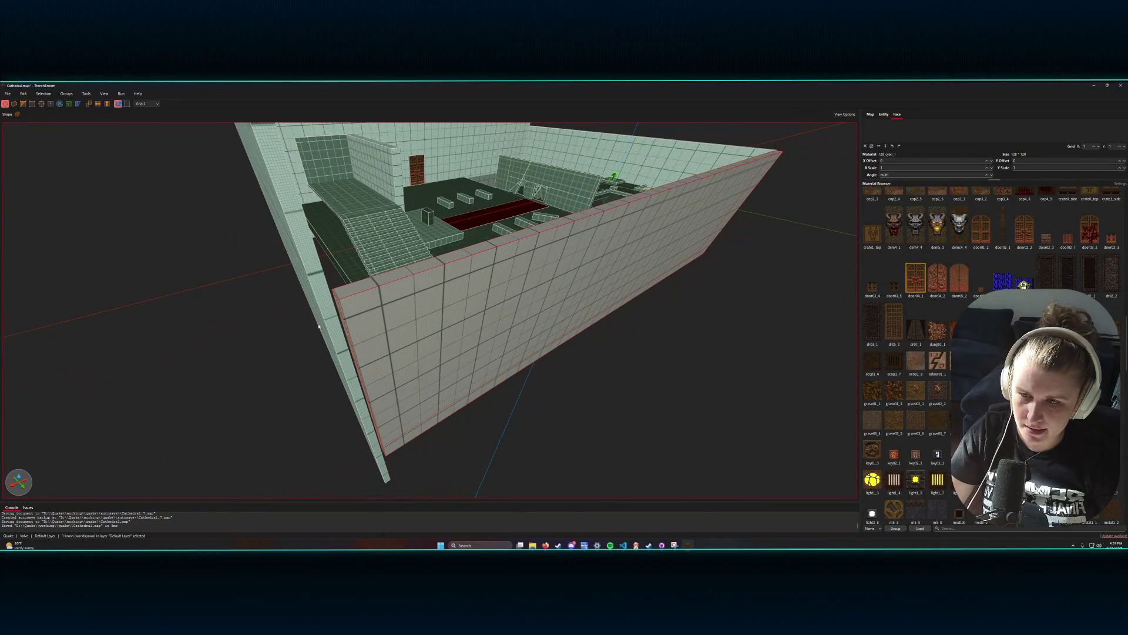
scroll(308, 322, up, 3)
scroll(328, 330, up, 2)
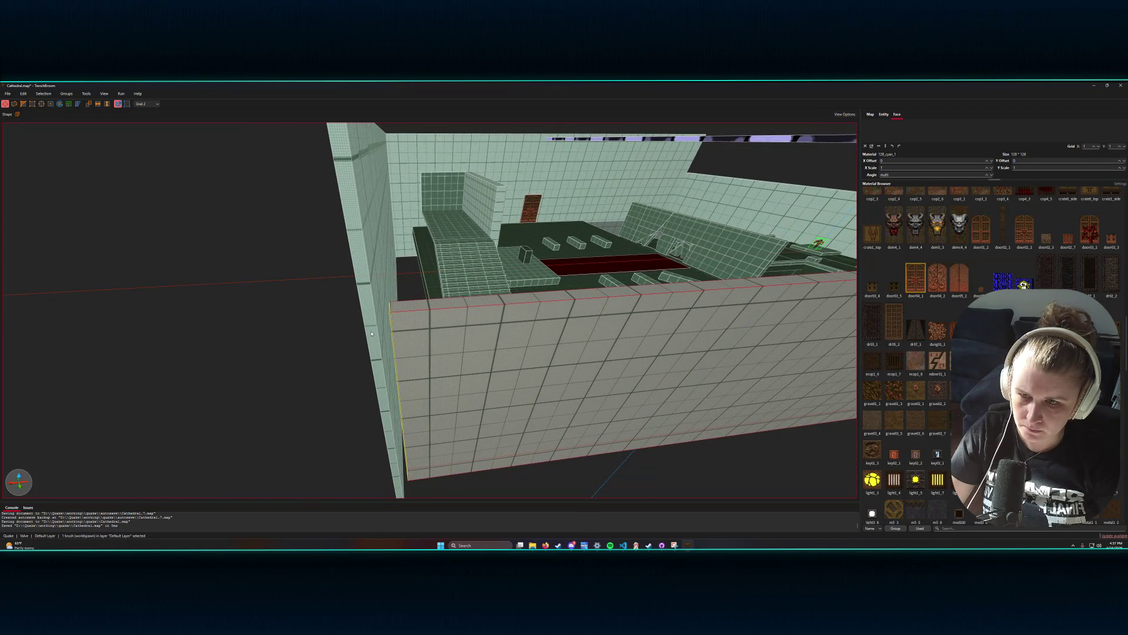
click(367, 332)
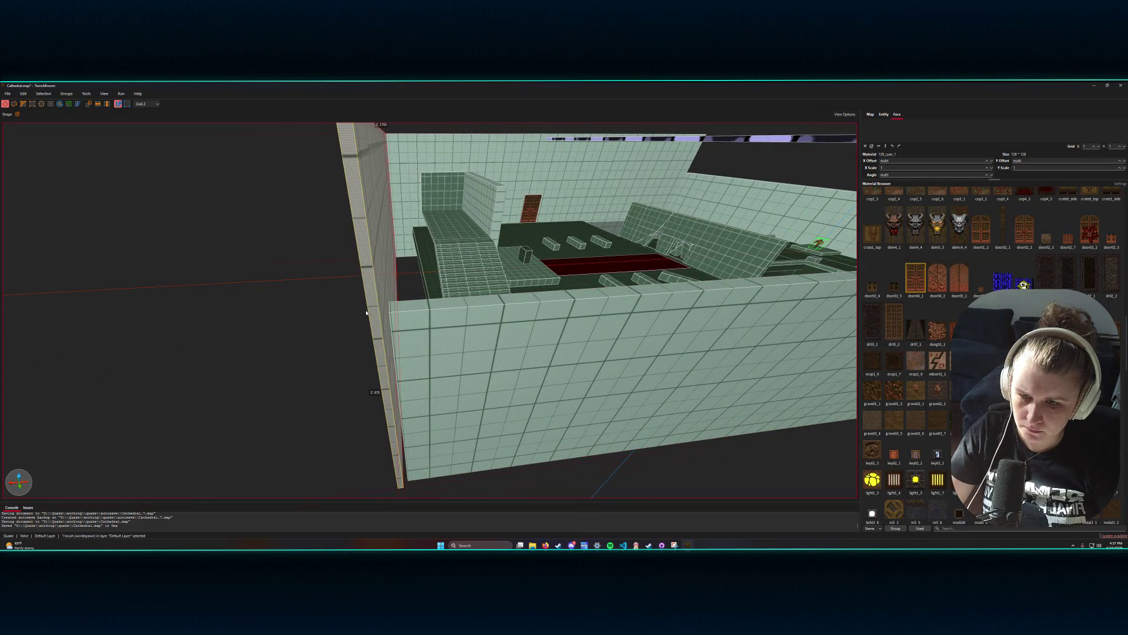
mouse_move(367, 332)
mouse_down()
mouse_move(388, 306)
mouse_move(407, 324)
mouse_move(398, 321)
mouse_up()
scroll(388, 307, up, 2)
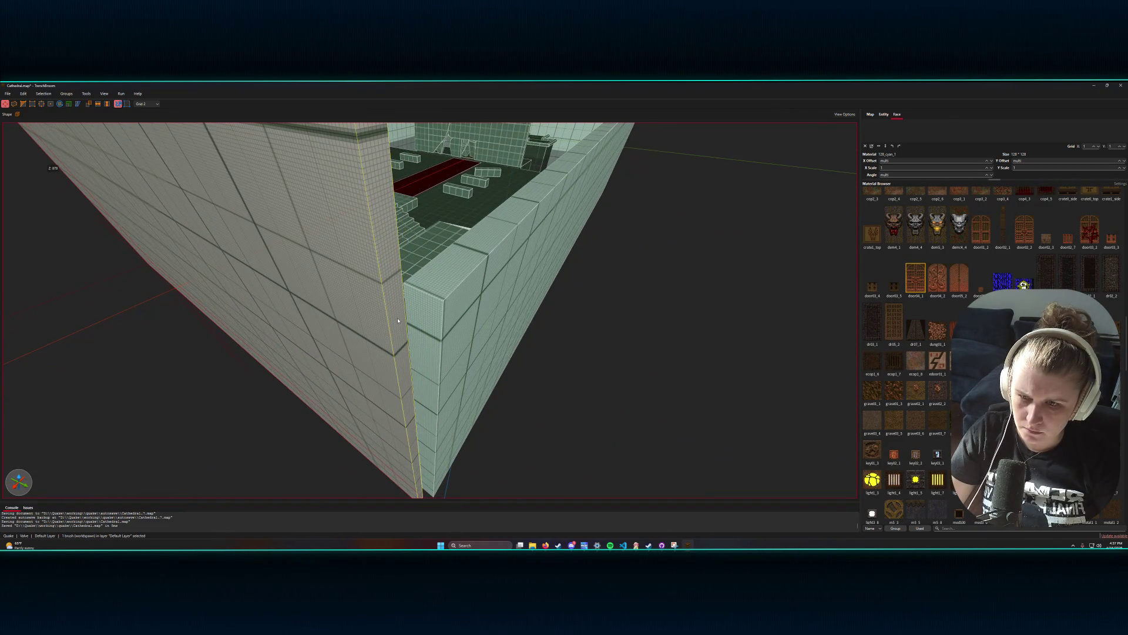
click(422, 316)
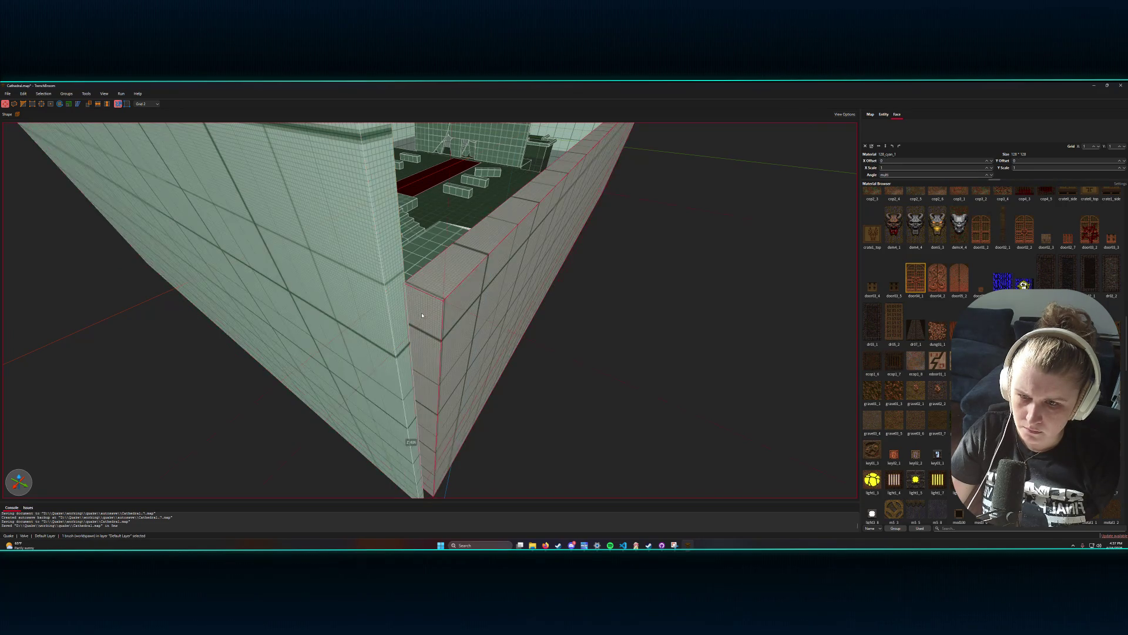
- Make the corner wall taller at grid size 8, then fine-tune its top at grid 2
click(146, 104)
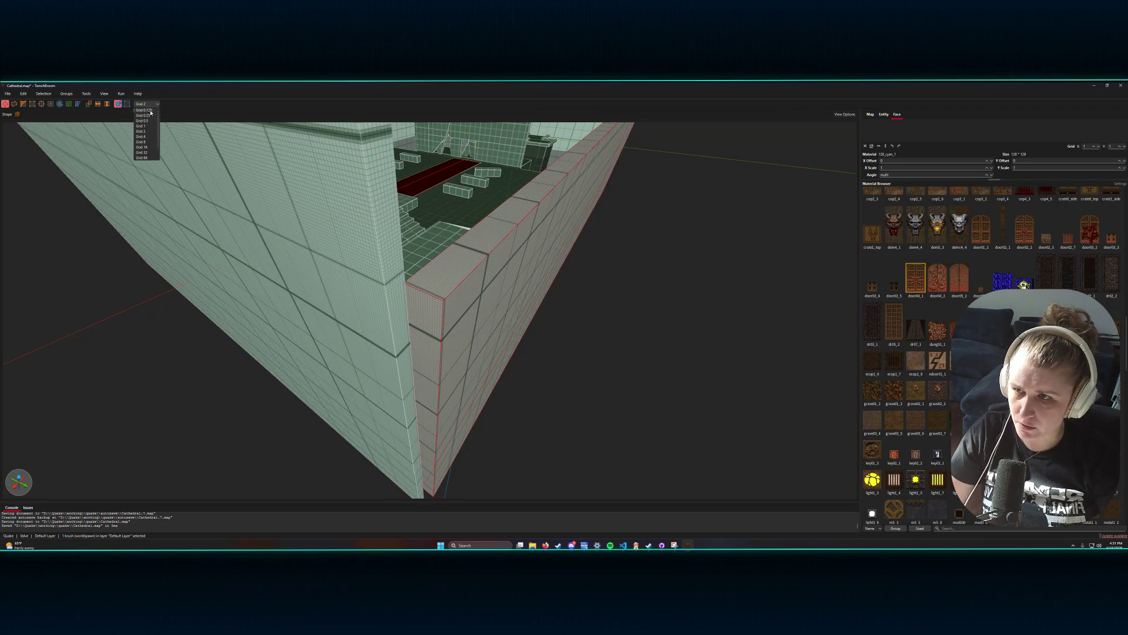
click(144, 141)
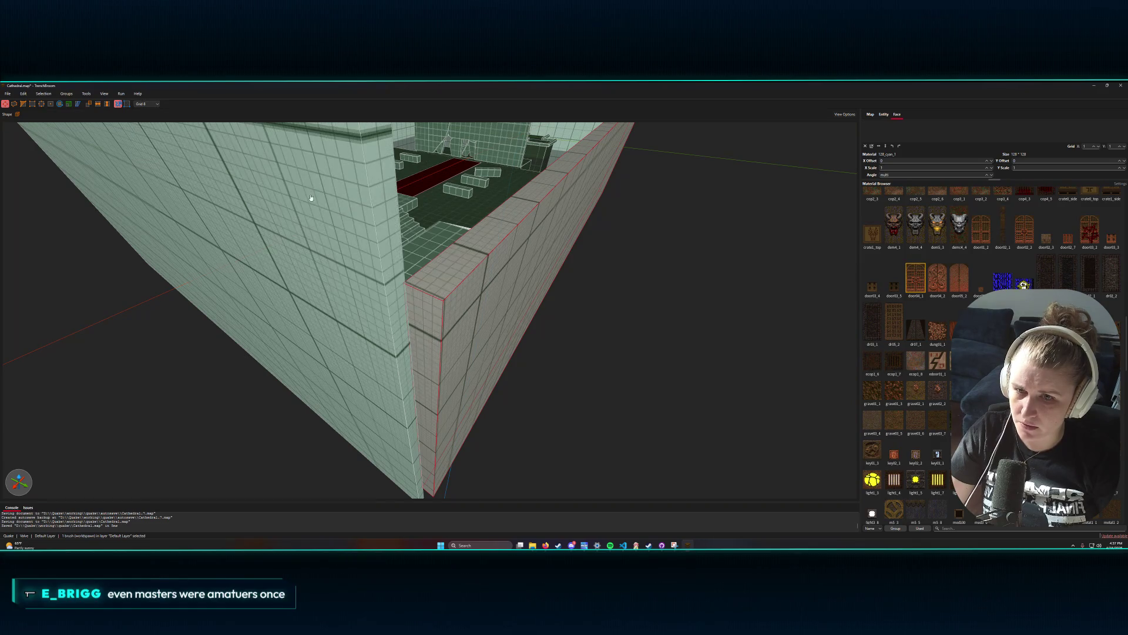
drag(427, 292, 429, 179)
scroll(430, 179, down, 10)
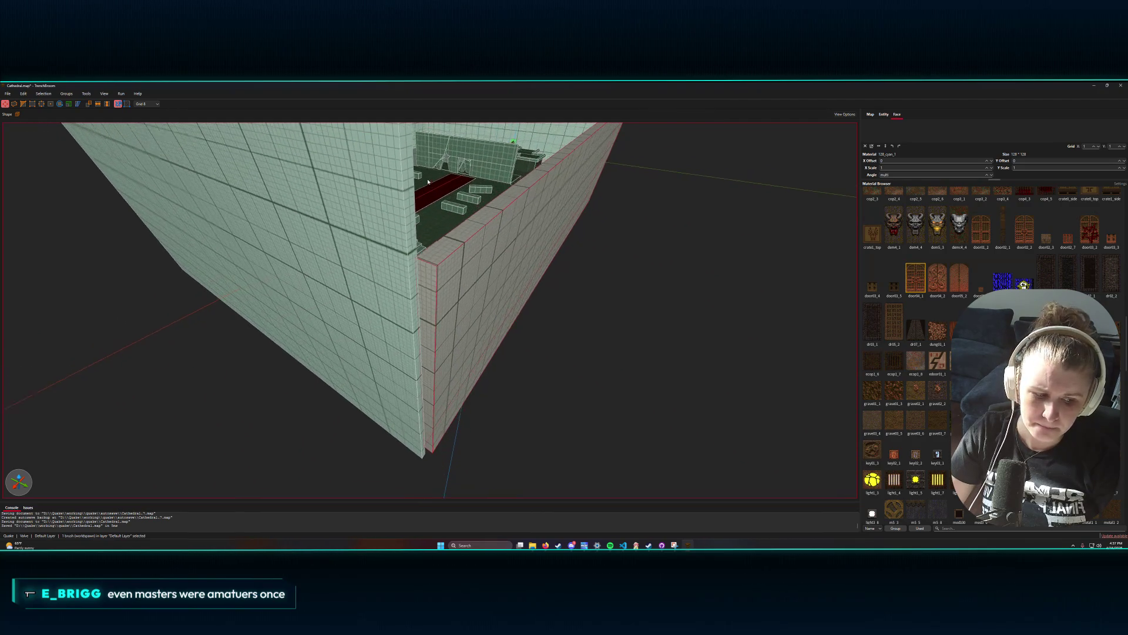
drag(461, 312, 450, 205)
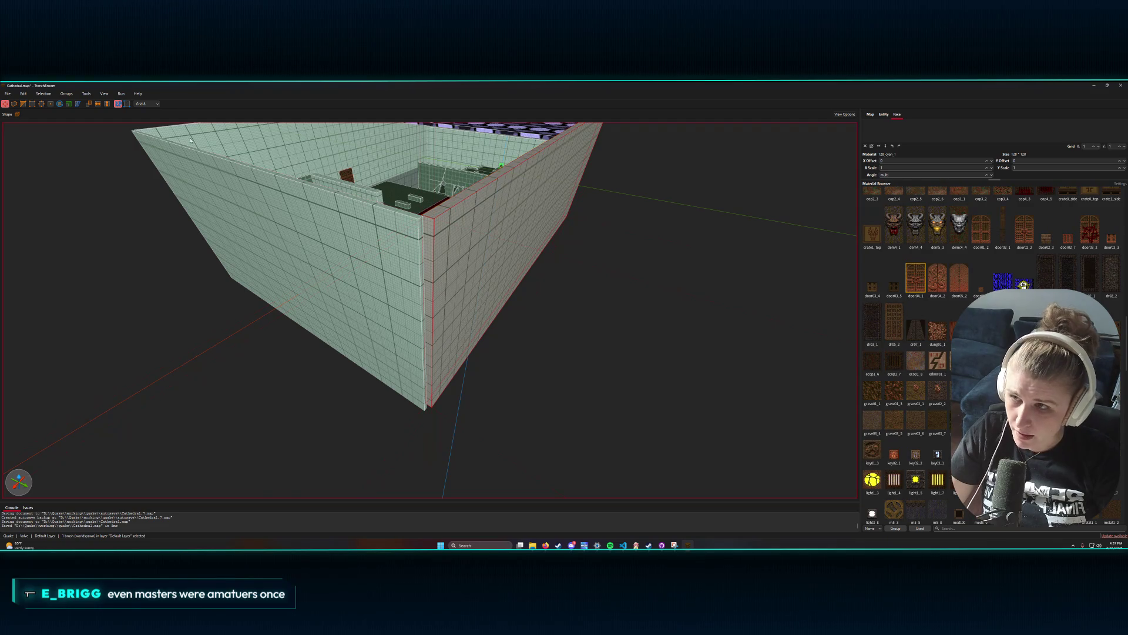
click(147, 104)
click(142, 132)
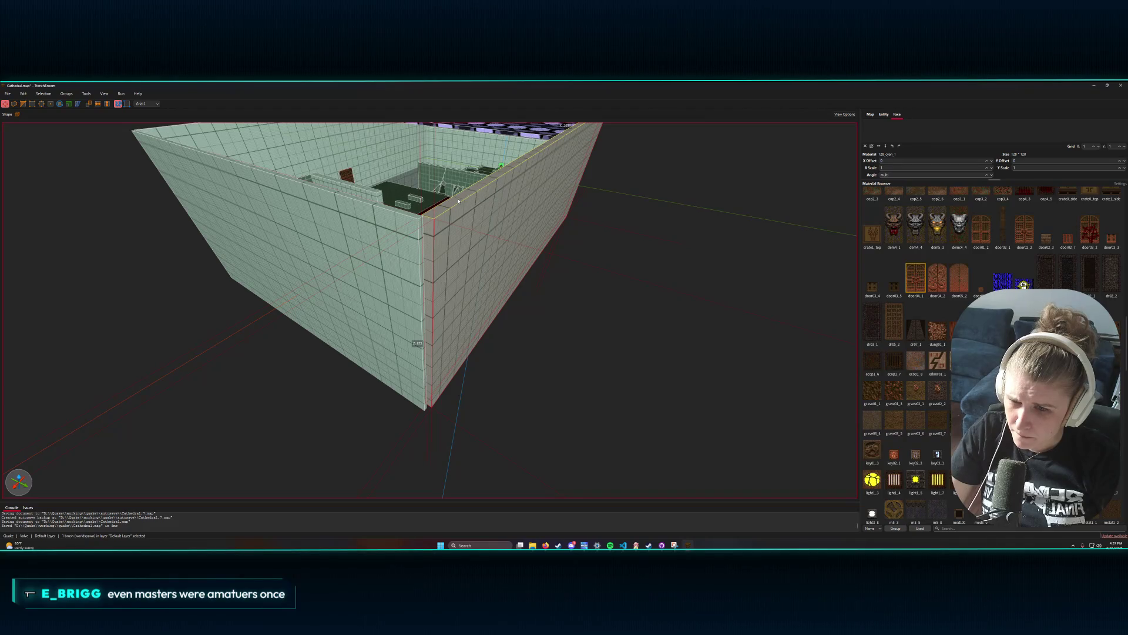
drag(458, 200, 462, 199)
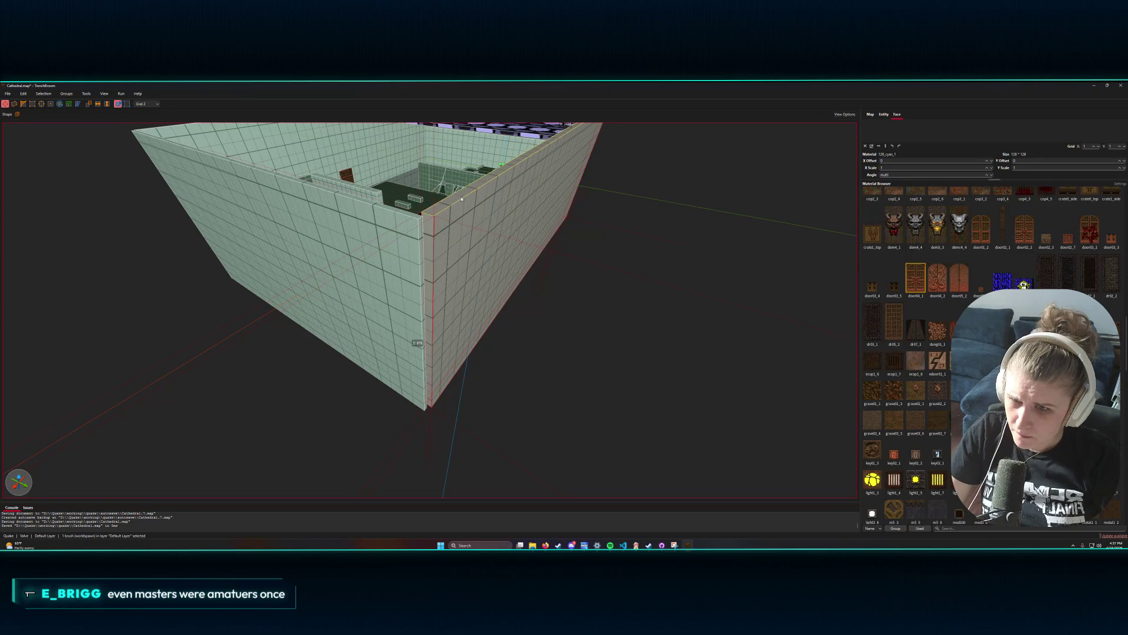
scroll(445, 292, up, 10)
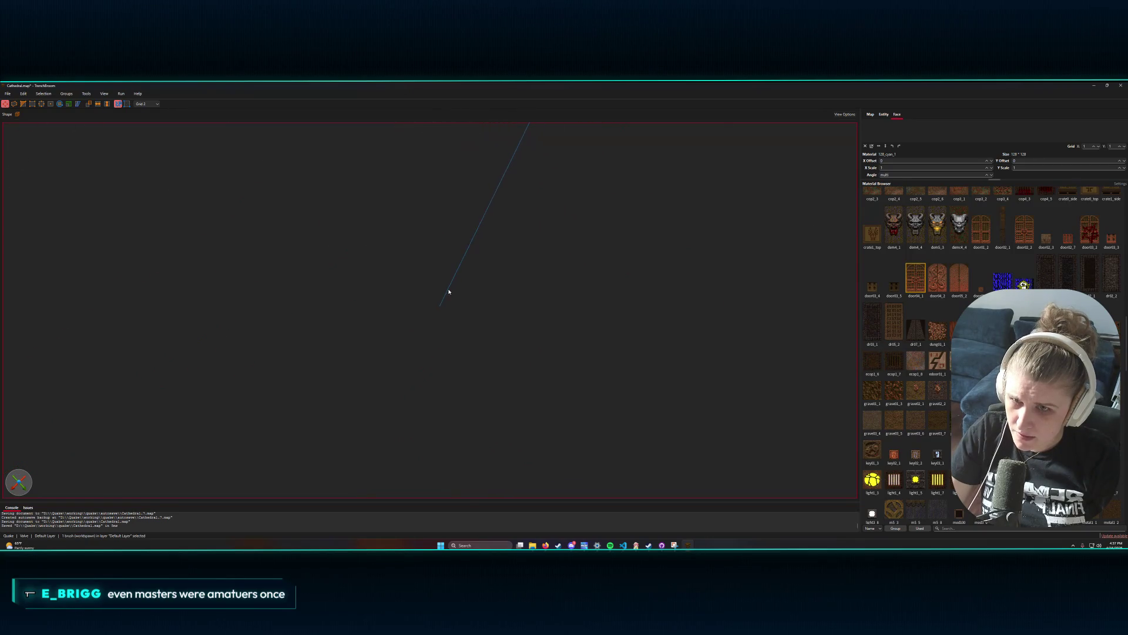
- Slide the wall left and extend its edge to the green column, then select the left wall
scroll(459, 264, down, 5)
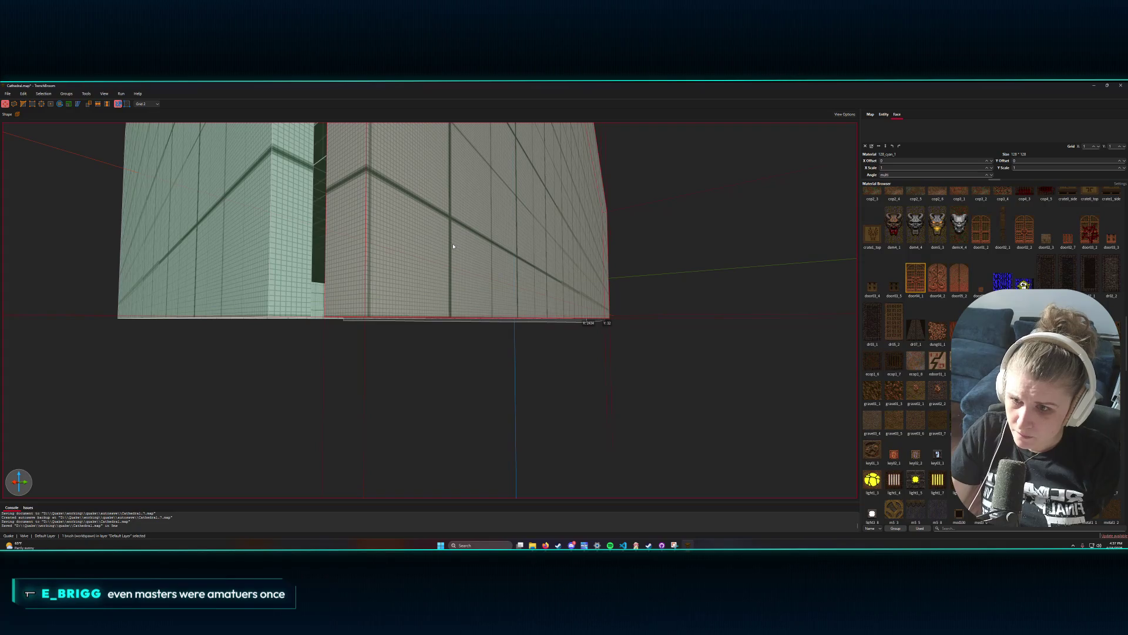
scroll(453, 246, down, 3)
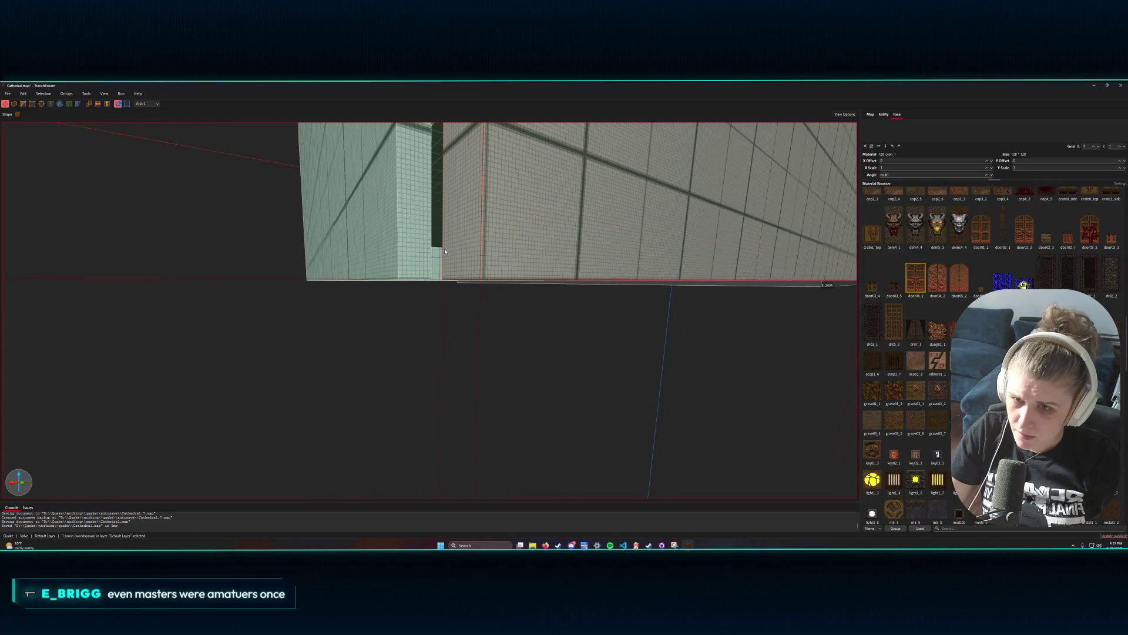
mouse_move(451, 254)
mouse_down()
mouse_move(442, 258)
mouse_move(448, 222)
mouse_move(420, 266)
mouse_up()
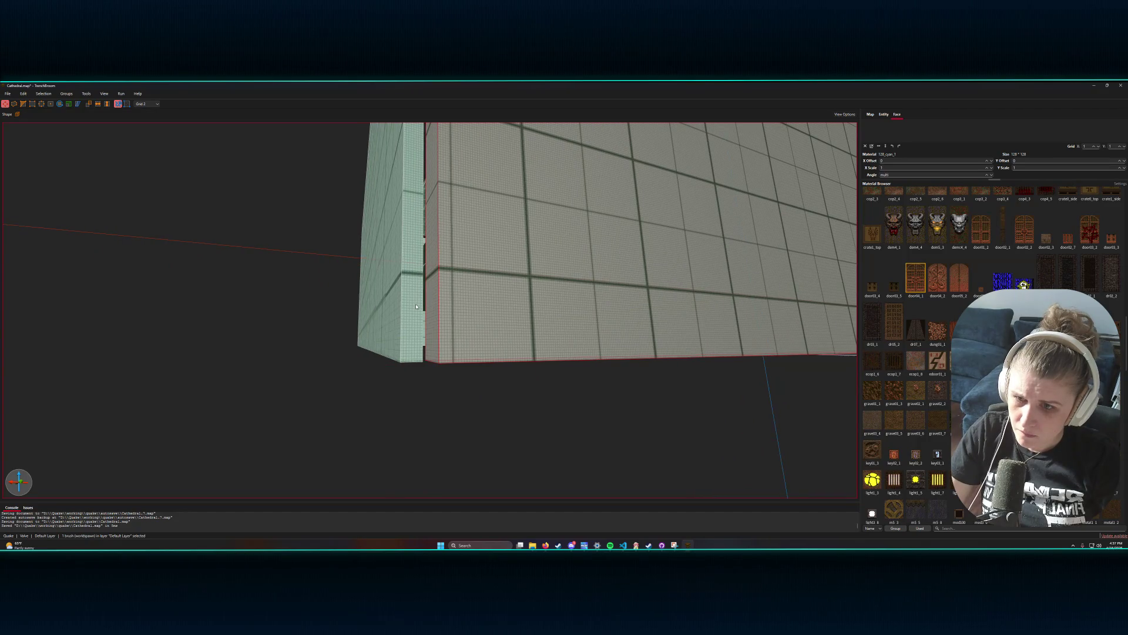
mouse_move(421, 311)
mouse_down()
mouse_move(445, 316)
mouse_move(456, 272)
mouse_move(408, 305)
mouse_move(401, 370)
mouse_move(441, 349)
mouse_move(439, 317)
mouse_move(486, 255)
mouse_move(486, 265)
mouse_up()
key(d)
click(445, 326)
scroll(487, 265, down, 10)
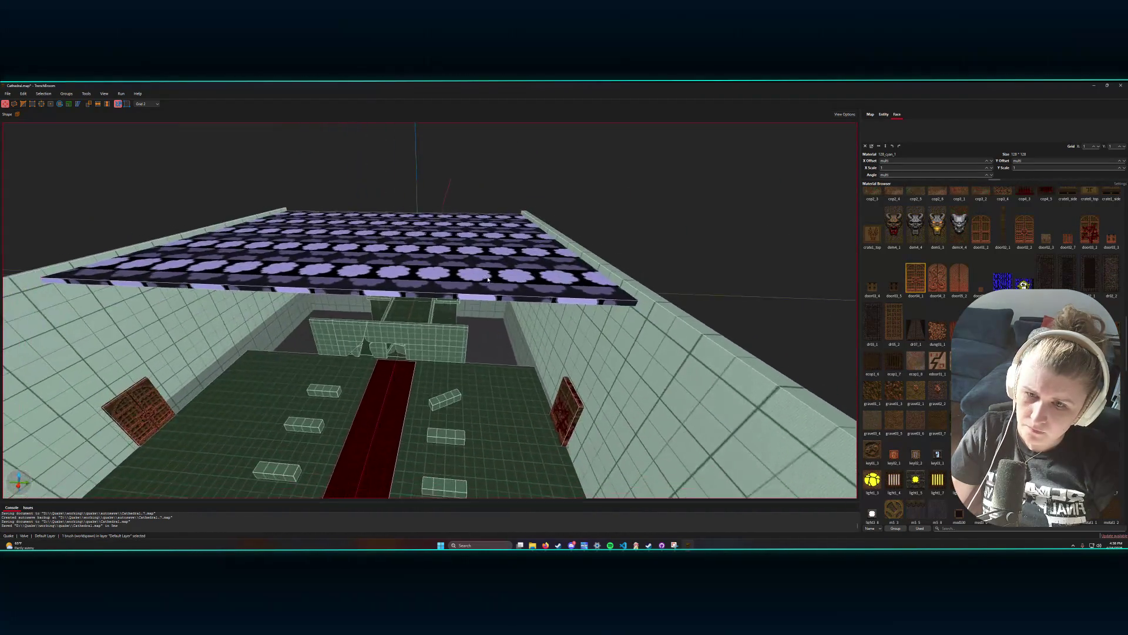
- Nudge the sky1 ceiling brush up and stretch it outward to cover the whole room
click(488, 279)
drag(488, 279, 487, 273)
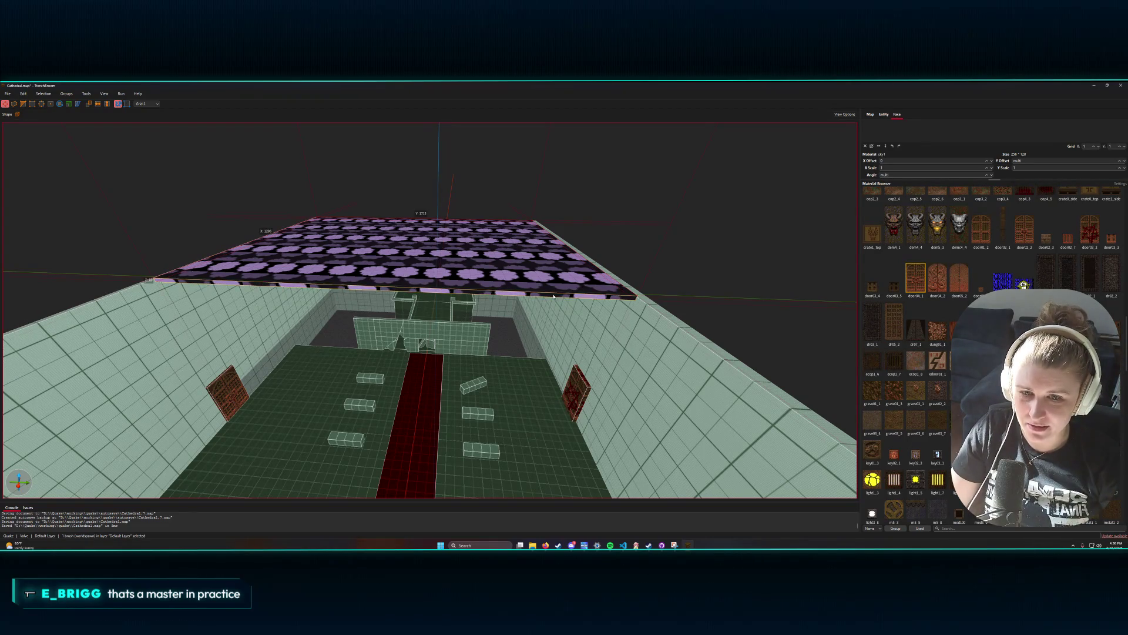
drag(545, 300, 520, 503)
scroll(538, 401, down, 10)
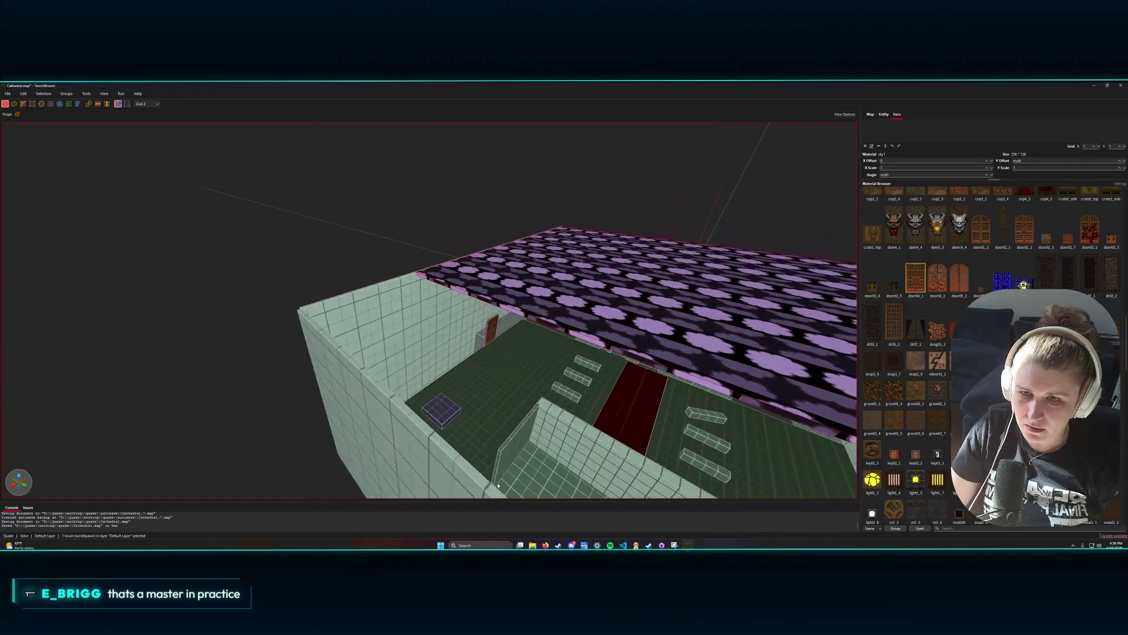
mouse_move(538, 402)
mouse_down()
mouse_move(594, 409)
mouse_move(520, 403)
mouse_move(494, 387)
mouse_move(560, 406)
mouse_move(540, 413)
mouse_move(532, 388)
mouse_move(562, 260)
mouse_up()
scroll(536, 411, down, 2)
- Raise the front wall up to meet the ceiling
click(524, 421)
scroll(611, 276, down, 5)
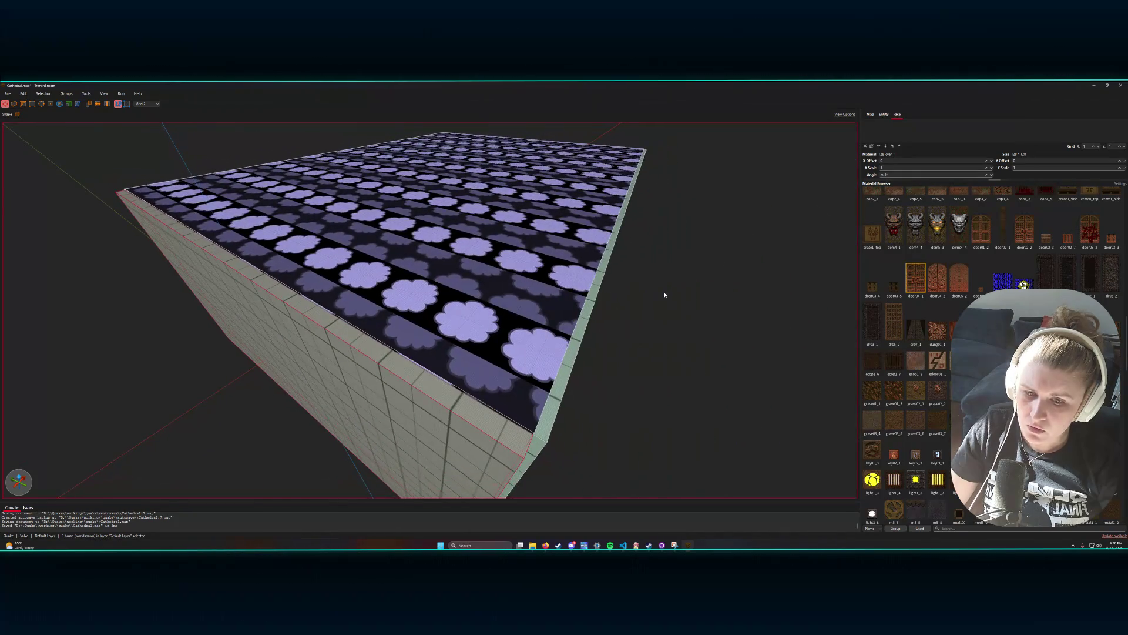
scroll(664, 294, up, 5)
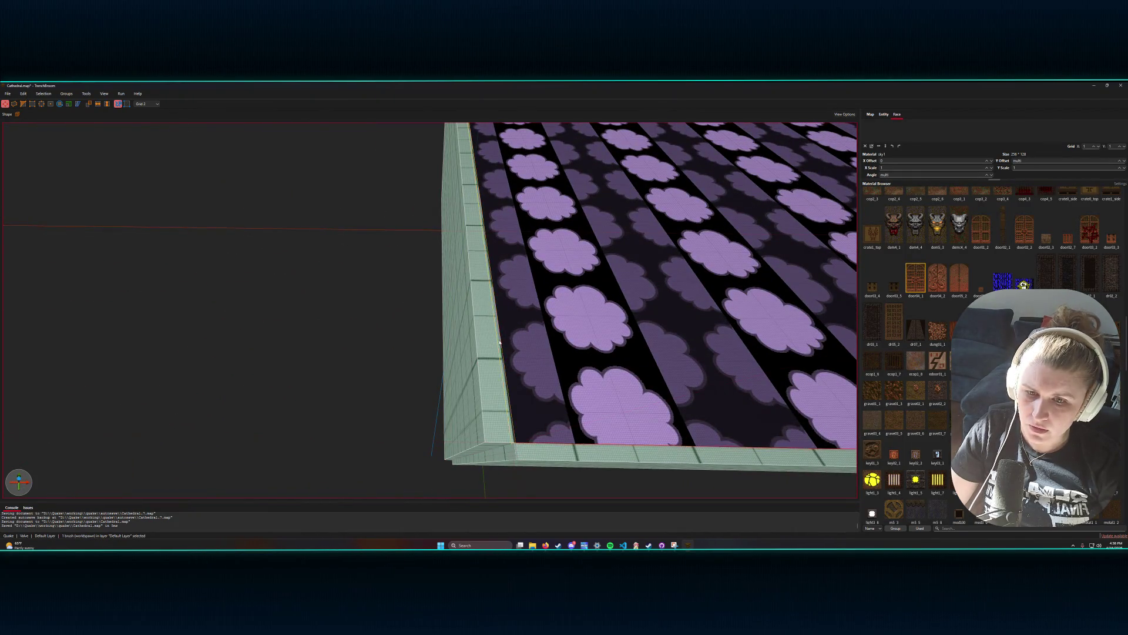
drag(493, 343, 522, 336)
key(ctrl+s)
click(120, 94)
click(135, 103)
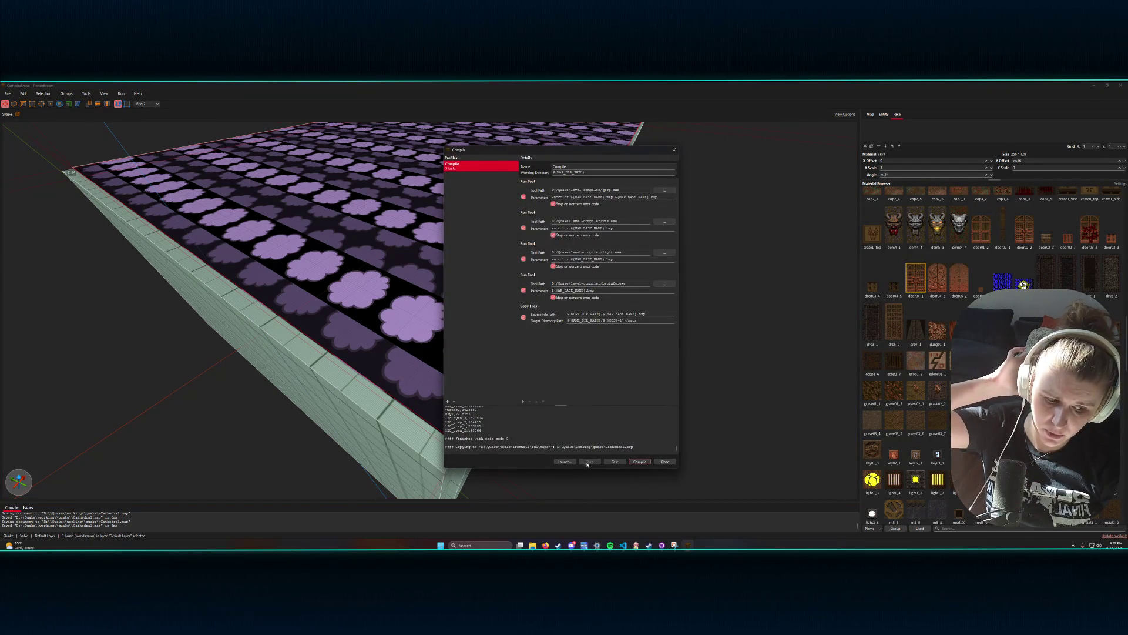
click(638, 462)
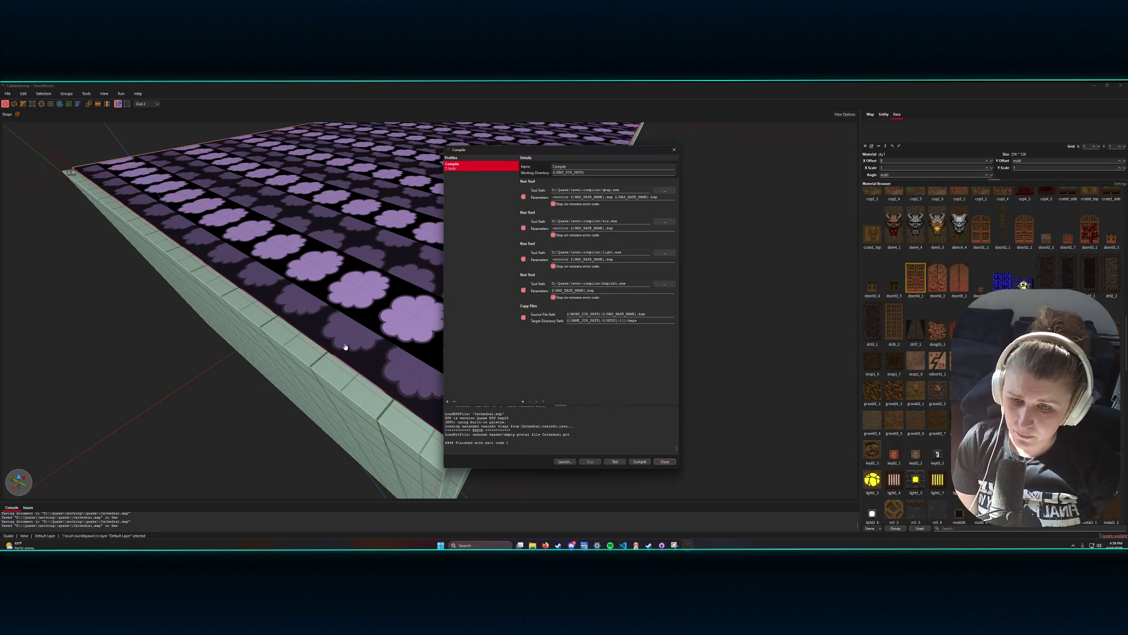
right_click(322, 364)
key(Escape)
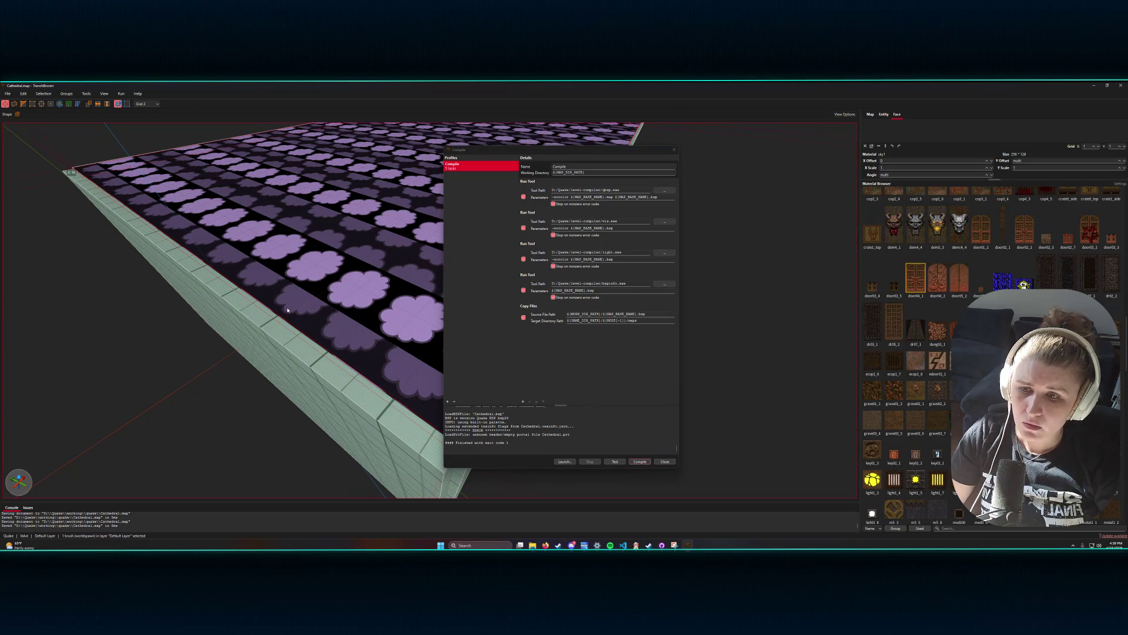
scroll(324, 341, up, 5)
scroll(329, 335, up, 10)
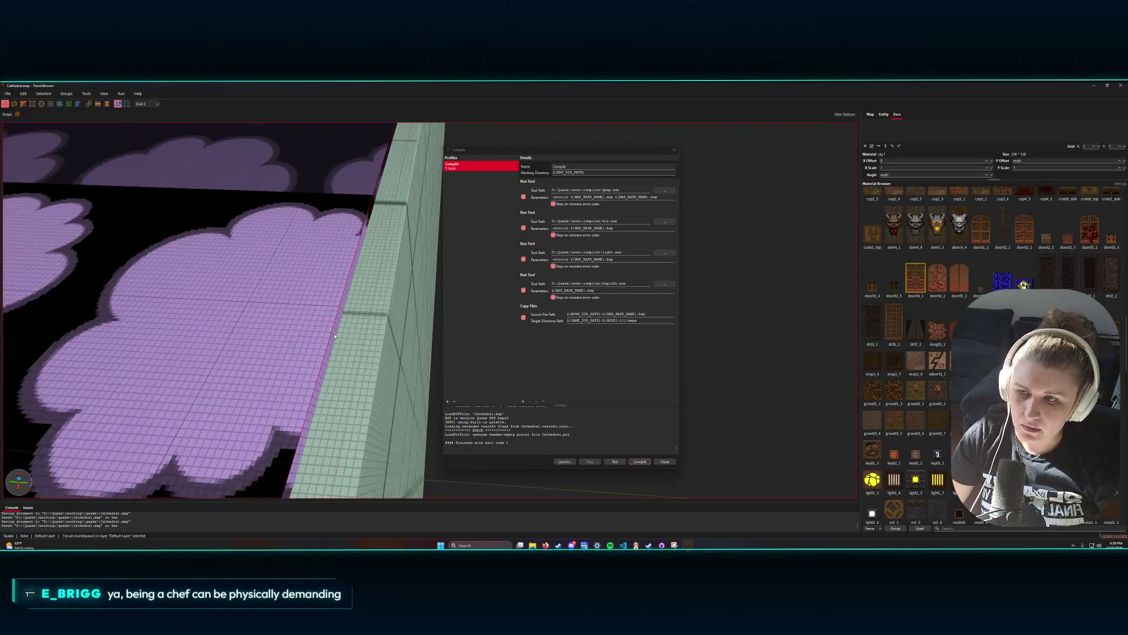
scroll(336, 336, down, 15)
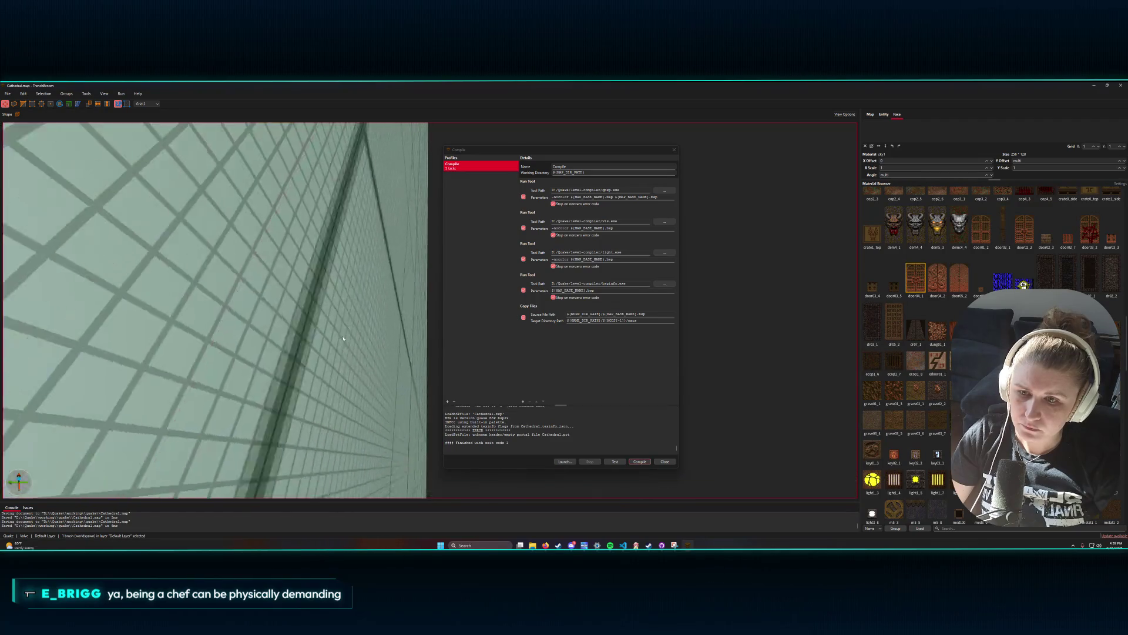
scroll(346, 316, up, 10)
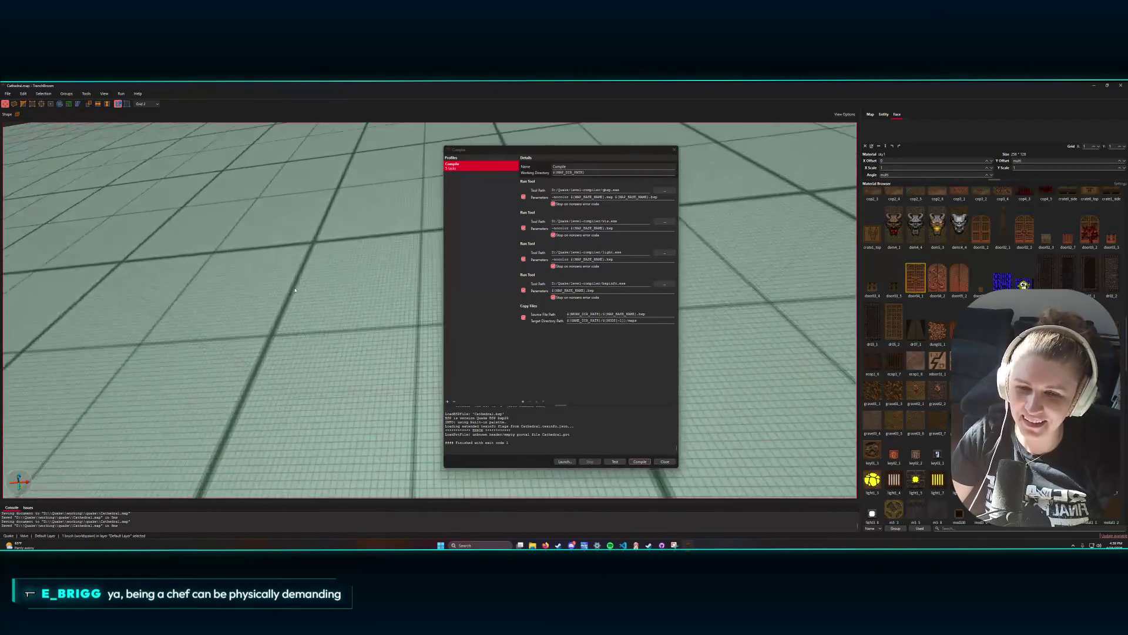
drag(295, 289, 658, 127)
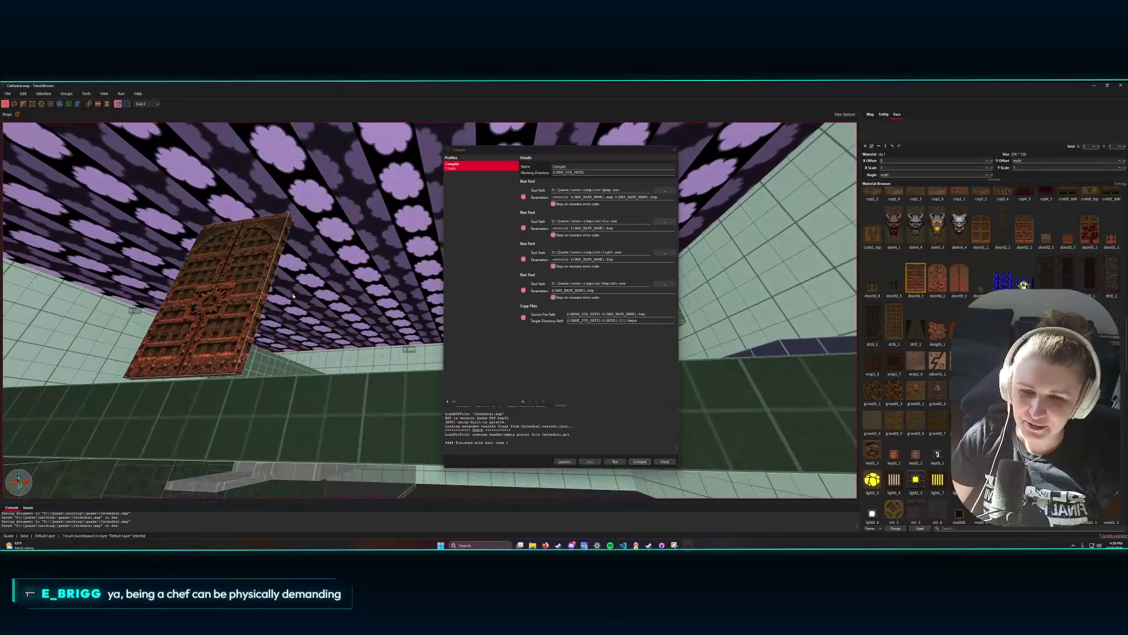
click(674, 149)
drag(646, 235, 657, 308)
- Back away from the left wall and inspect the cyan brush's underside
scroll(657, 308, down, 10)
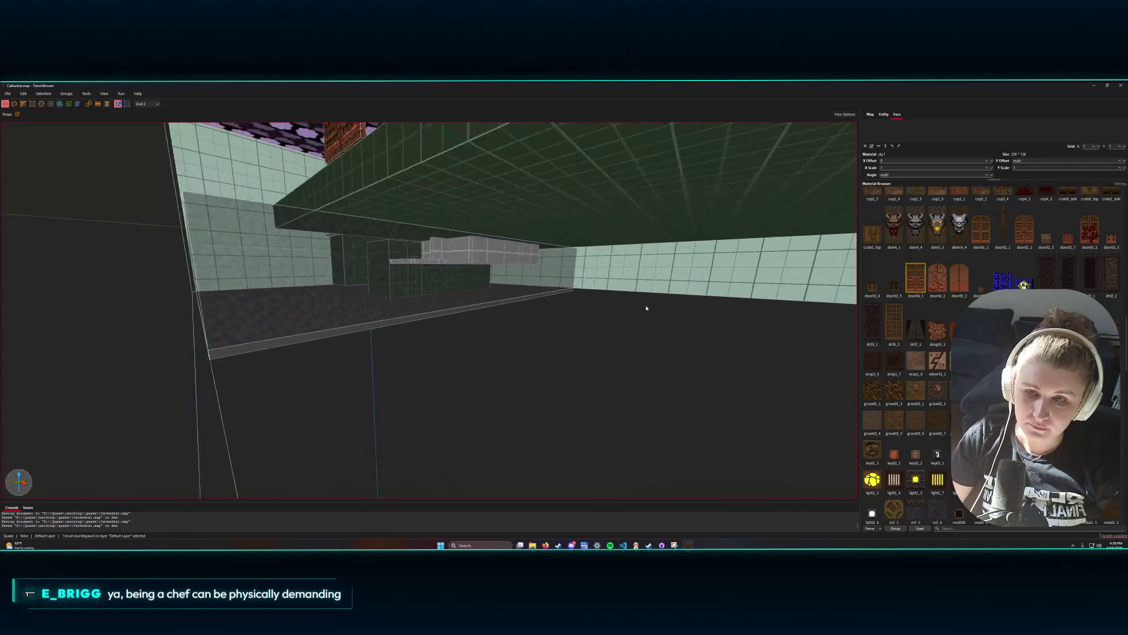
scroll(518, 300, down, 3)
key(ctrl+z)
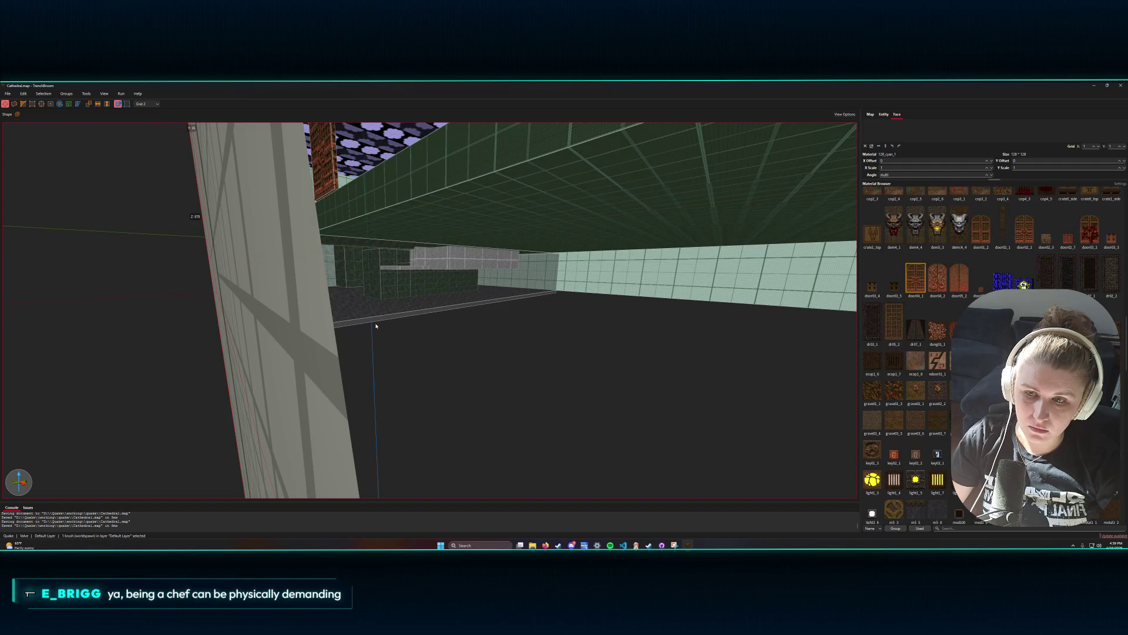
scroll(378, 320, up, 5)
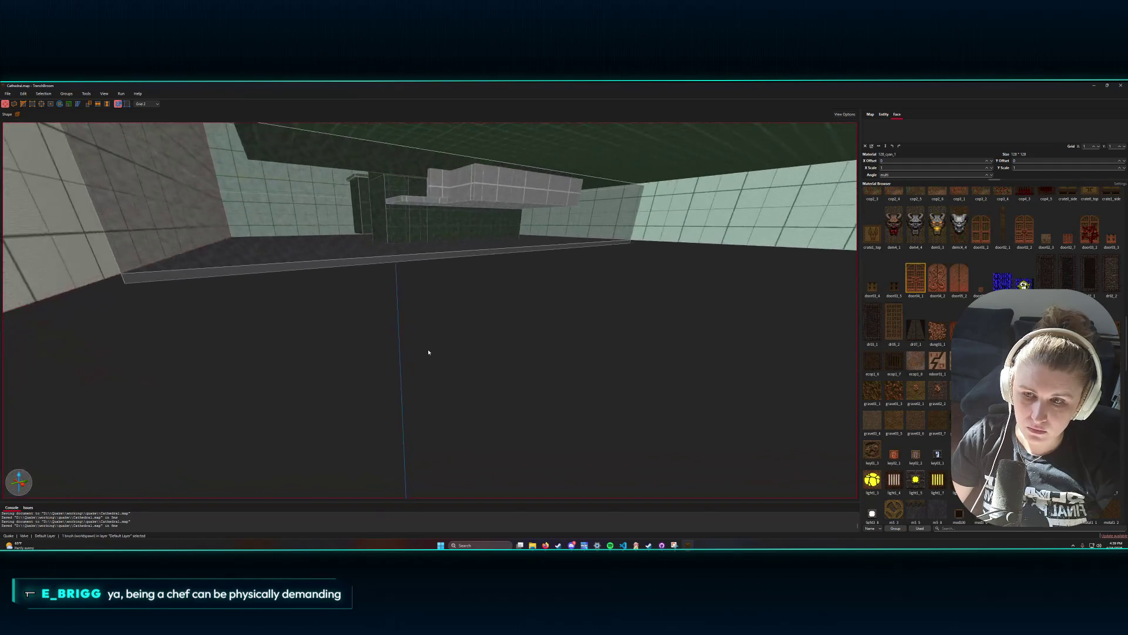
scroll(438, 333, up, 5)
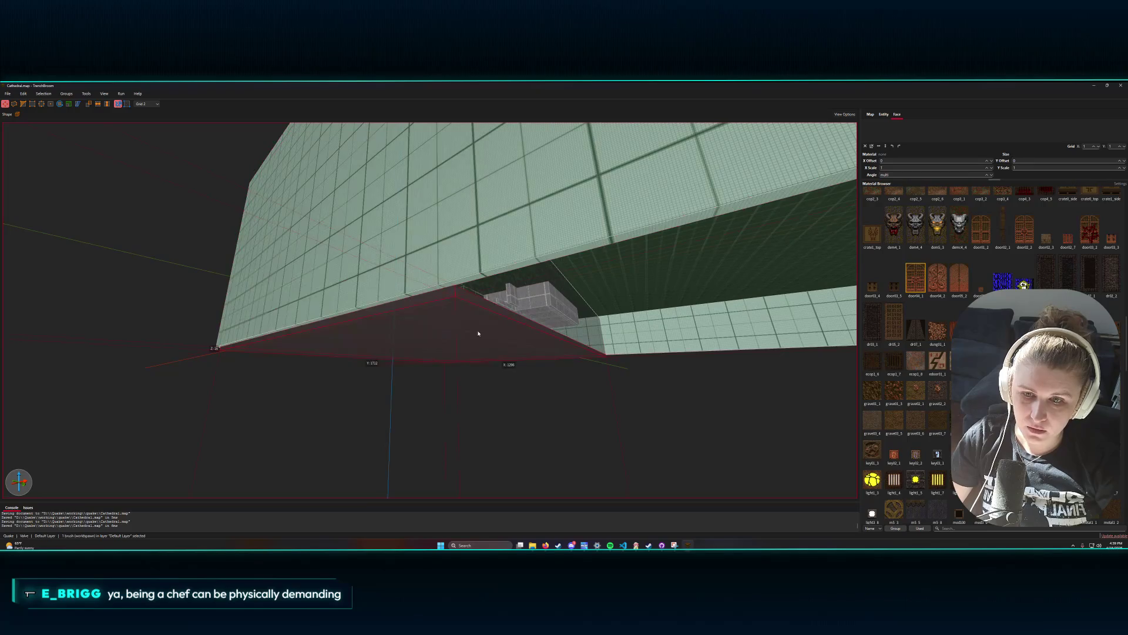
scroll(492, 344, down, 3)
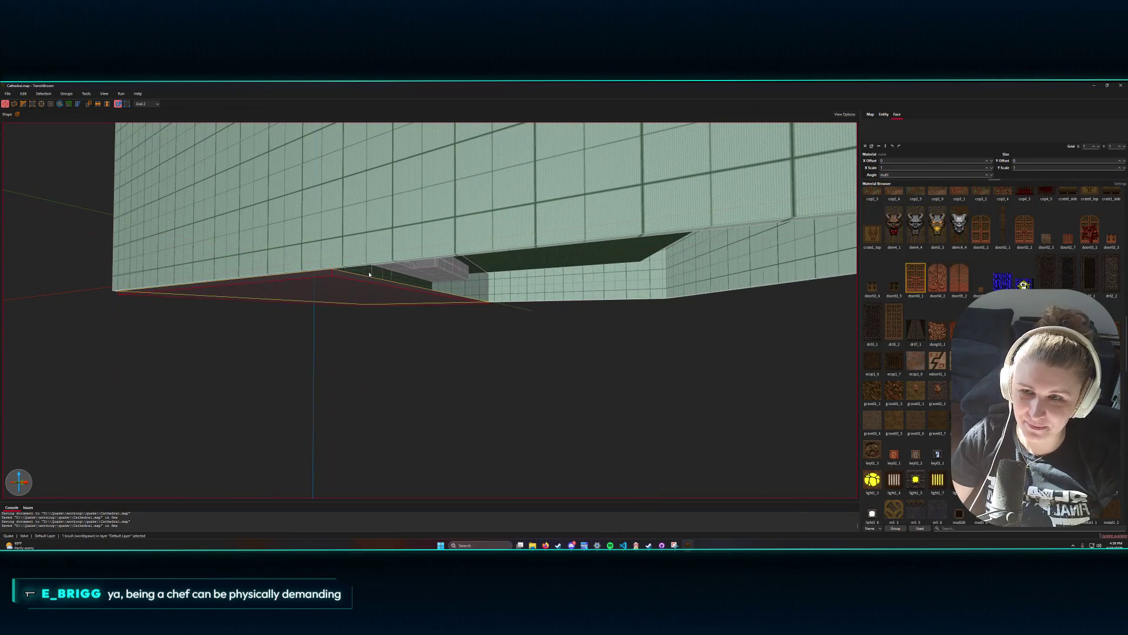
mouse_move(665, 291)
mouse_down()
mouse_move(827, 279)
mouse_move(547, 304)
mouse_up()
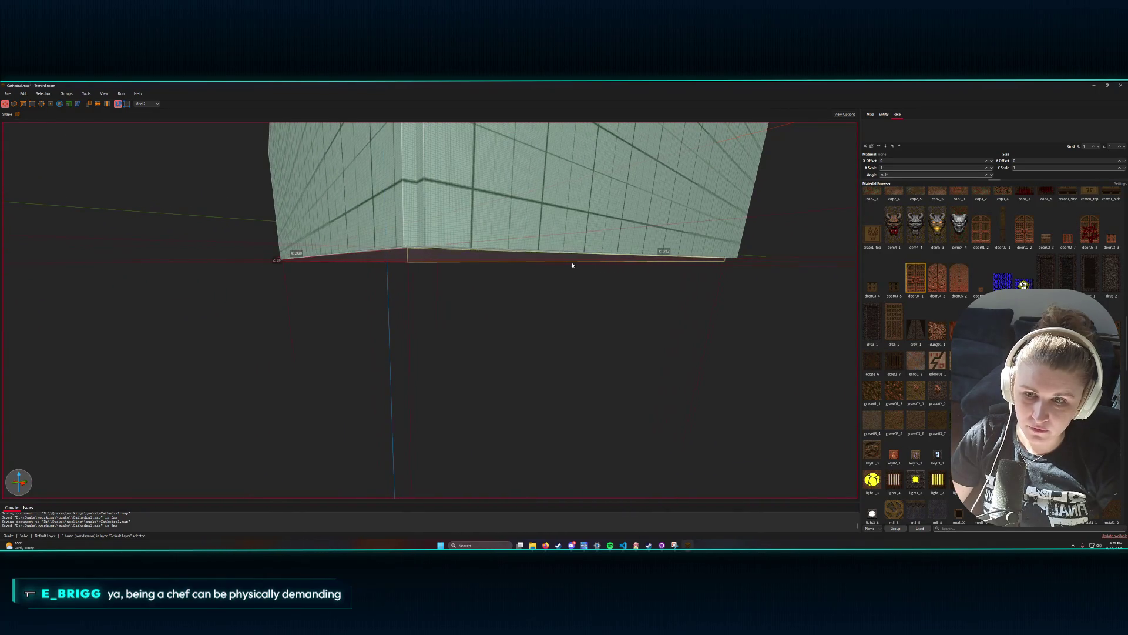
key(d)
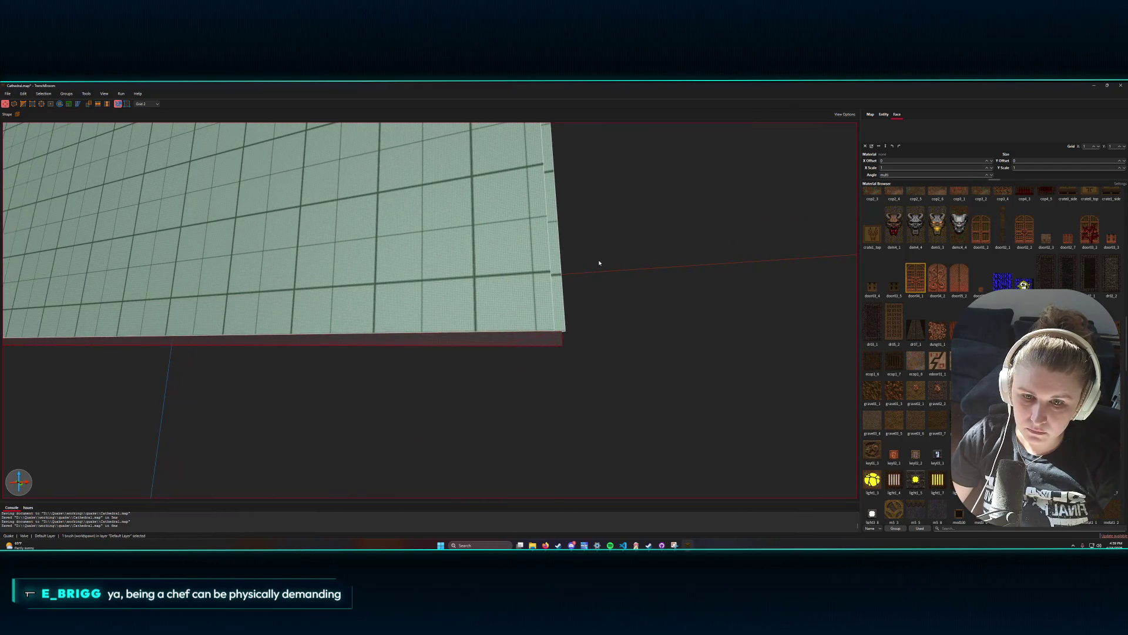
scroll(600, 263, down, 5)
scroll(586, 268, up, 3)
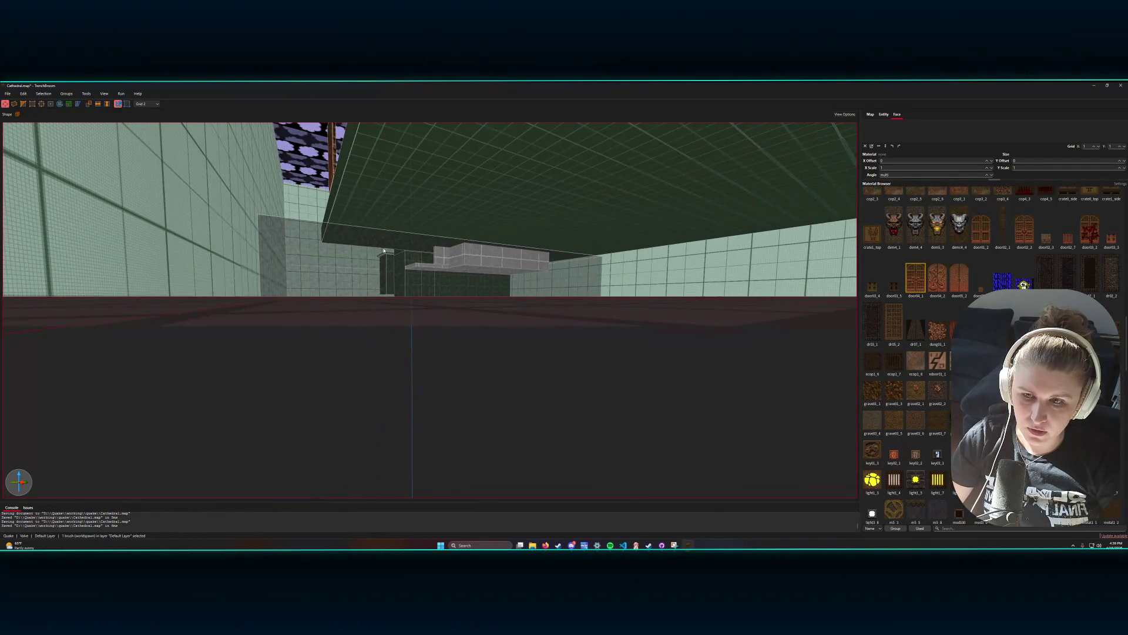
- Select the water2 brush and fly around the room checking the walls and dark floor
click(323, 244)
key(w)
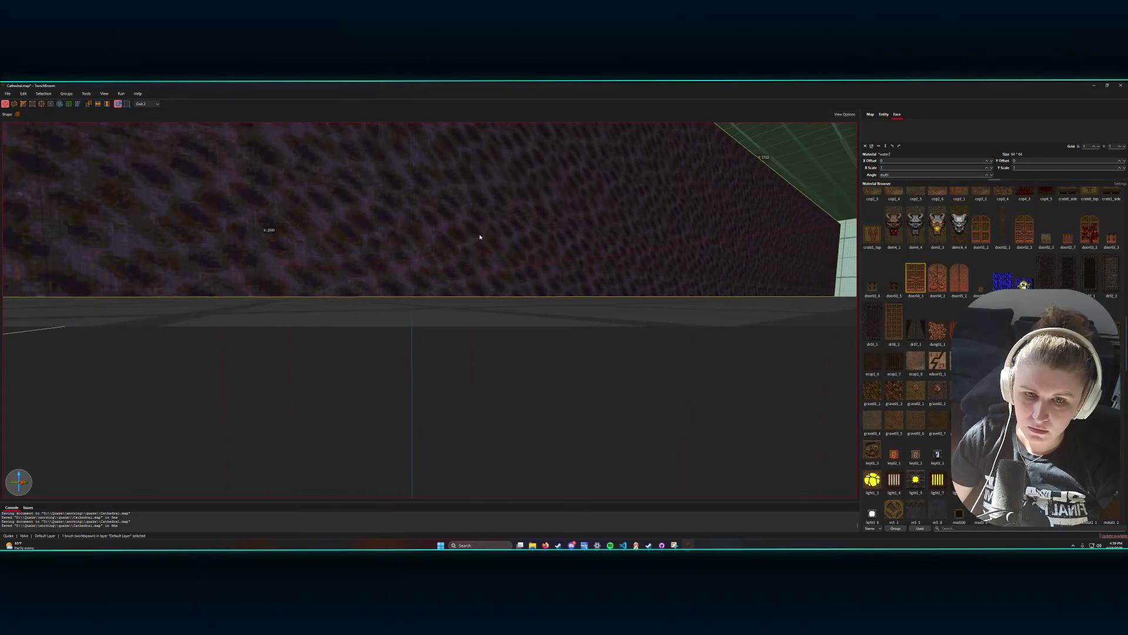
key(d)
key(s)
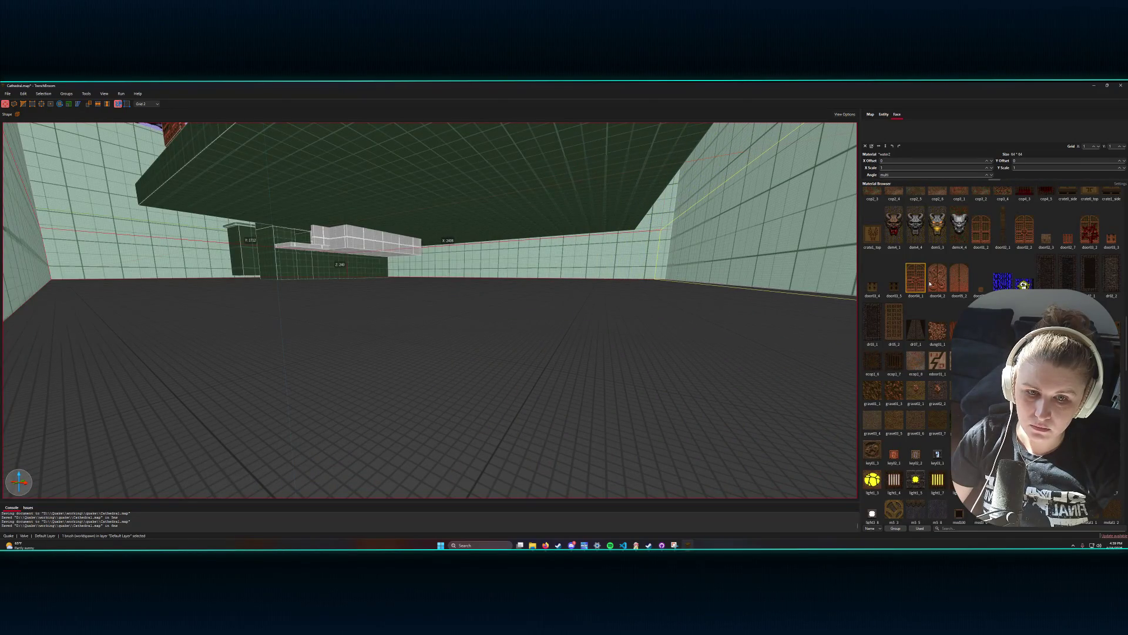
key(w)
key(w)
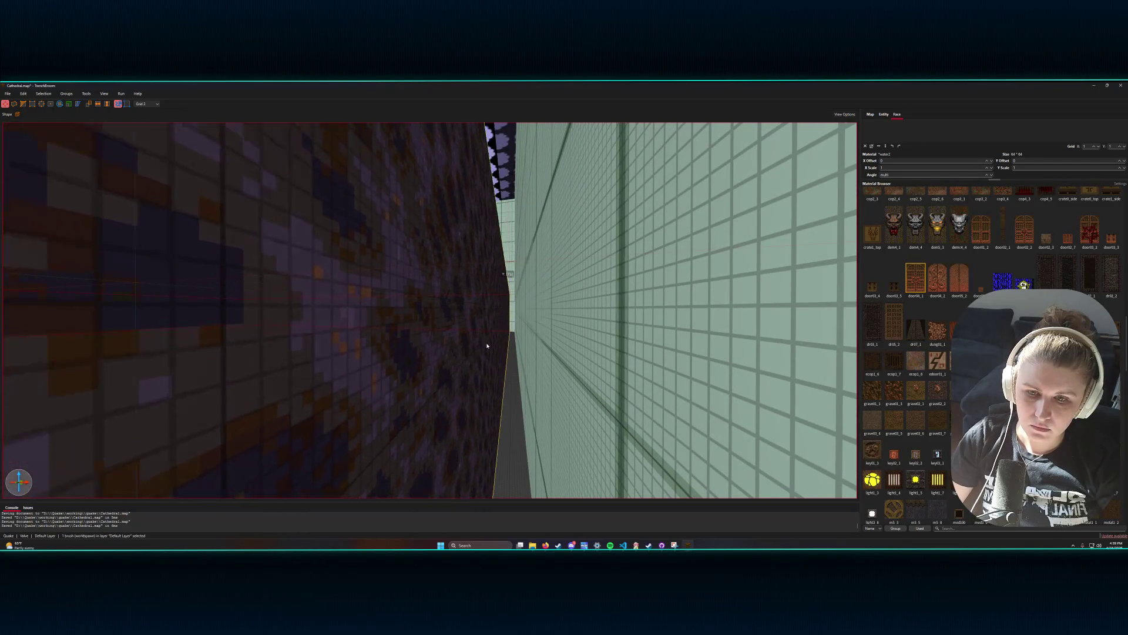
key(w)
key(w)
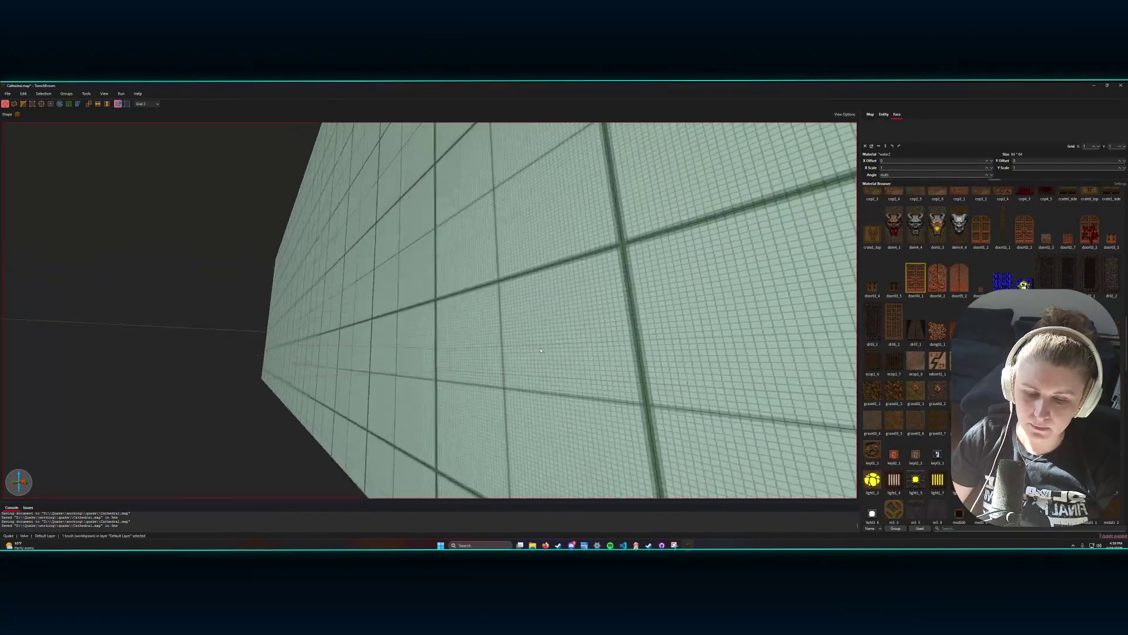
key(w)
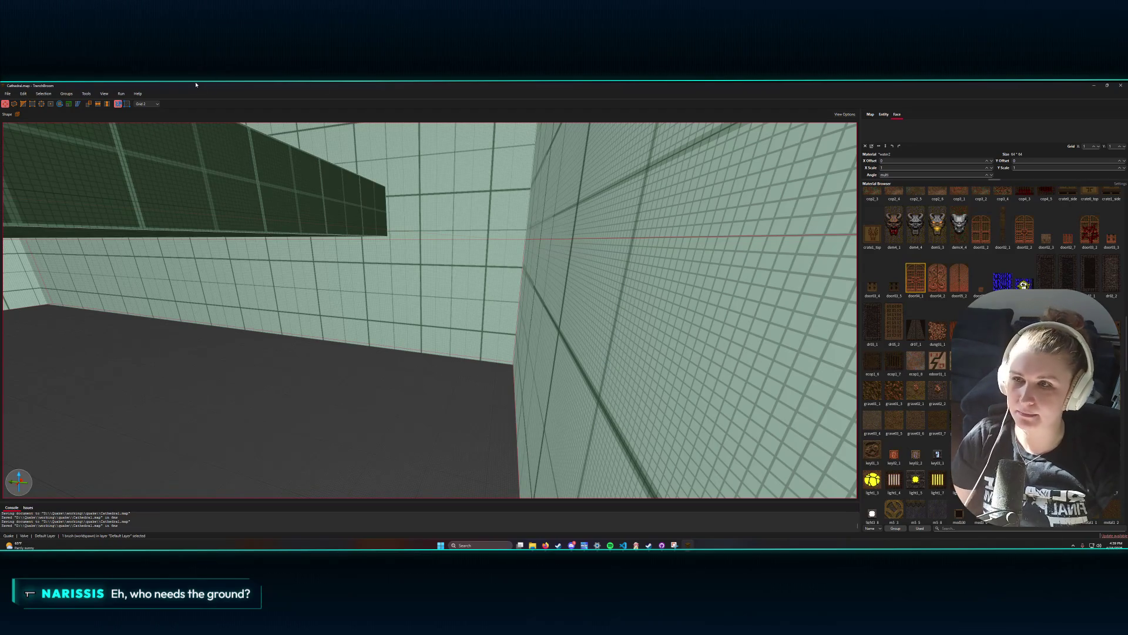
- Compile the cathedral map and launch it in Quake from the Launch Engine dialog
click(119, 103)
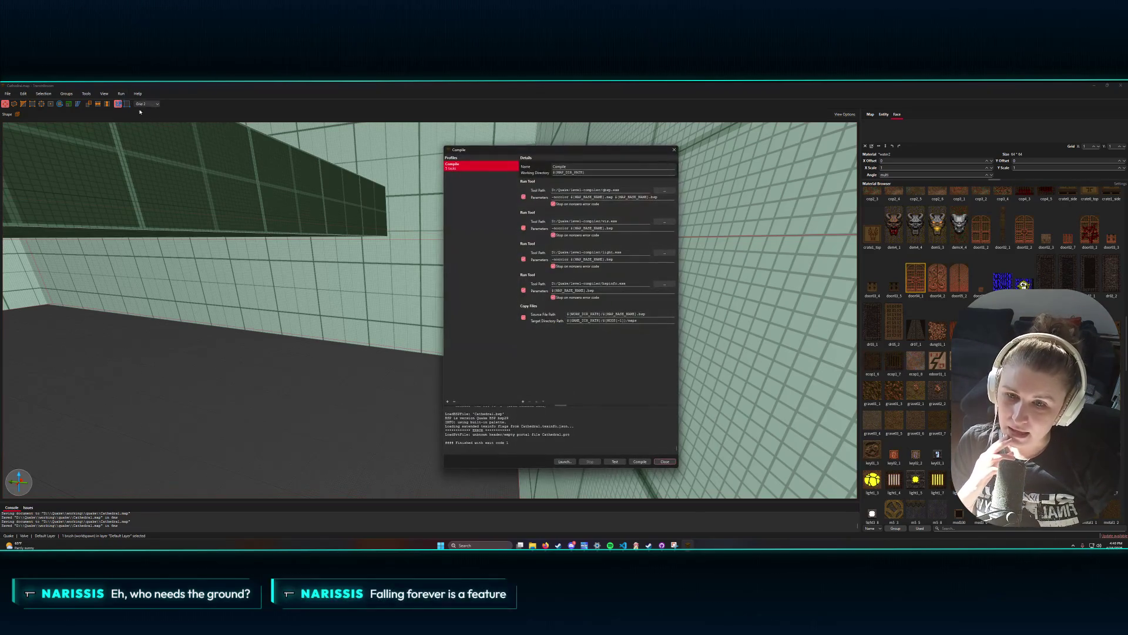
click(640, 462)
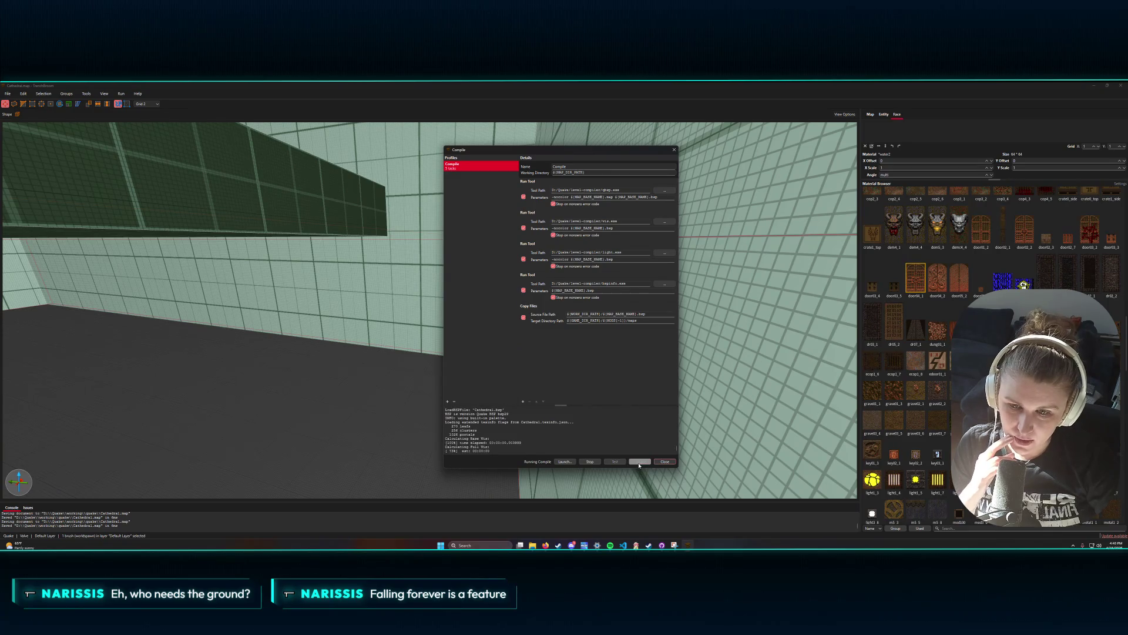
click(565, 462)
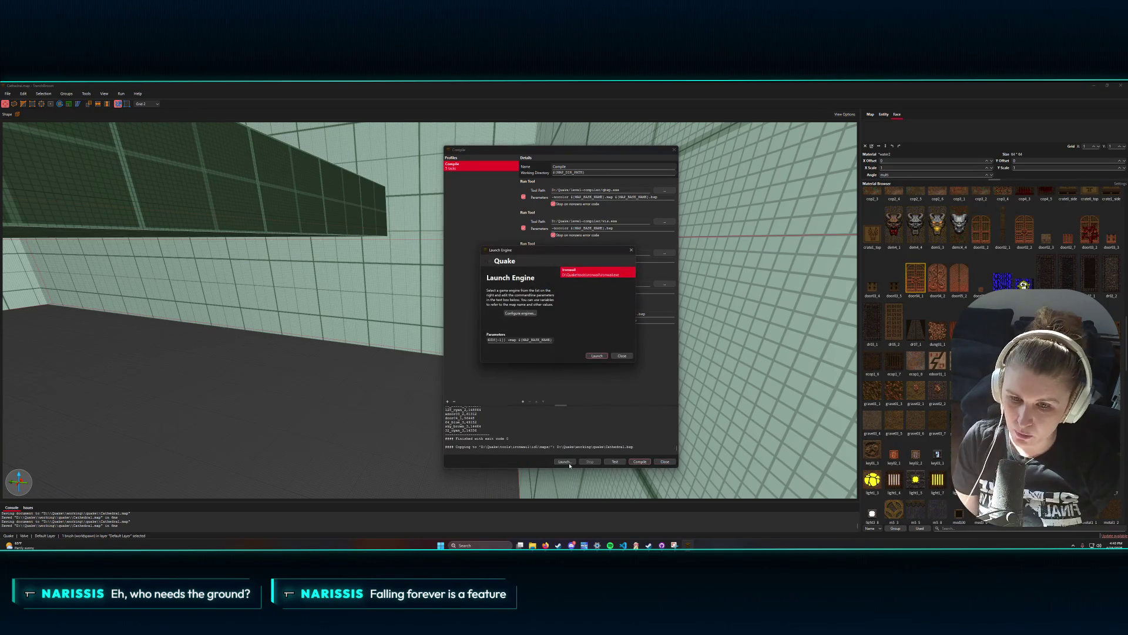
click(596, 356)
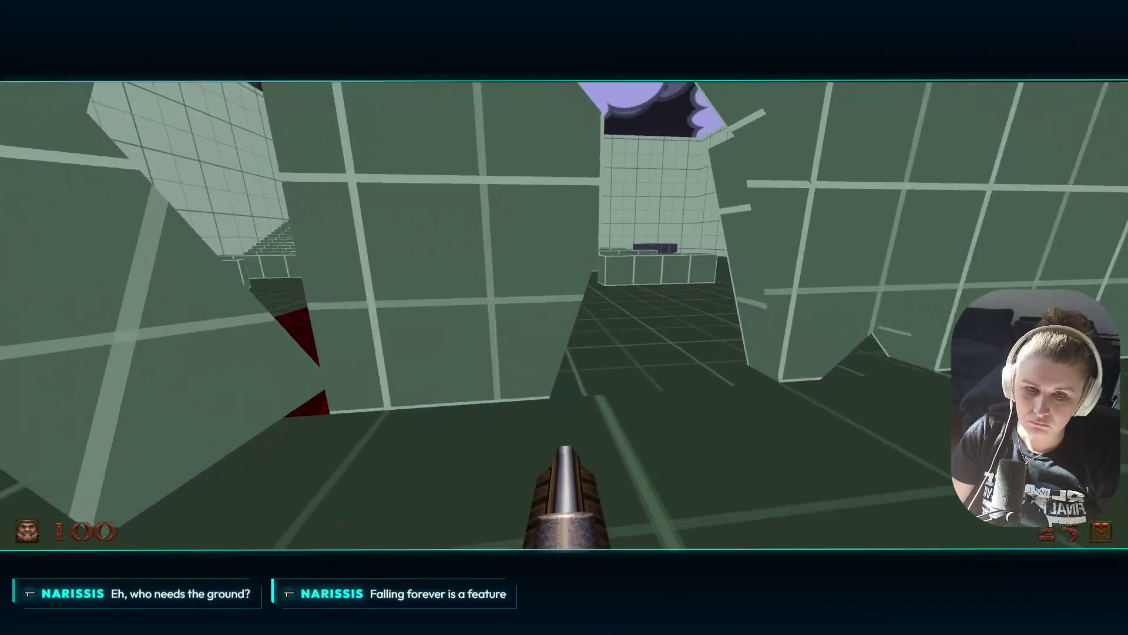
- Fire a shot at the raised platforms, walk toward the door and cross, then open the menu
click(564, 318)
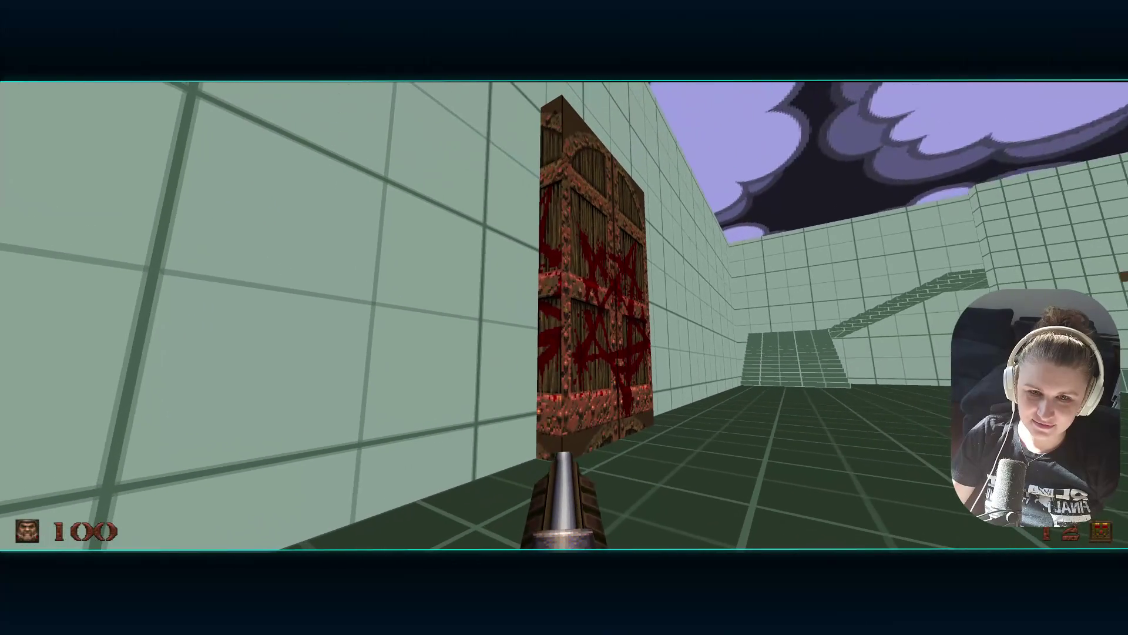
key(Right)
key(w)
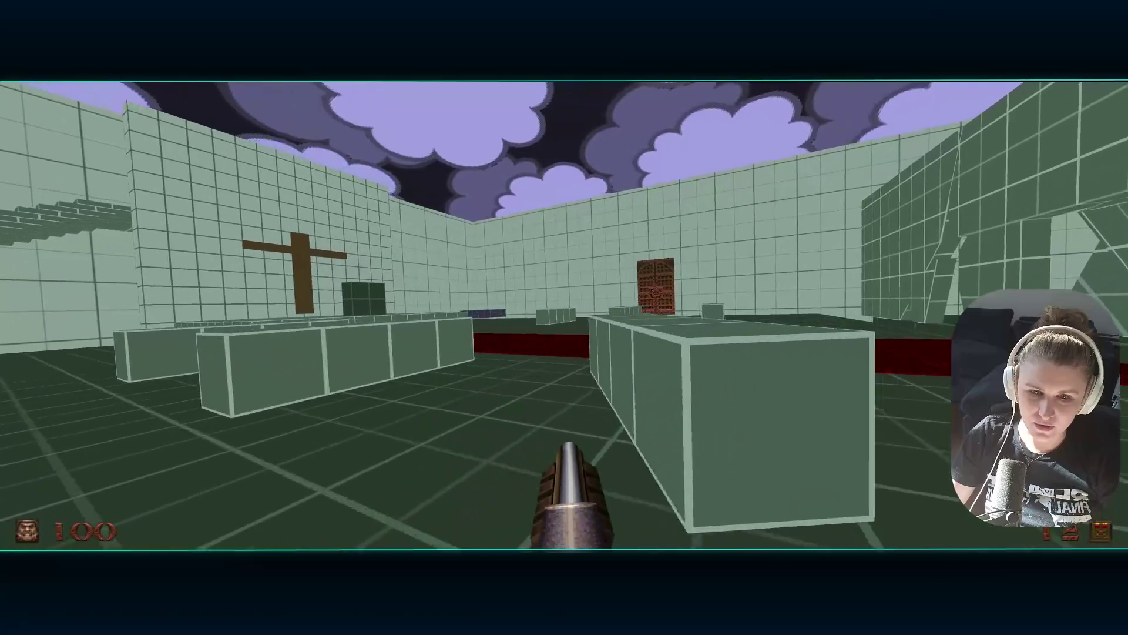
key(w)
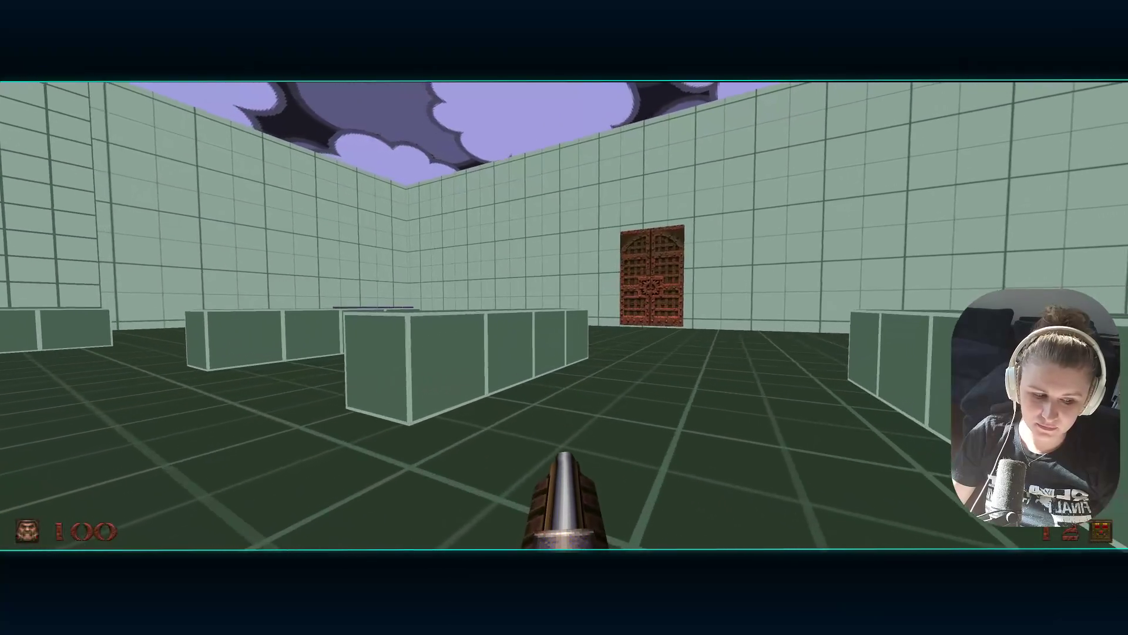
key(Left)
key(Escape)
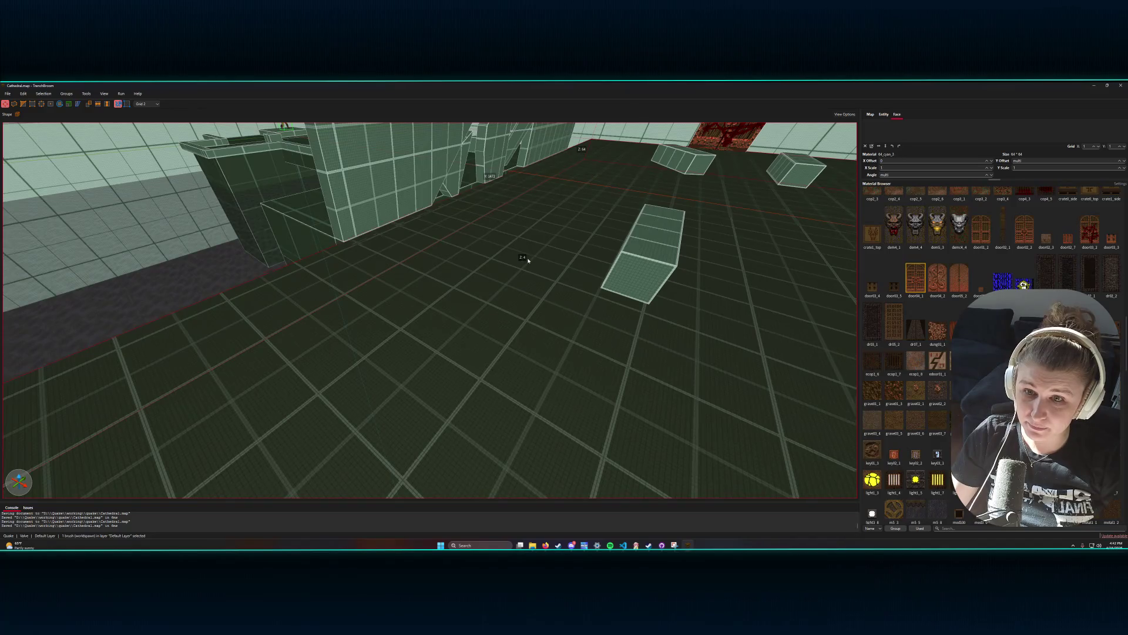
scroll(533, 258, up, 3)
mouse_move(539, 259)
mouse_down()
mouse_move(582, 224)
mouse_move(566, 265)
mouse_move(544, 234)
mouse_move(514, 231)
mouse_move(526, 279)
mouse_move(499, 247)
mouse_move(537, 245)
mouse_move(544, 273)
mouse_move(587, 257)
mouse_up()
click(551, 268)
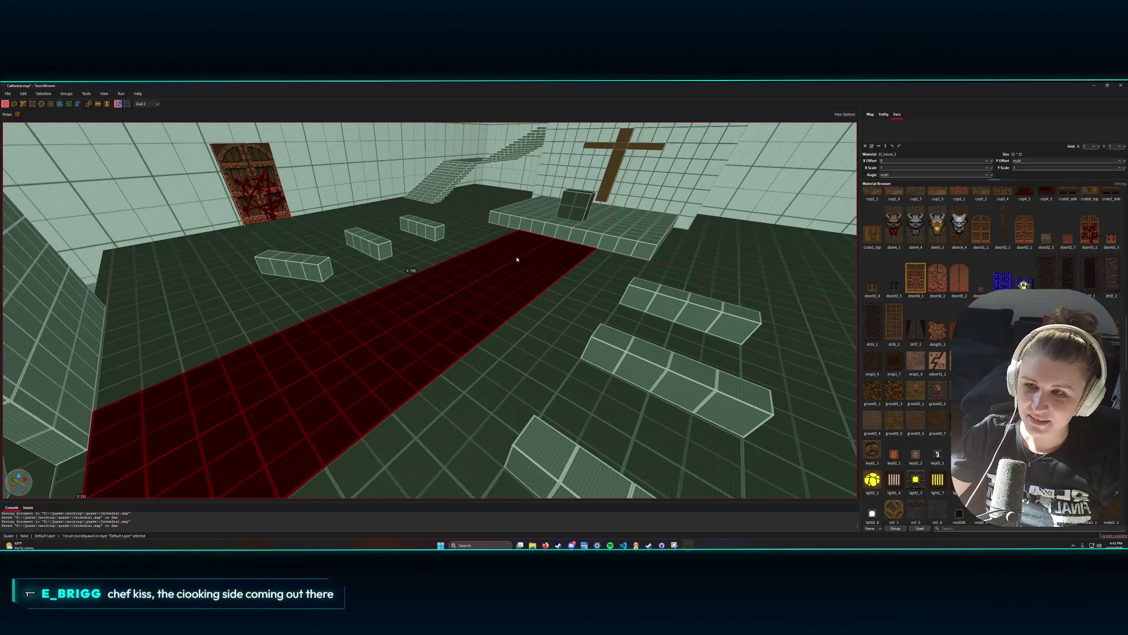
- Dismiss the floor brush's context menu, compile the map again and launch it in Quake
right_click(592, 270)
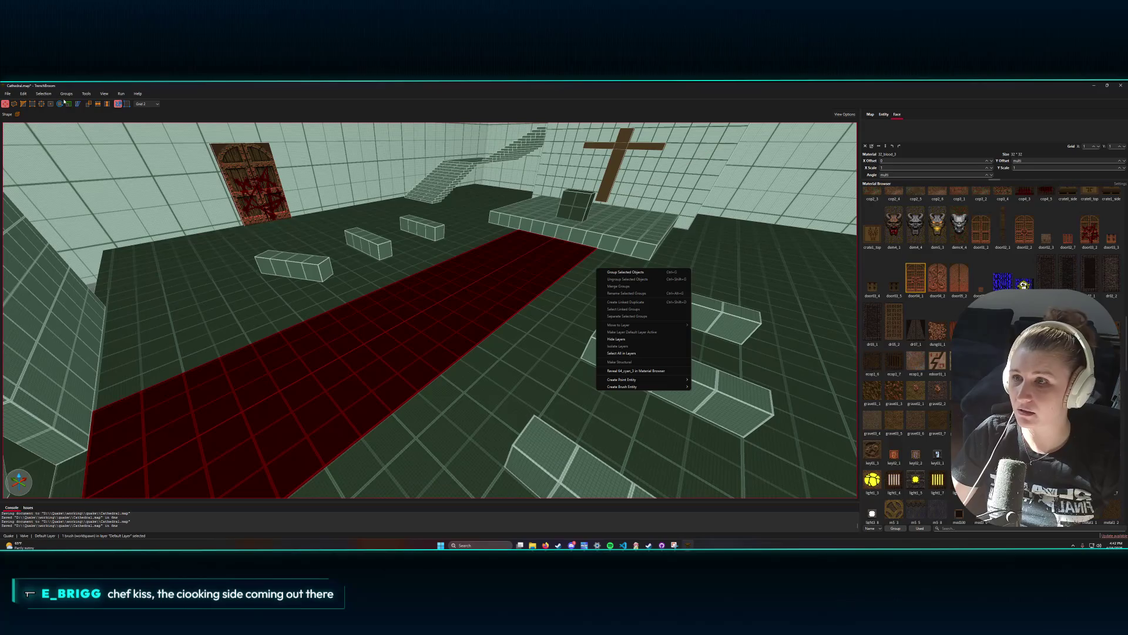
click(118, 103)
click(119, 103)
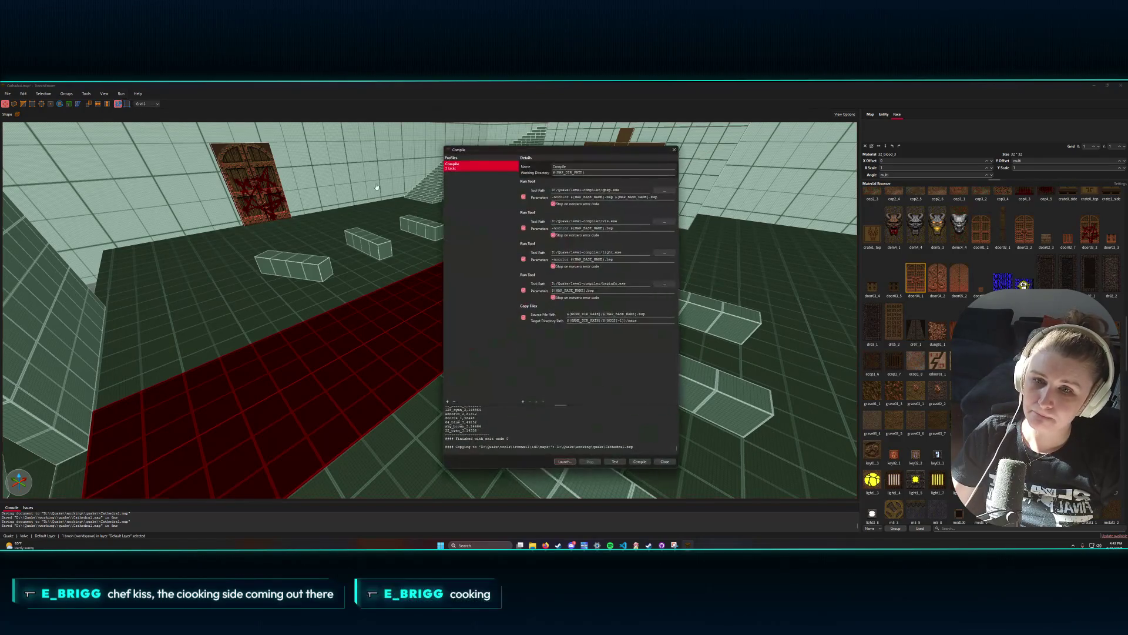
click(640, 462)
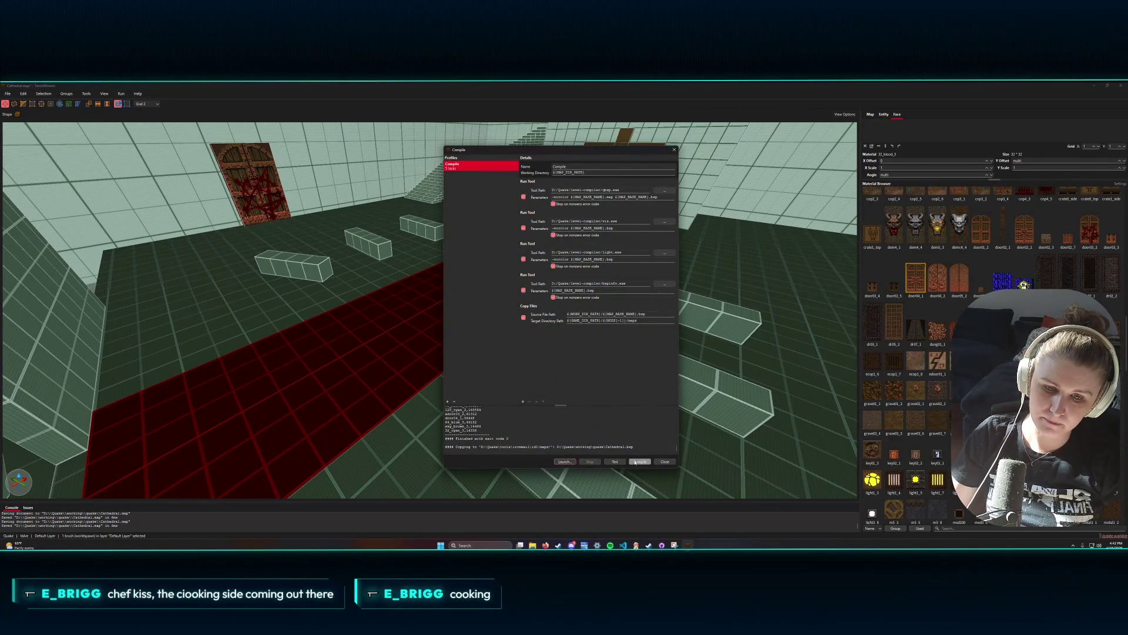
click(562, 460)
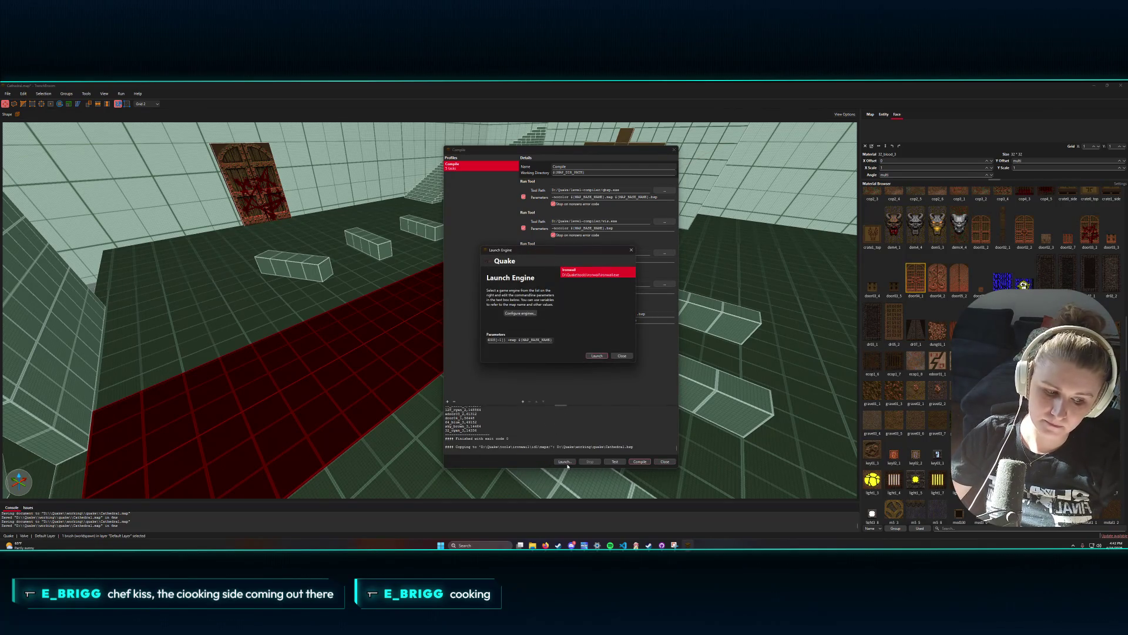
click(596, 355)
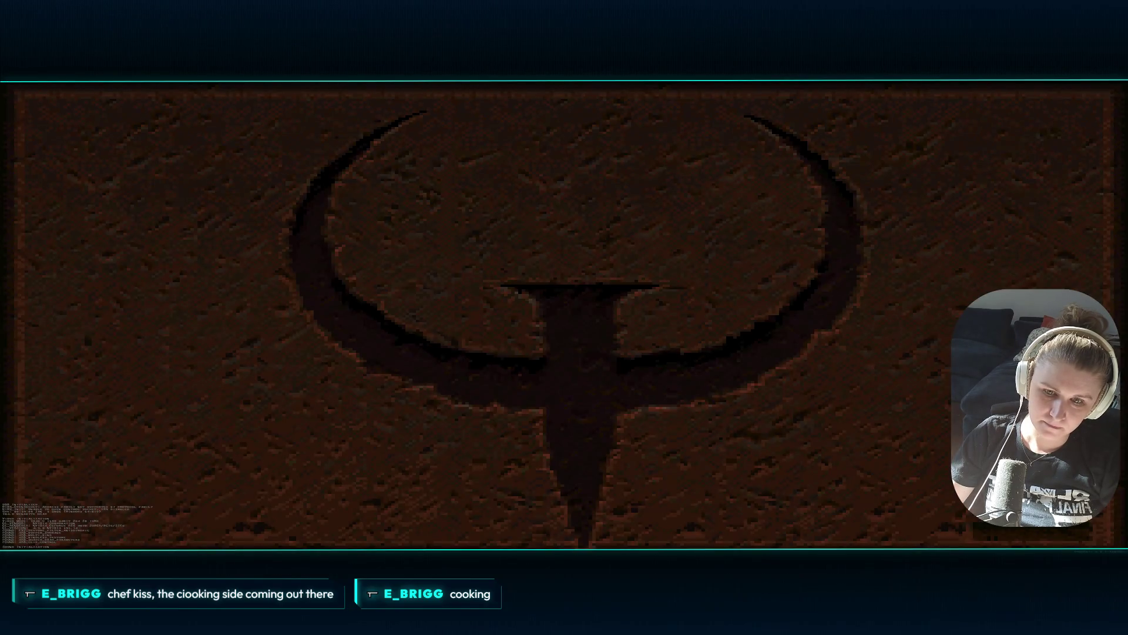
- Walk toward the back wall, quit Quake from the main menu, and close the launch settings
key(w)
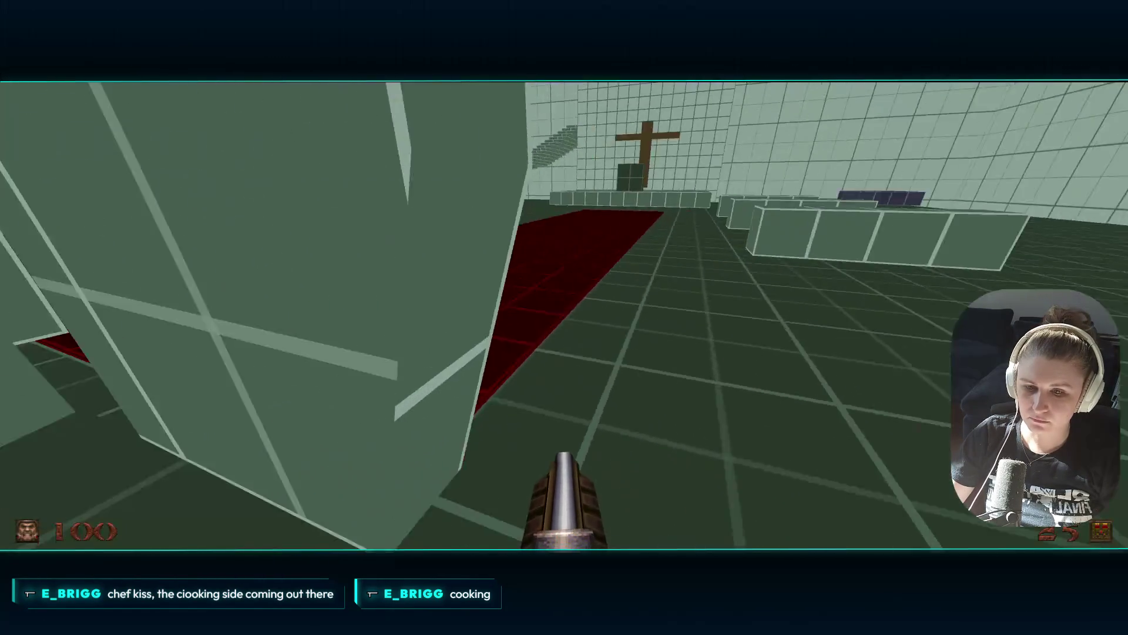
key(Escape)
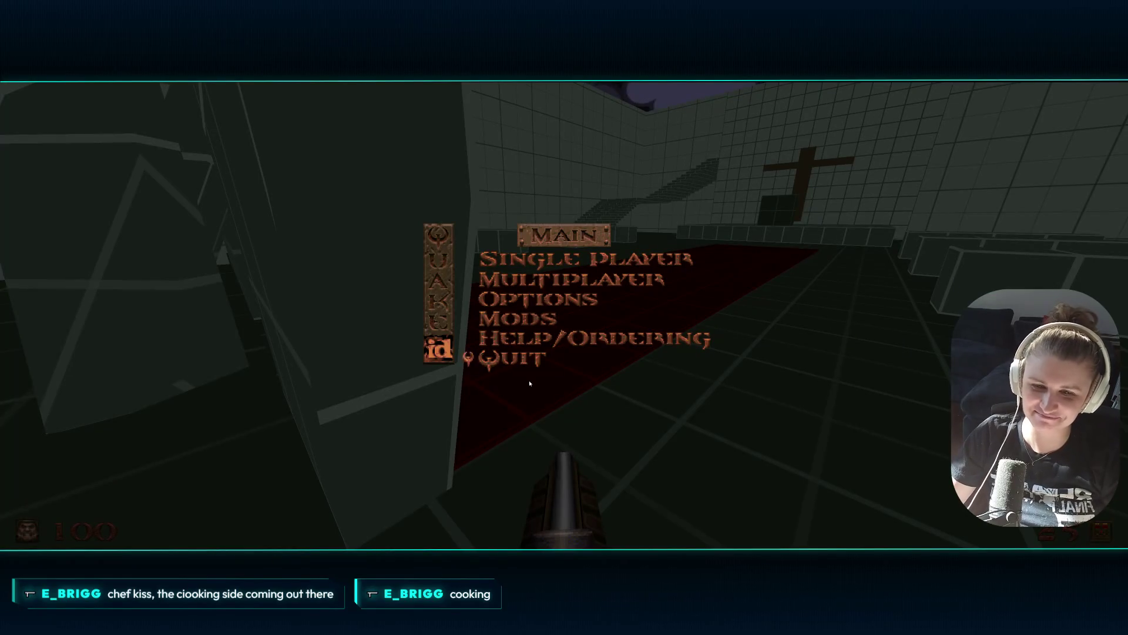
key(Return)
click(621, 355)
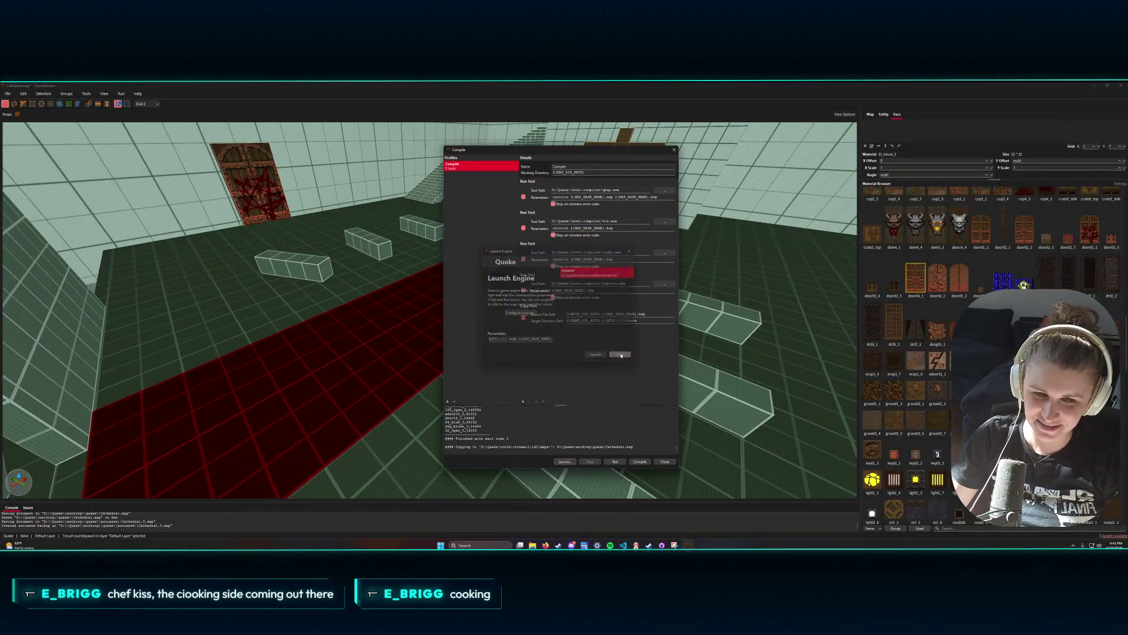
- Close the compile dialog and lower the carpet brush with Page Down, saving the map
click(664, 461)
key(ctrl+s)
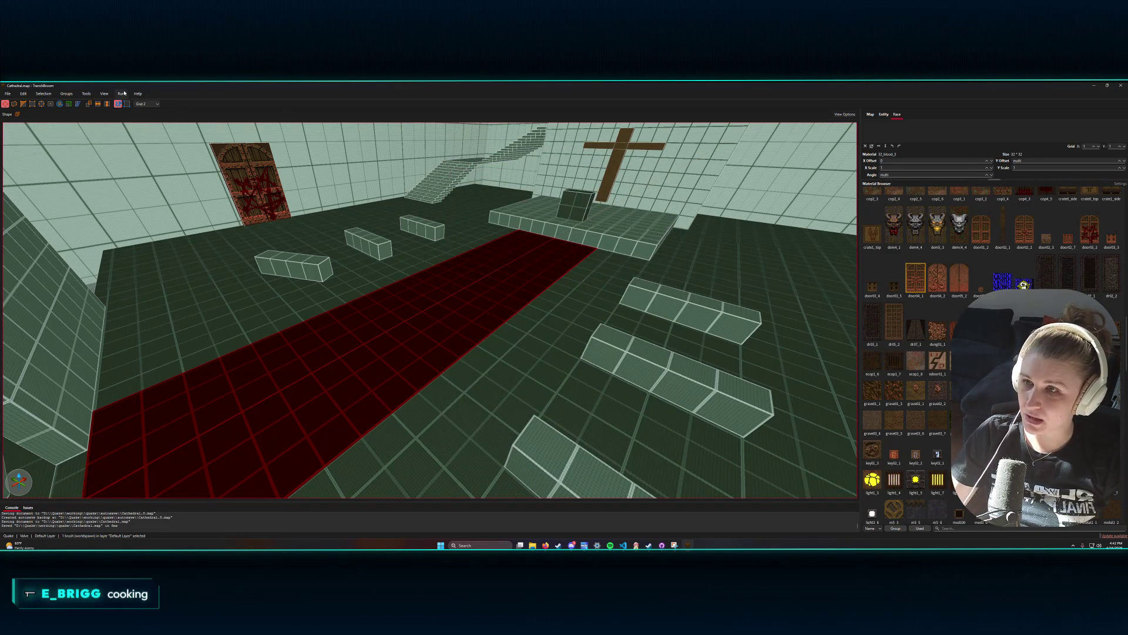
mouse_move(302, 396)
mouse_down()
mouse_move(264, 418)
mouse_move(235, 416)
mouse_move(244, 383)
mouse_move(311, 413)
mouse_move(319, 398)
mouse_move(368, 429)
mouse_move(423, 435)
mouse_up()
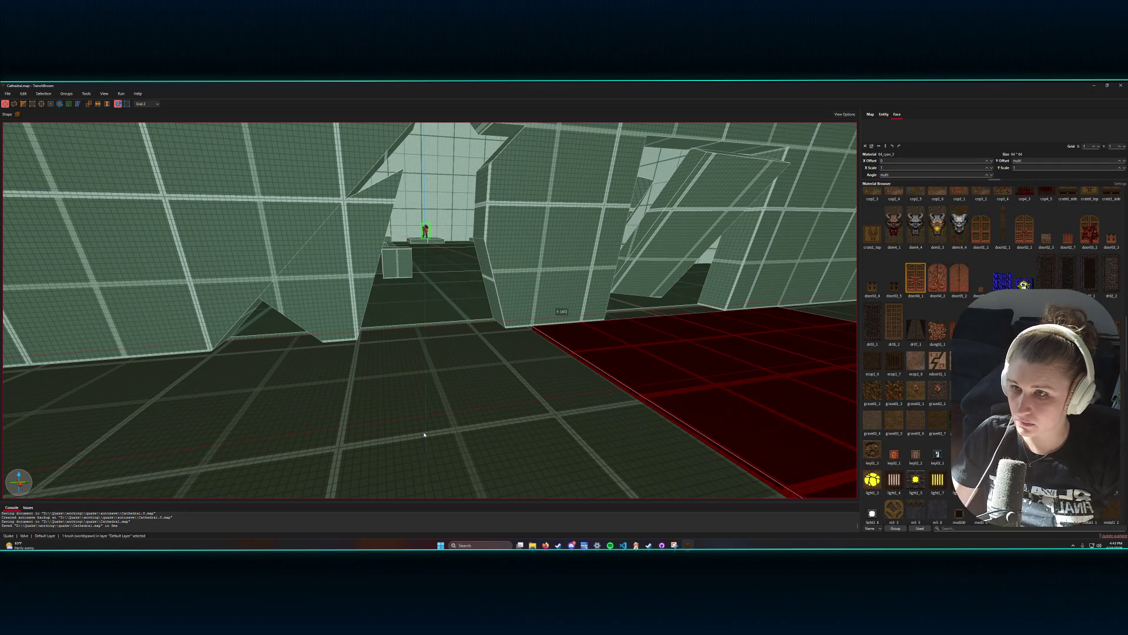
key(Page_Down)
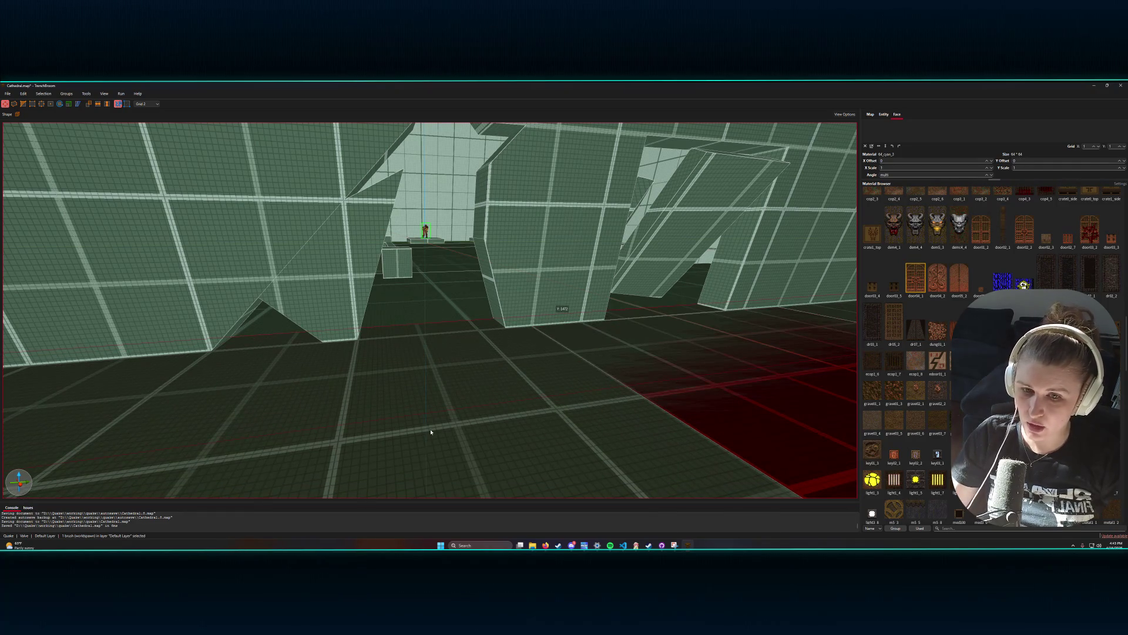
key(ctrl+s)
- Inspect the carpet from below, lower it another notch, reselect it and save Cathedral.map
mouse_move(428, 428)
mouse_down()
mouse_move(527, 403)
mouse_move(552, 379)
mouse_up()
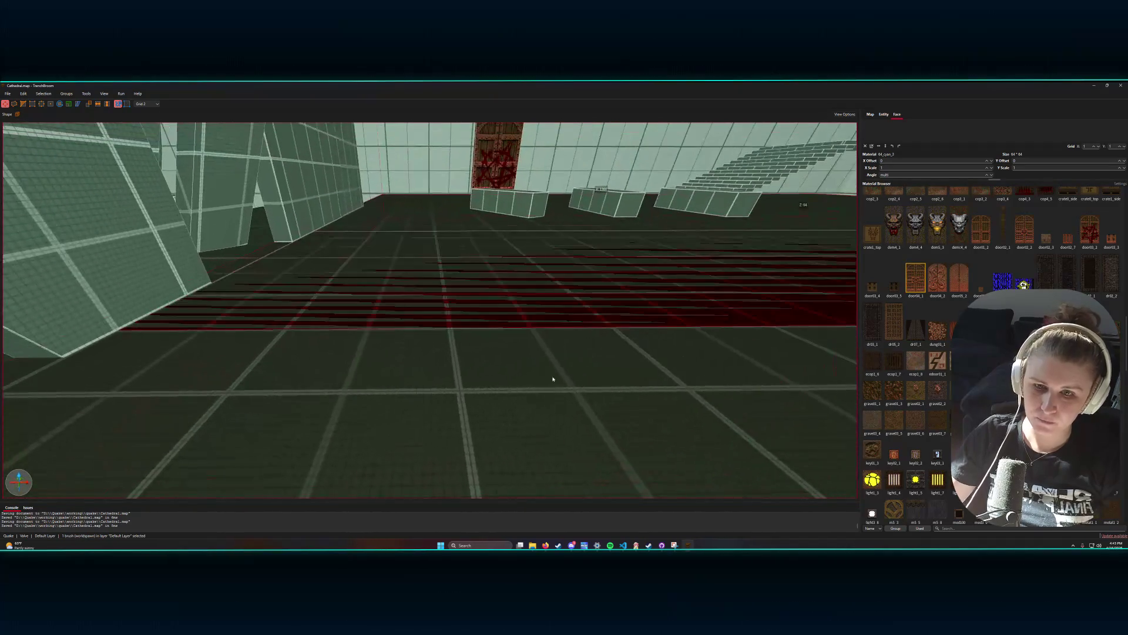
mouse_move(541, 305)
mouse_down()
mouse_move(541, 352)
mouse_move(547, 337)
mouse_move(506, 253)
mouse_move(506, 360)
mouse_move(517, 360)
mouse_move(443, 351)
mouse_move(496, 317)
mouse_move(484, 330)
mouse_up()
key(Page_Down)
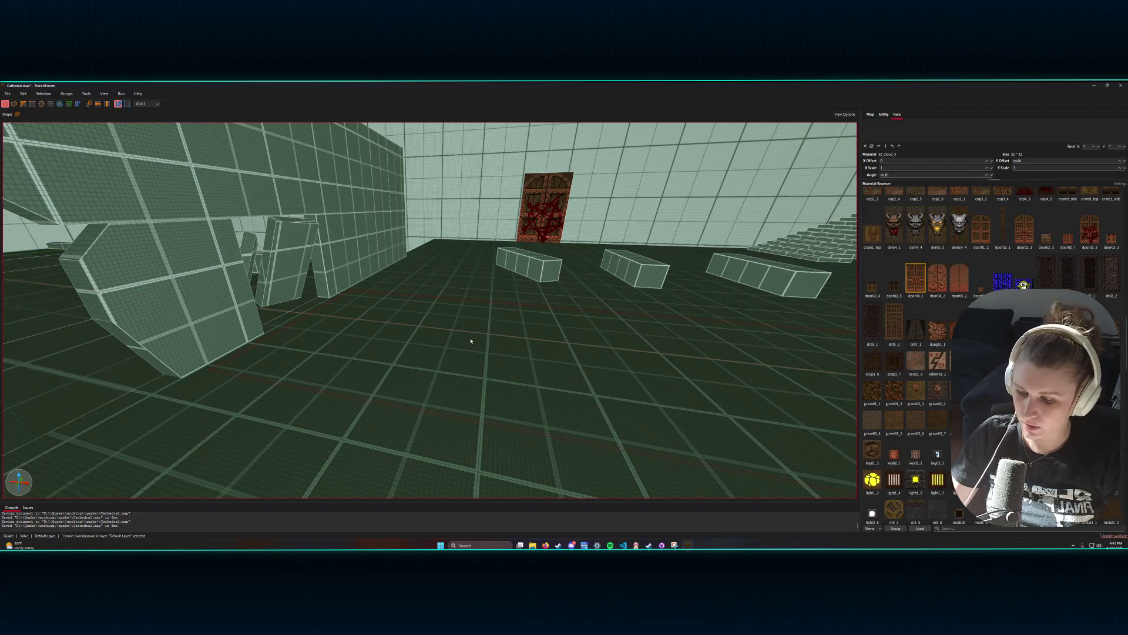
click(471, 341)
click(472, 337)
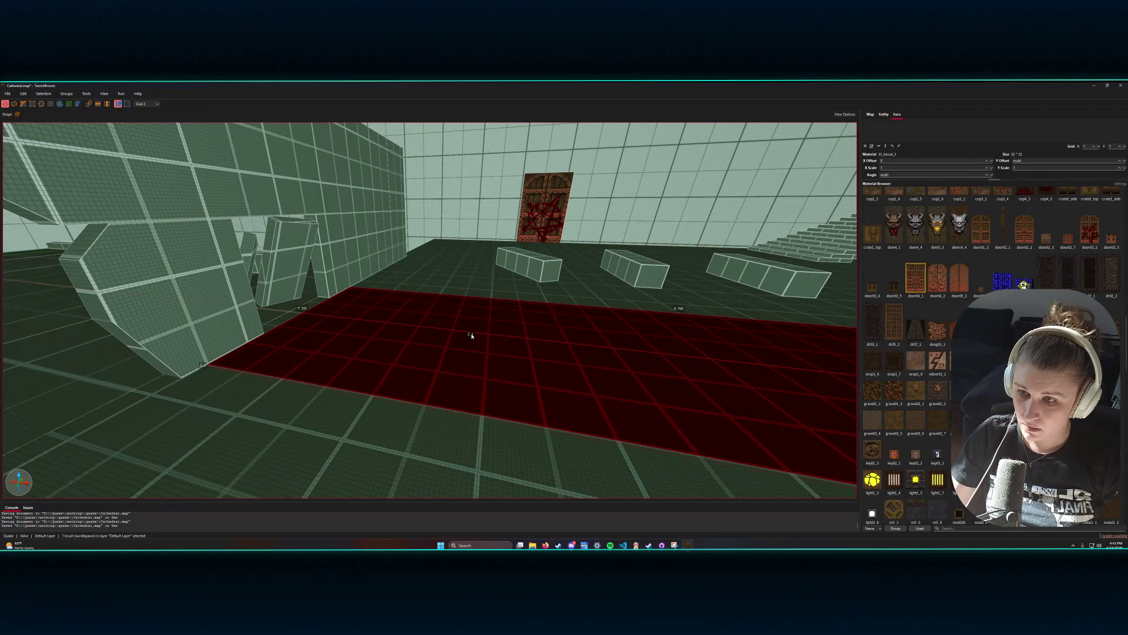
mouse_move(537, 378)
mouse_down()
mouse_move(567, 373)
mouse_move(516, 378)
mouse_move(525, 352)
mouse_move(585, 348)
mouse_up()
key(ctrl+s)
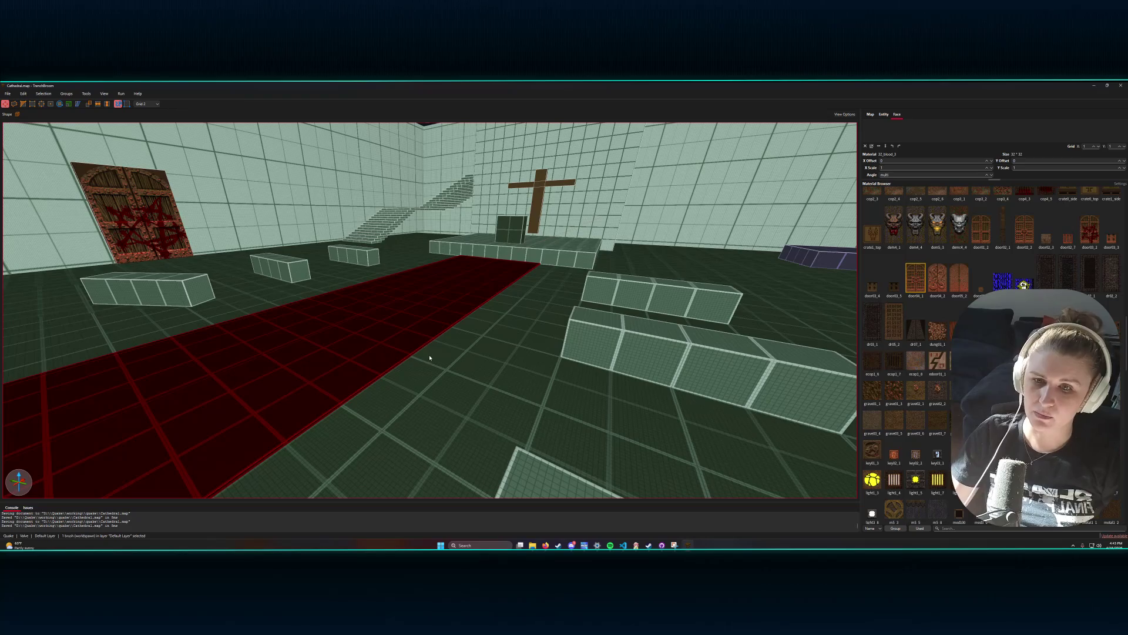
click(120, 94)
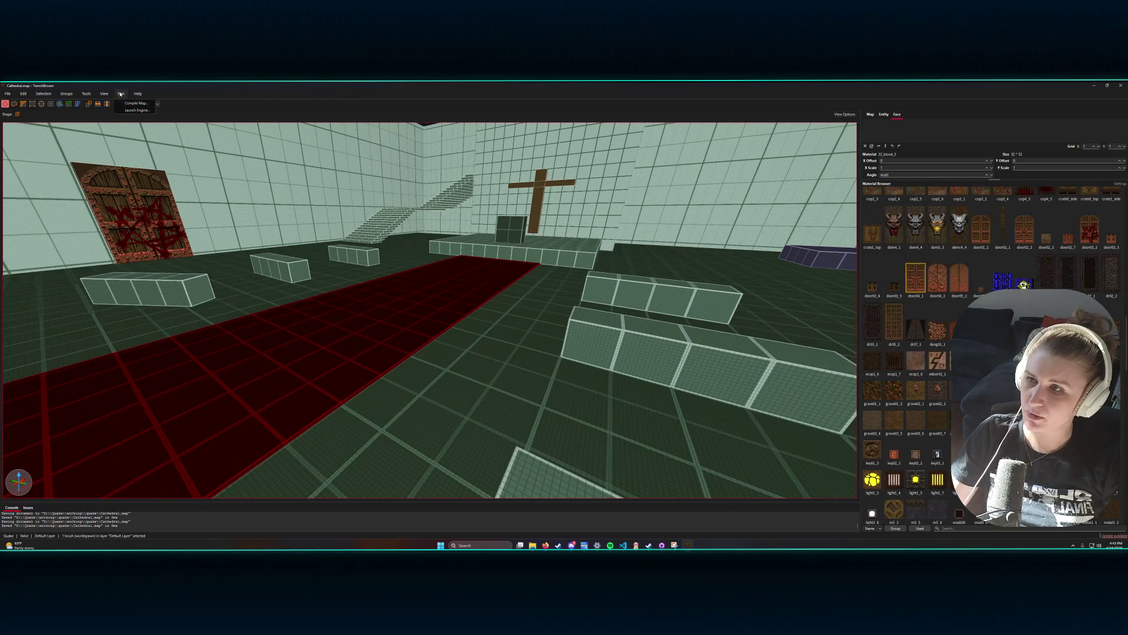
- Compile the cathedral map from the Compile Map window and bring up the Launch Engine settings
click(135, 103)
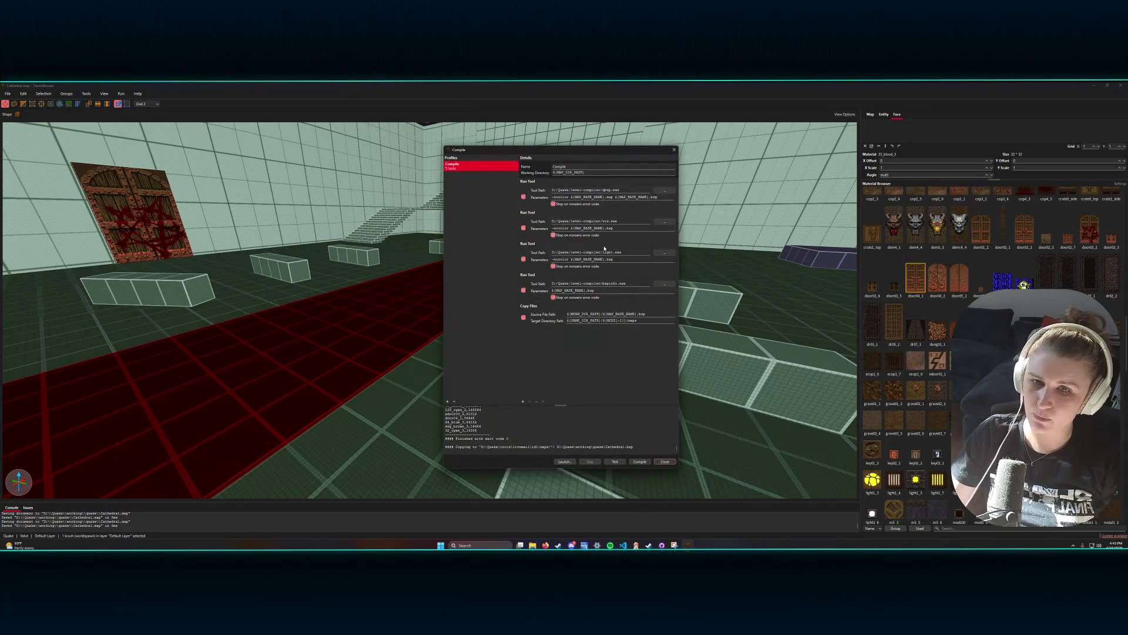
click(640, 462)
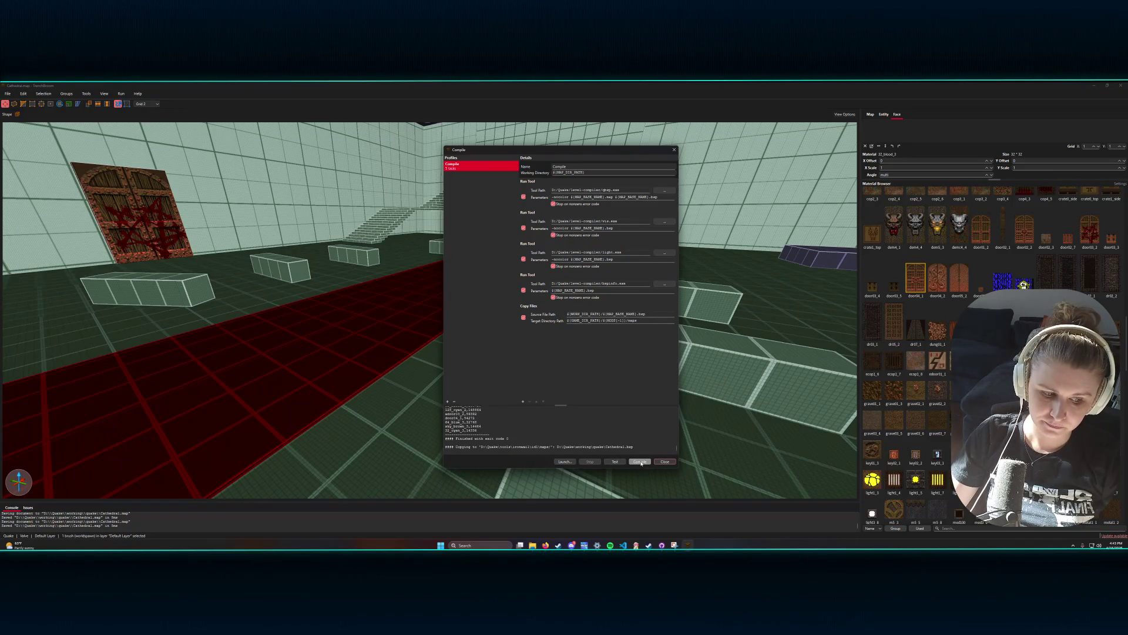
click(563, 462)
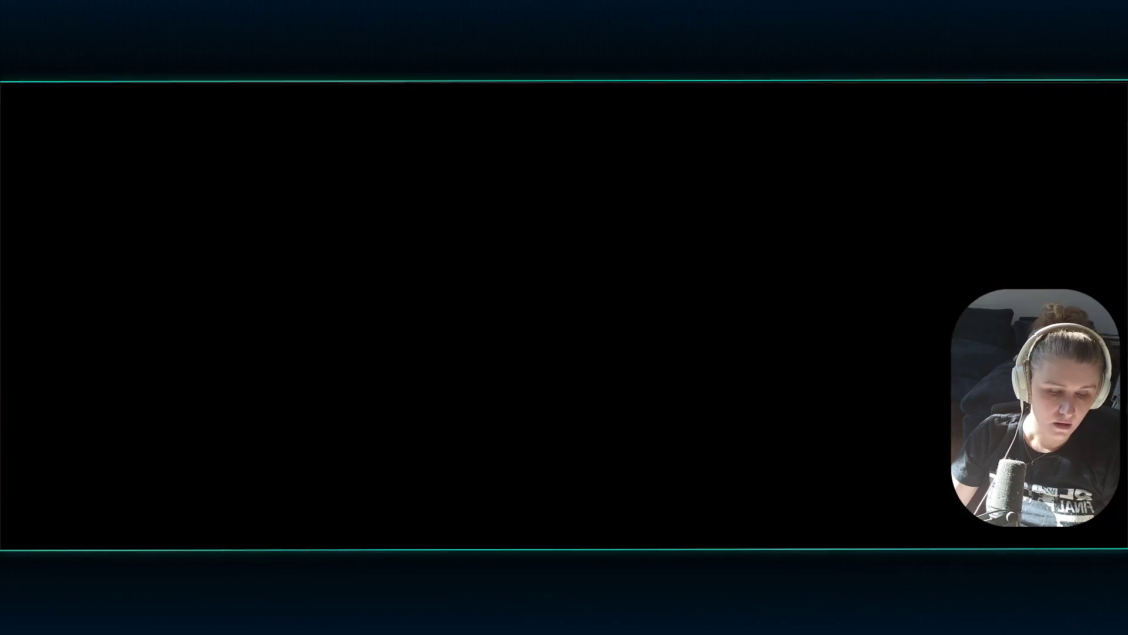
- Walk through the broken back wall, past the cross room, out to the cloudy courtyard, then open the main menu
key(w)
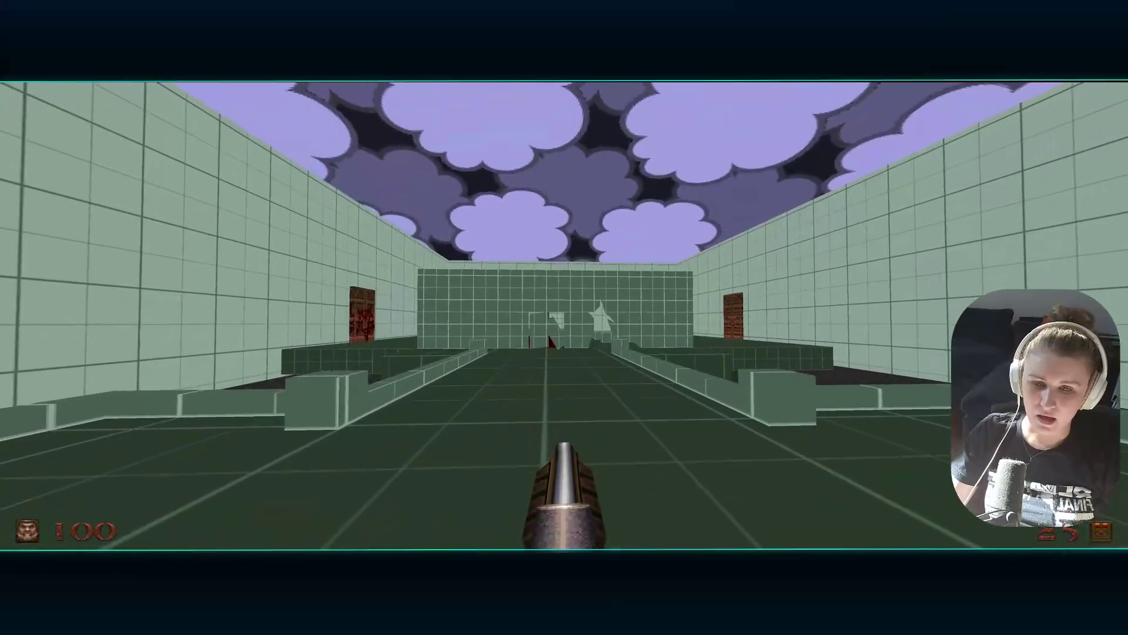
key(w)
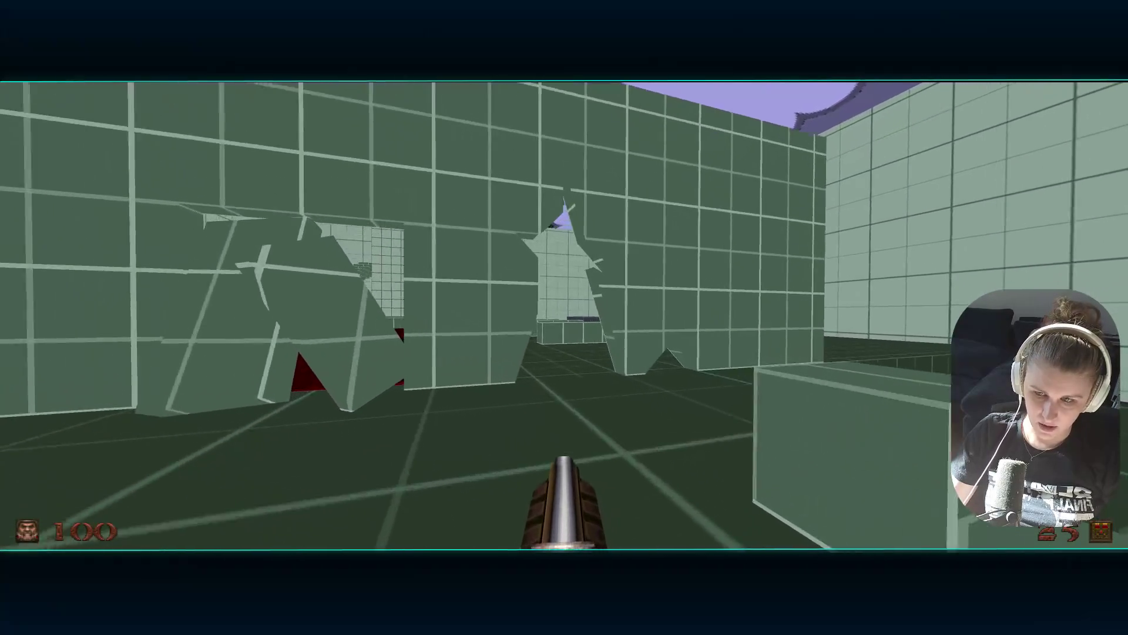
key(w)
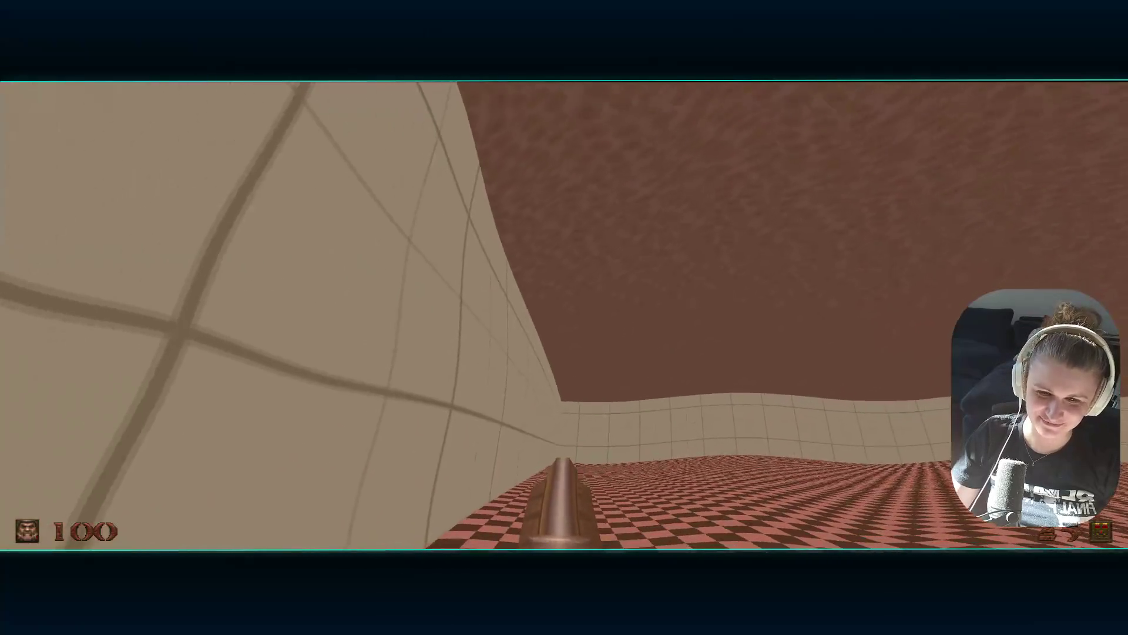
key(w)
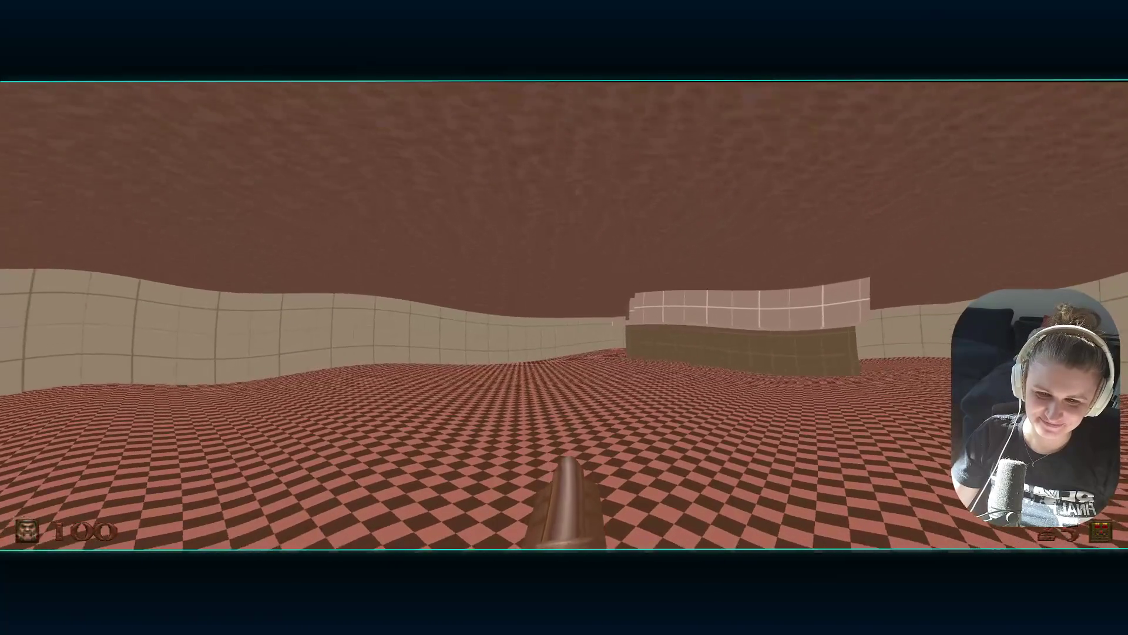
key(w)
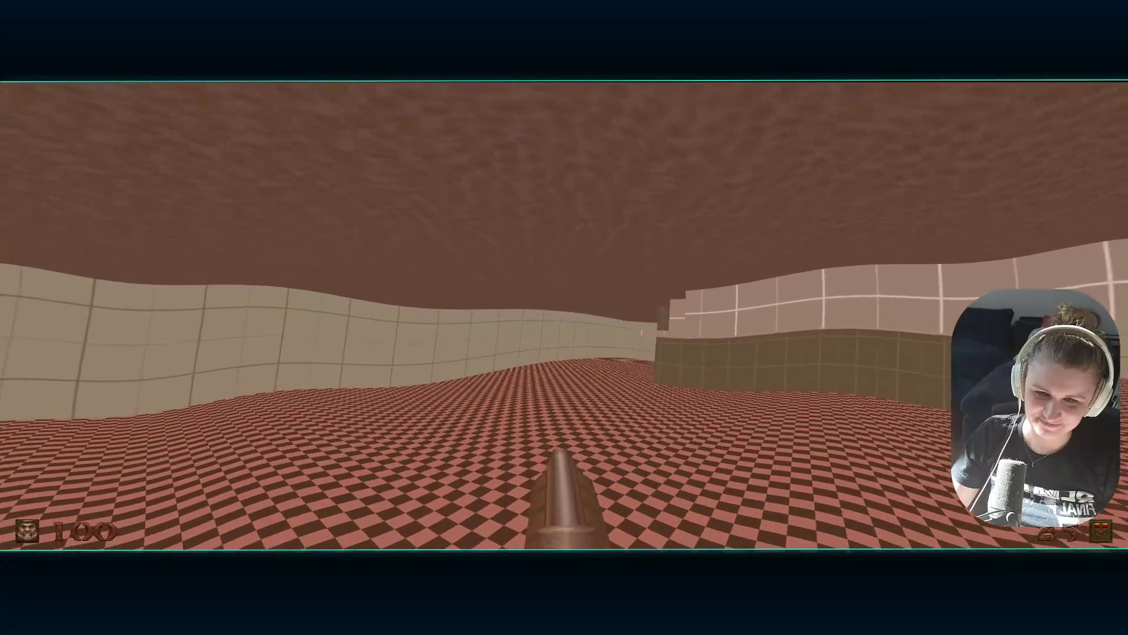
key(w)
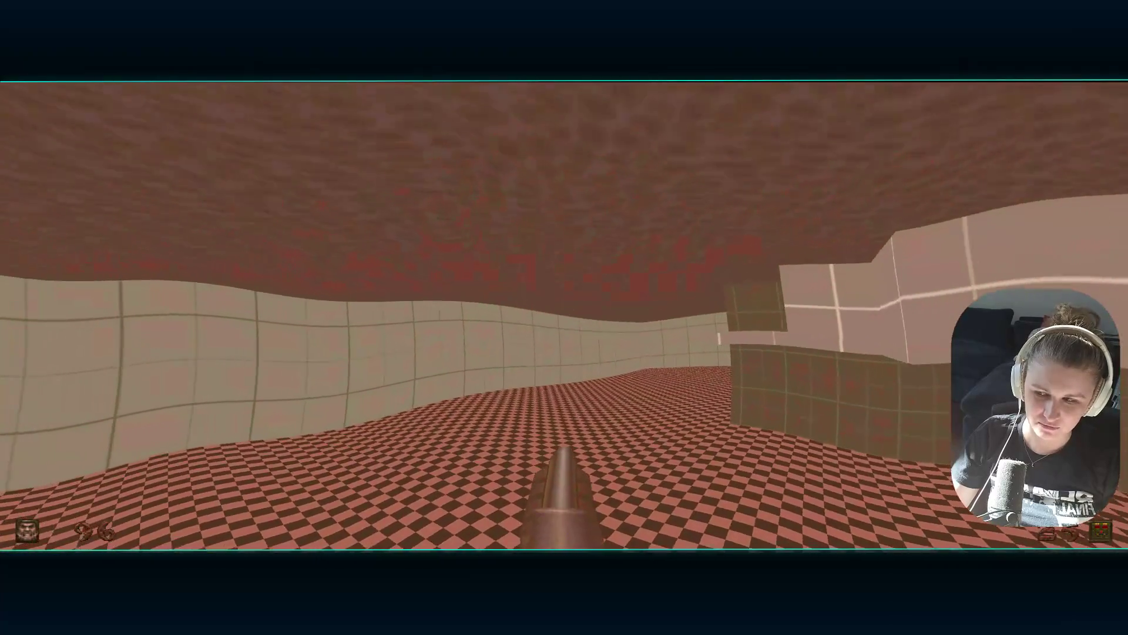
key(w)
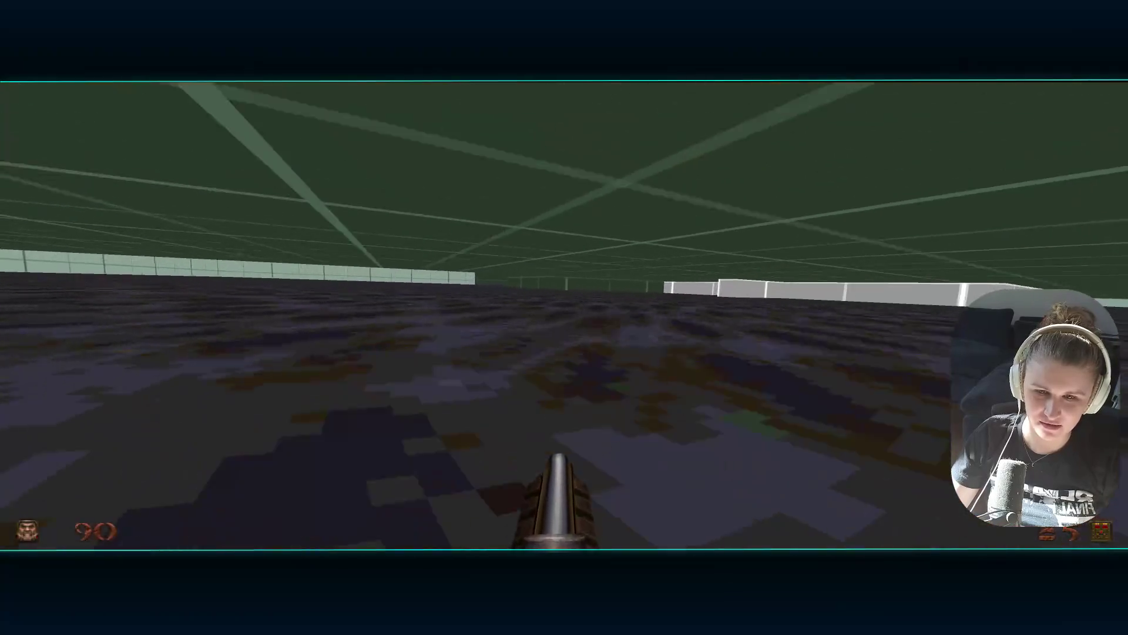
key(w)
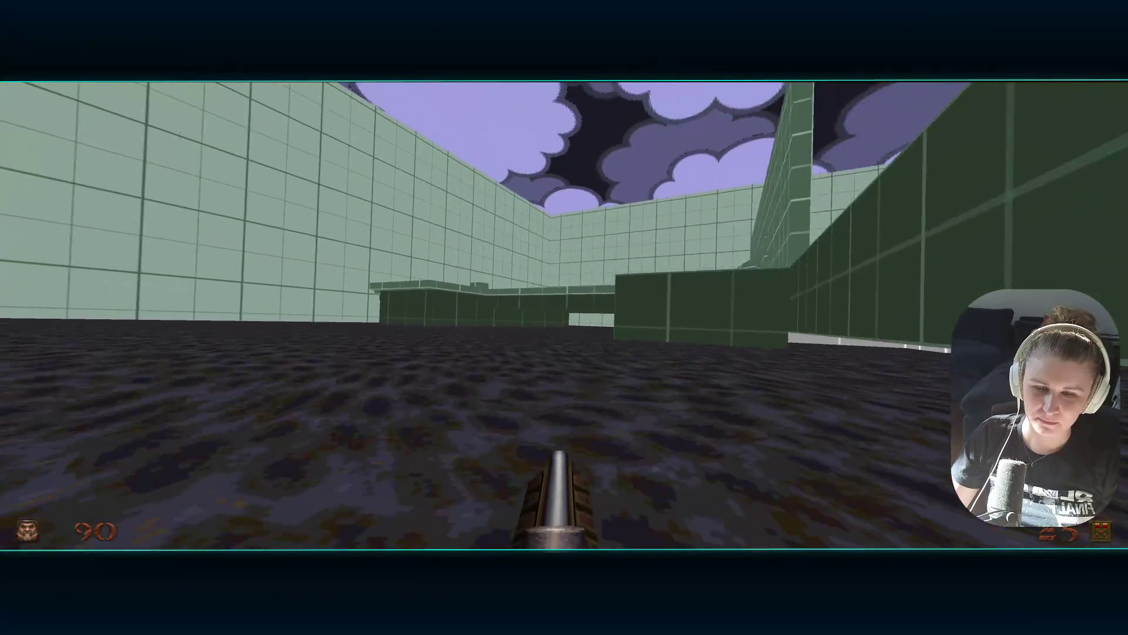
key(Escape)
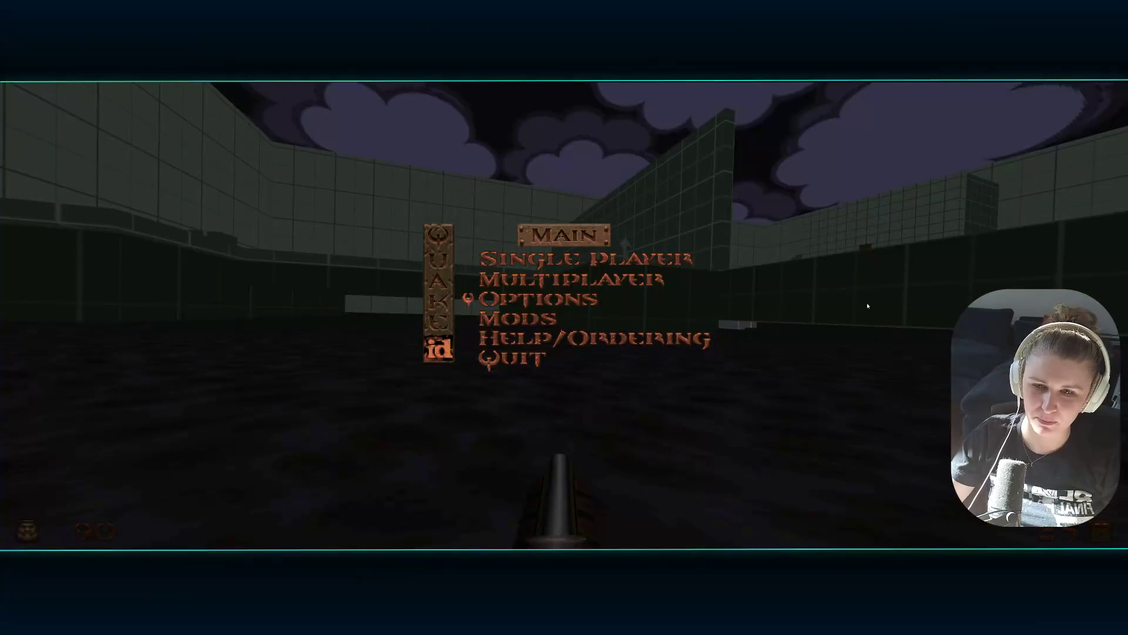
- Set View Bob to Off on Quake's Game options page
click(562, 300)
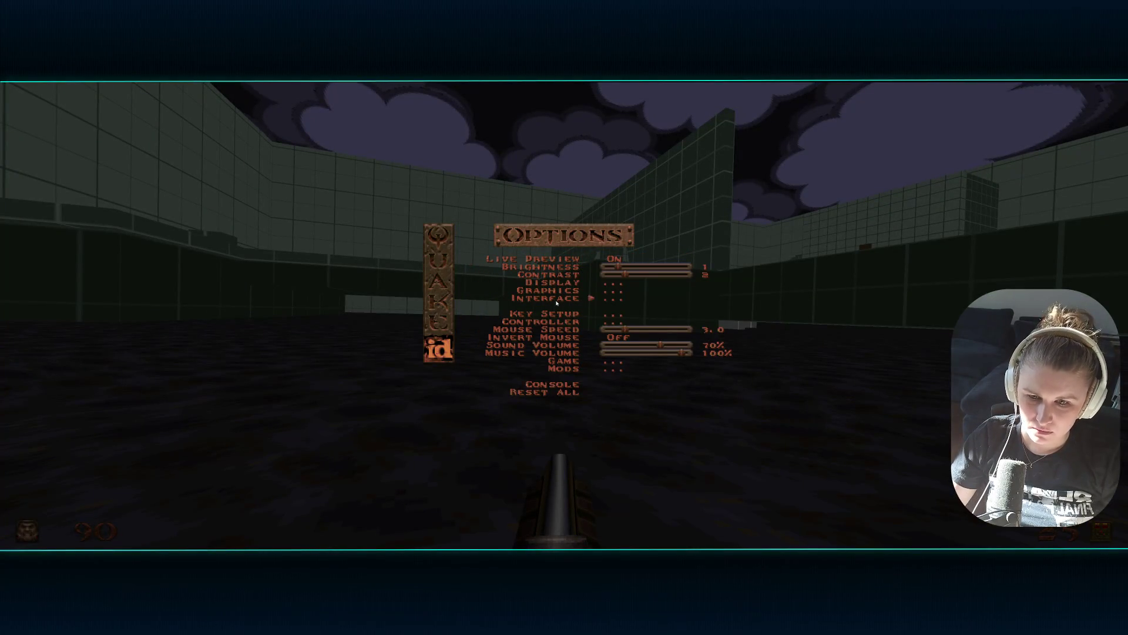
click(573, 364)
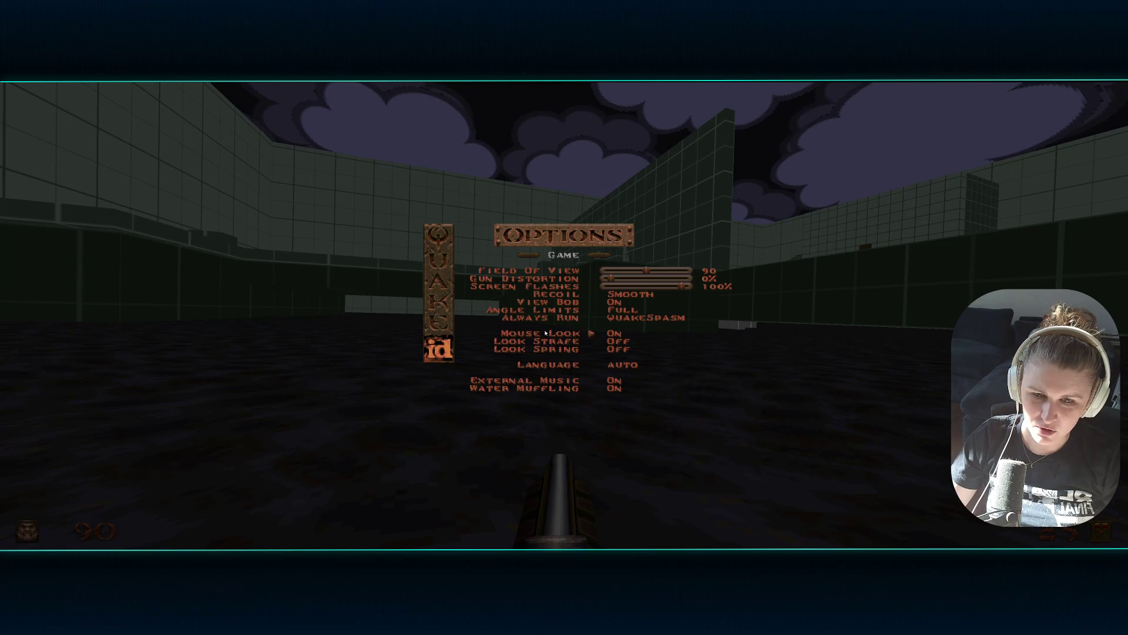
click(614, 301)
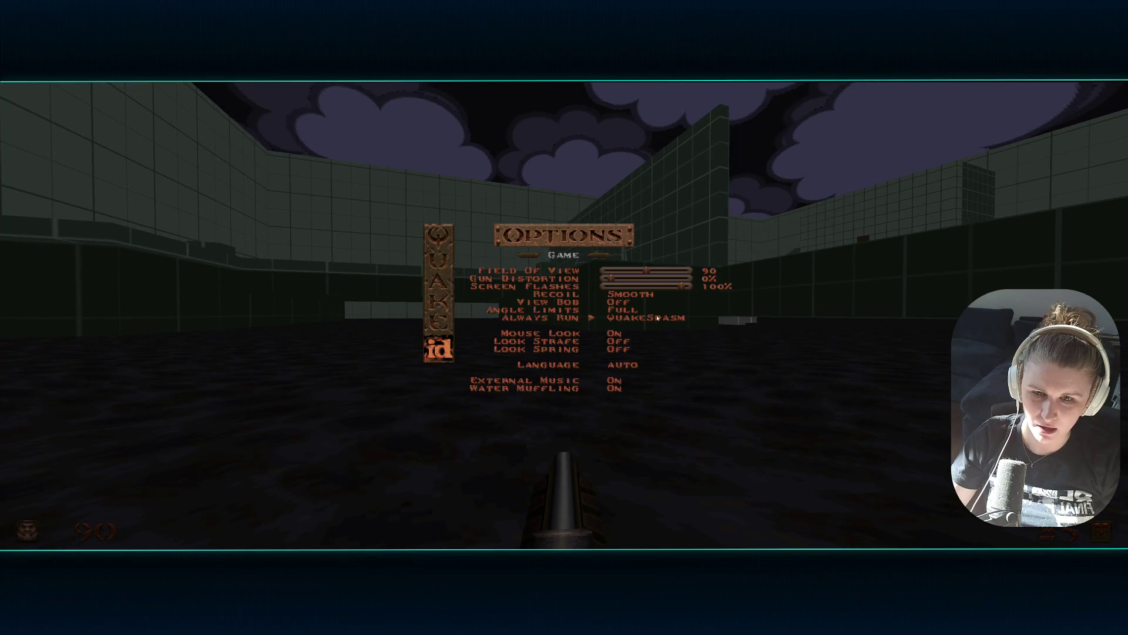
- Return to the main menu, quit Quake, and close the Launch Engine dialog
key(Escape)
key(Escape)
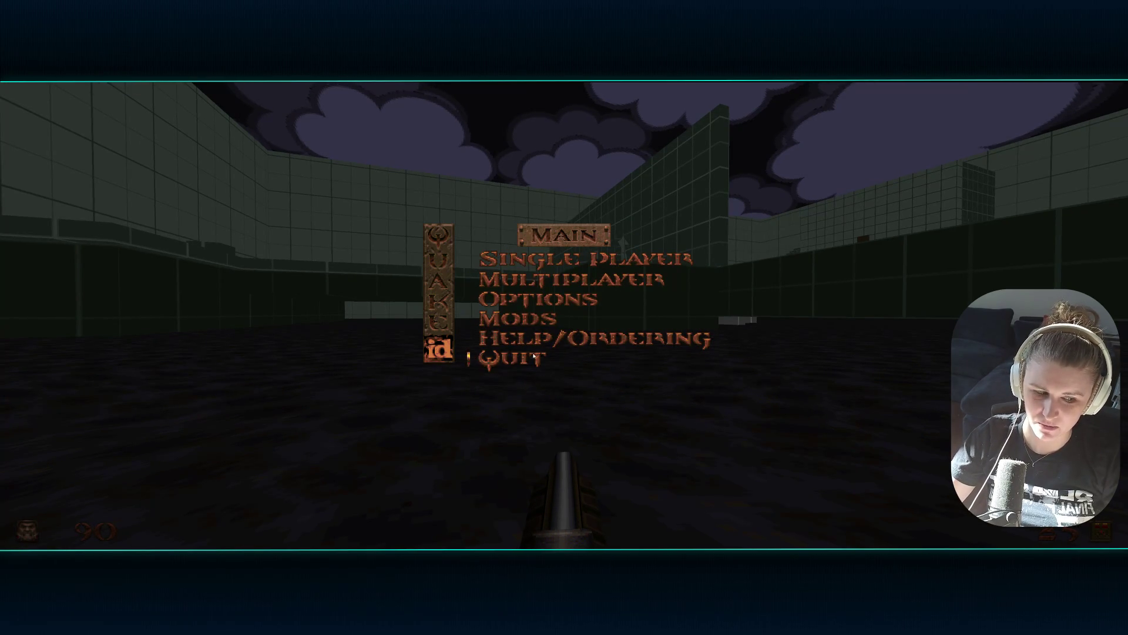
click(533, 357)
click(621, 356)
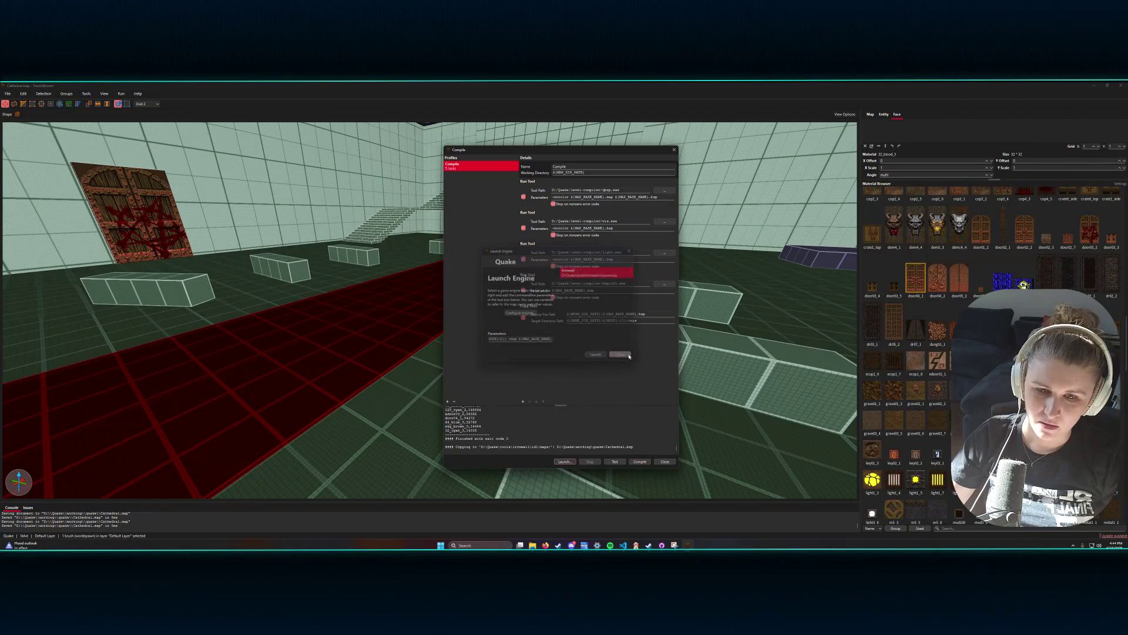
- Close the Compile window and swing the 3D camera down the carpet to the altar, cross and stairs
click(665, 462)
drag(664, 436, 688, 432)
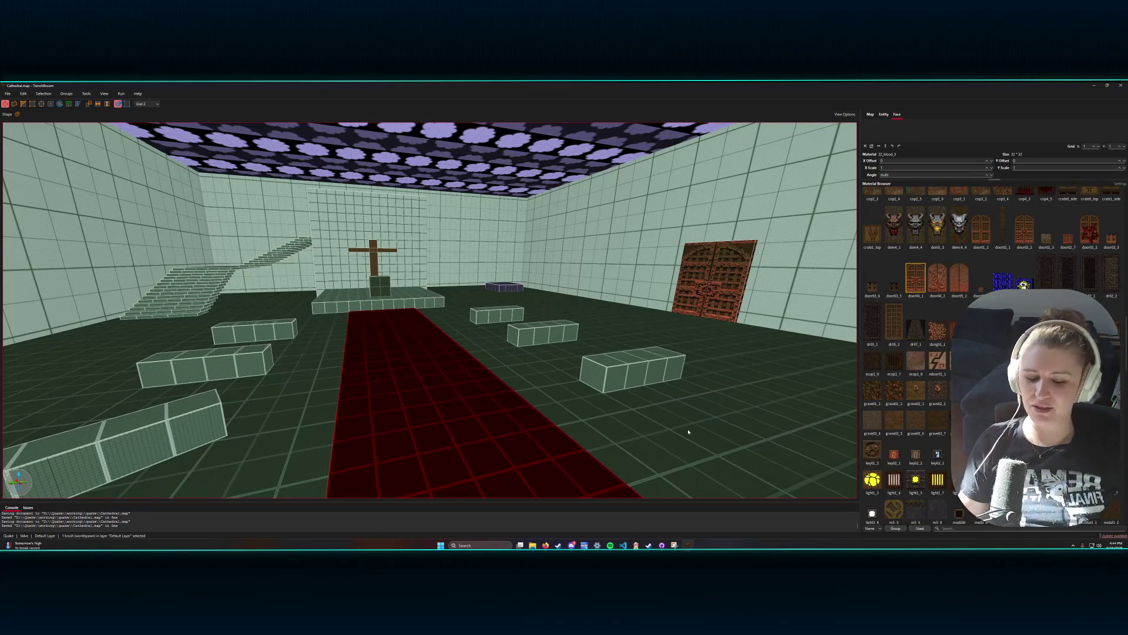
drag(596, 159, 552, 195)
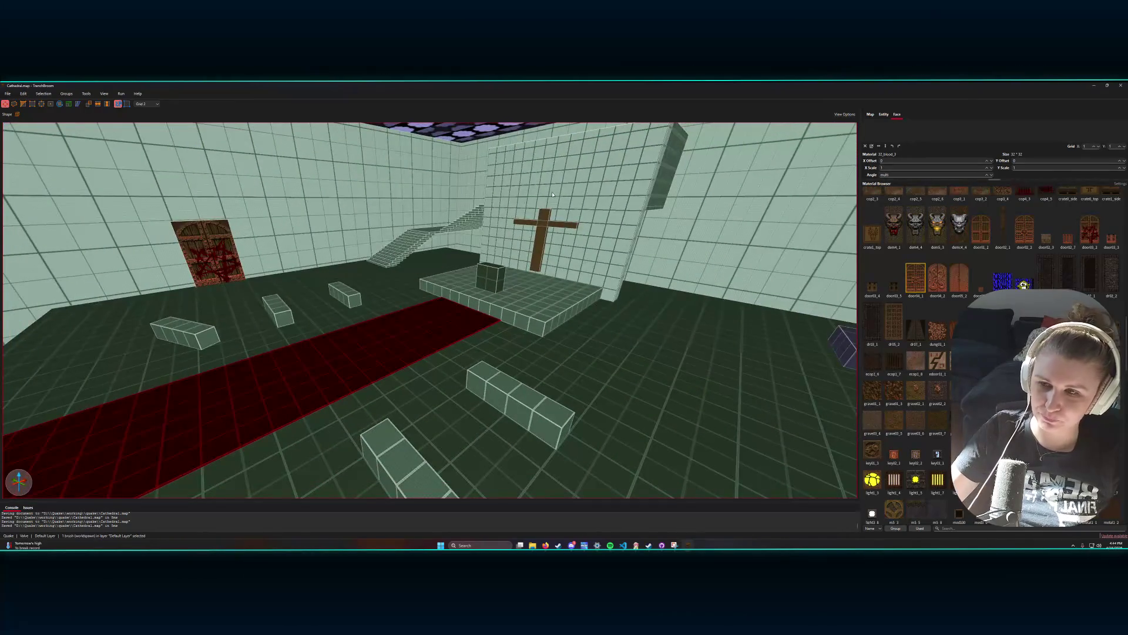